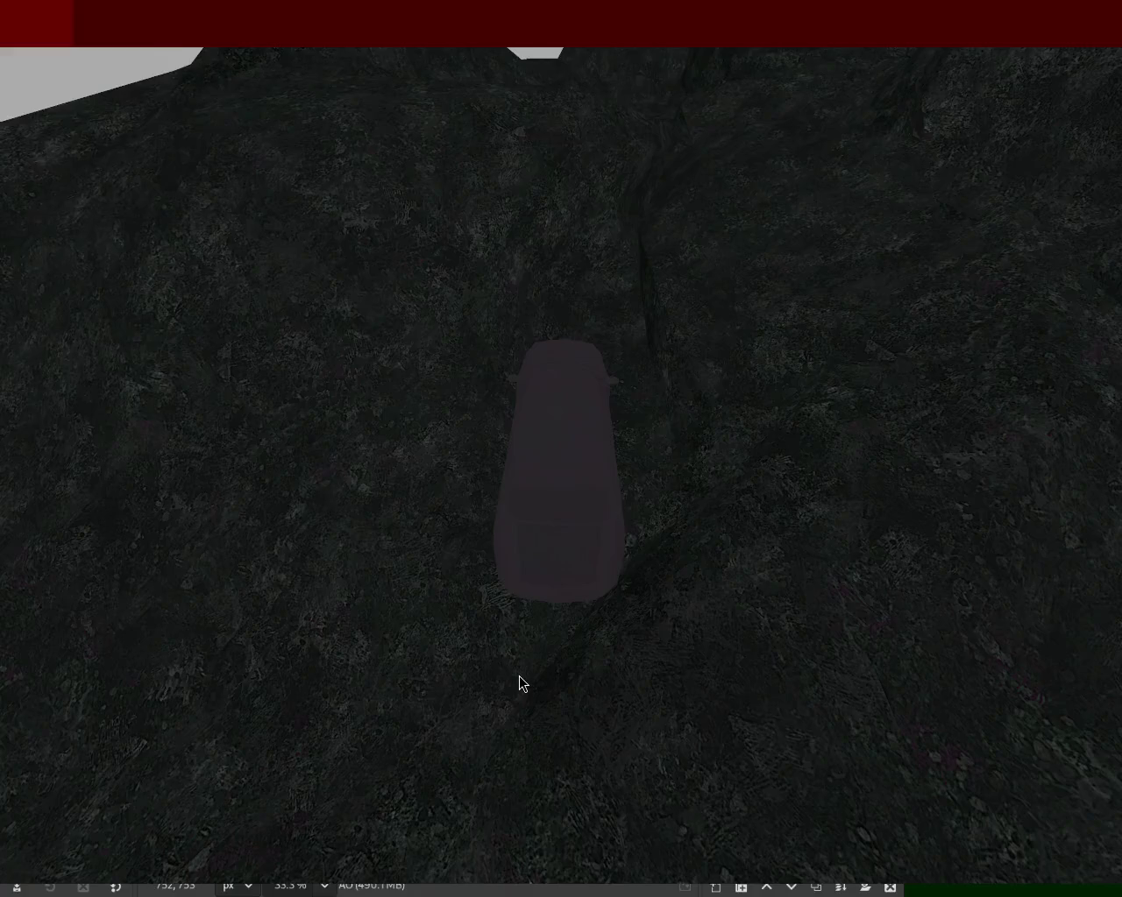
# - Test-drive the car forward and left across the terrain, then orbit vehicle_1 in Blender
pyautogui.press('Up')
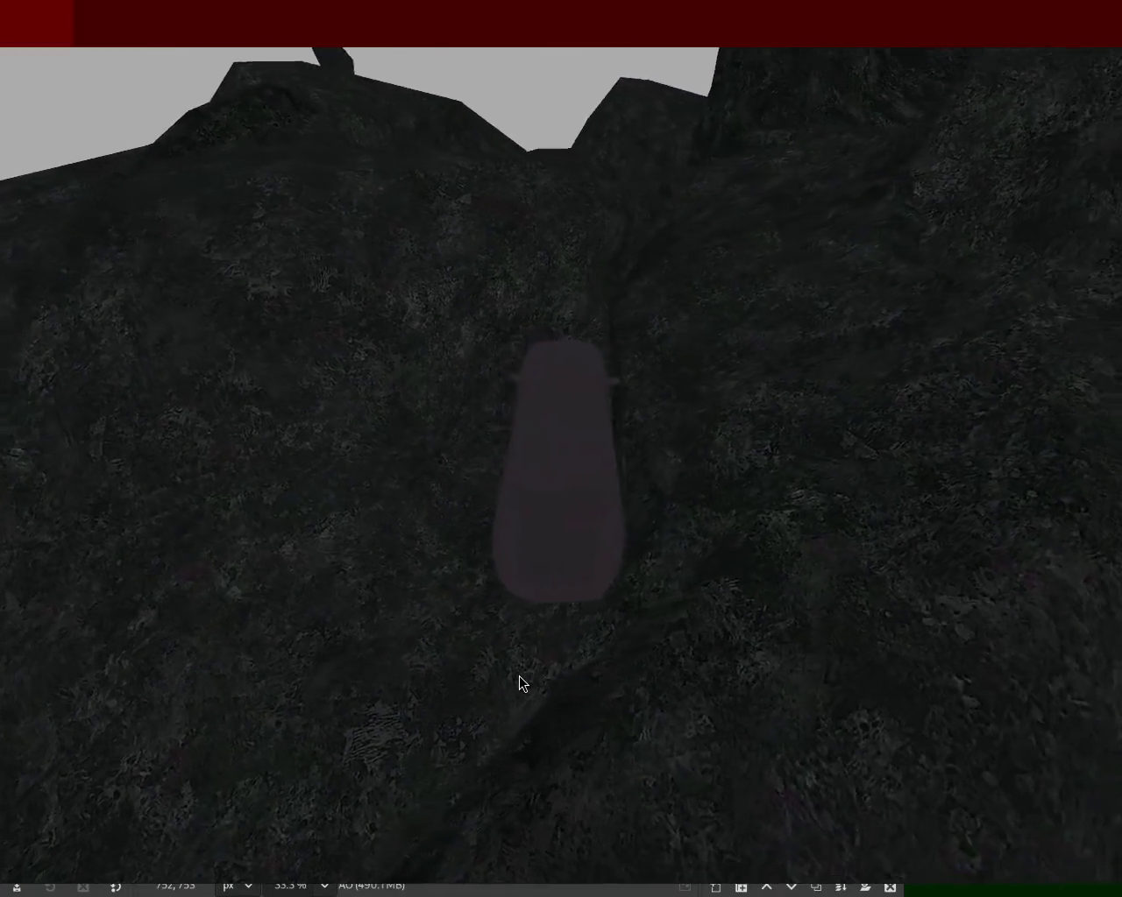
pyautogui.press('Left')
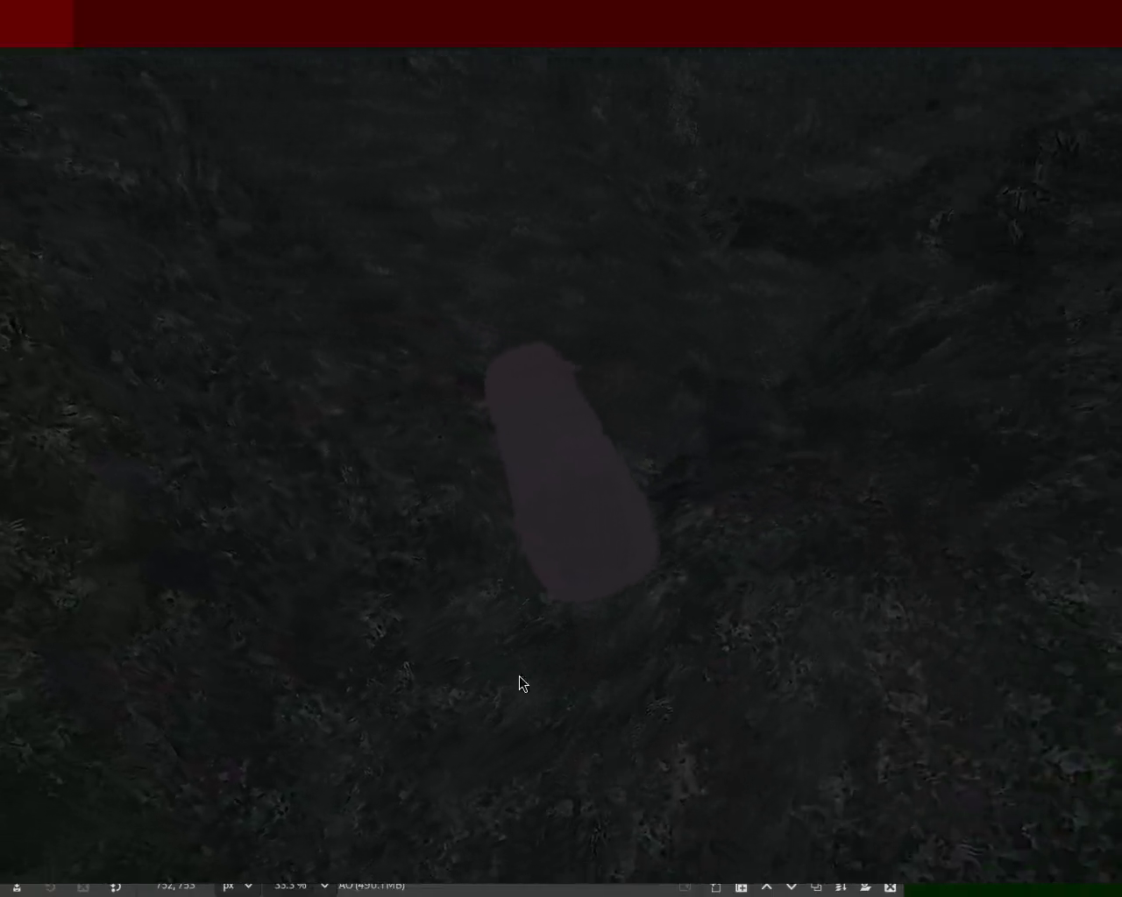
pyautogui.press('Up')
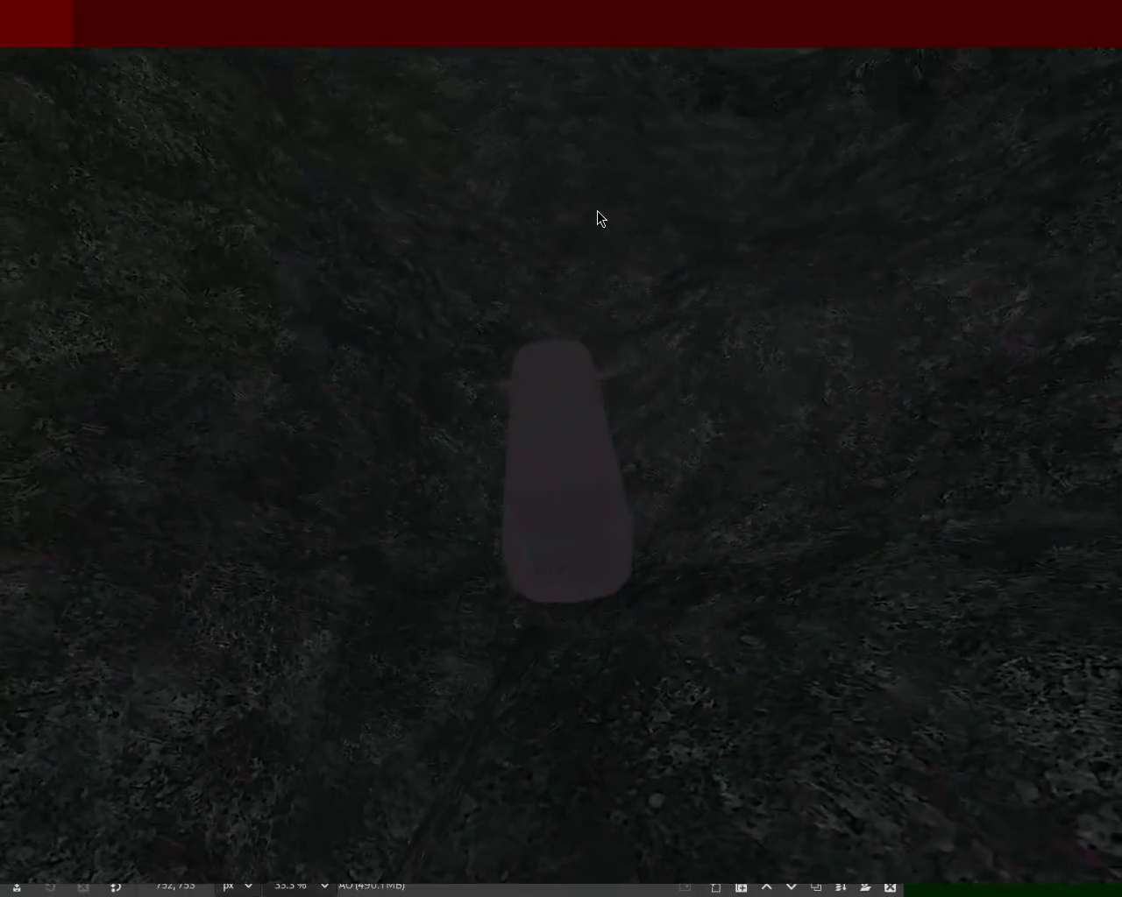
pyautogui.press('Up')
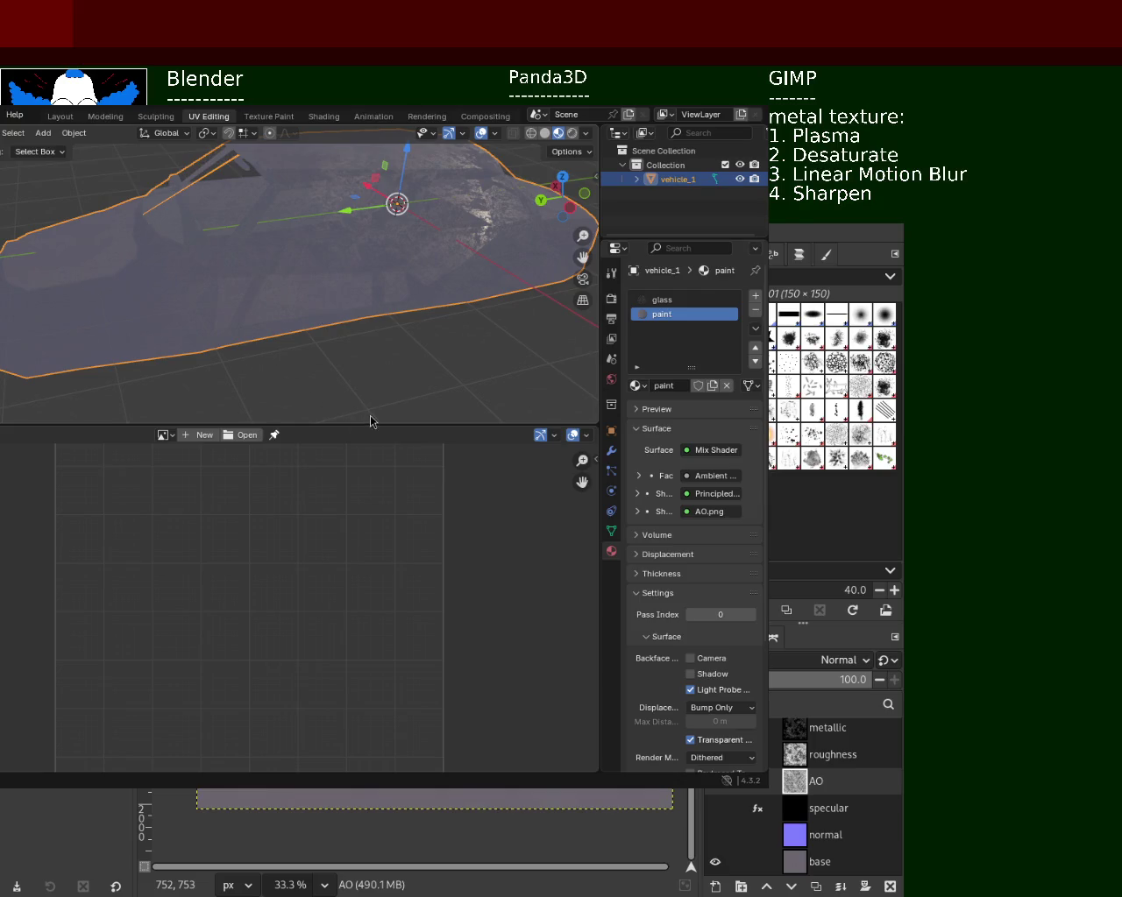
pyautogui.moveTo(402, 313)
pyautogui.mouseDown(button='middle')
pyautogui.moveTo(371, 333)
pyautogui.moveTo(75, 313)
pyautogui.moveTo(115, 276)
pyautogui.mouseUp(button='middle')
# - Put vehicle_1 in Edit Mode, view the car from front and side, and select one body face
pyautogui.press('Tab')
pyautogui.moveTo(300, 338)
pyautogui.mouseDown(button='middle')
pyautogui.moveTo(218, 288)
pyautogui.moveTo(225, 243)
pyautogui.moveTo(304, 343)
pyautogui.moveTo(358, 368)
pyautogui.moveTo(364, 359)
pyautogui.moveTo(337, 338)
pyautogui.moveTo(332, 356)
pyautogui.moveTo(380, 338)
pyautogui.moveTo(236, 318)
pyautogui.moveTo(256, 333)
pyautogui.mouseUp(button='middle')
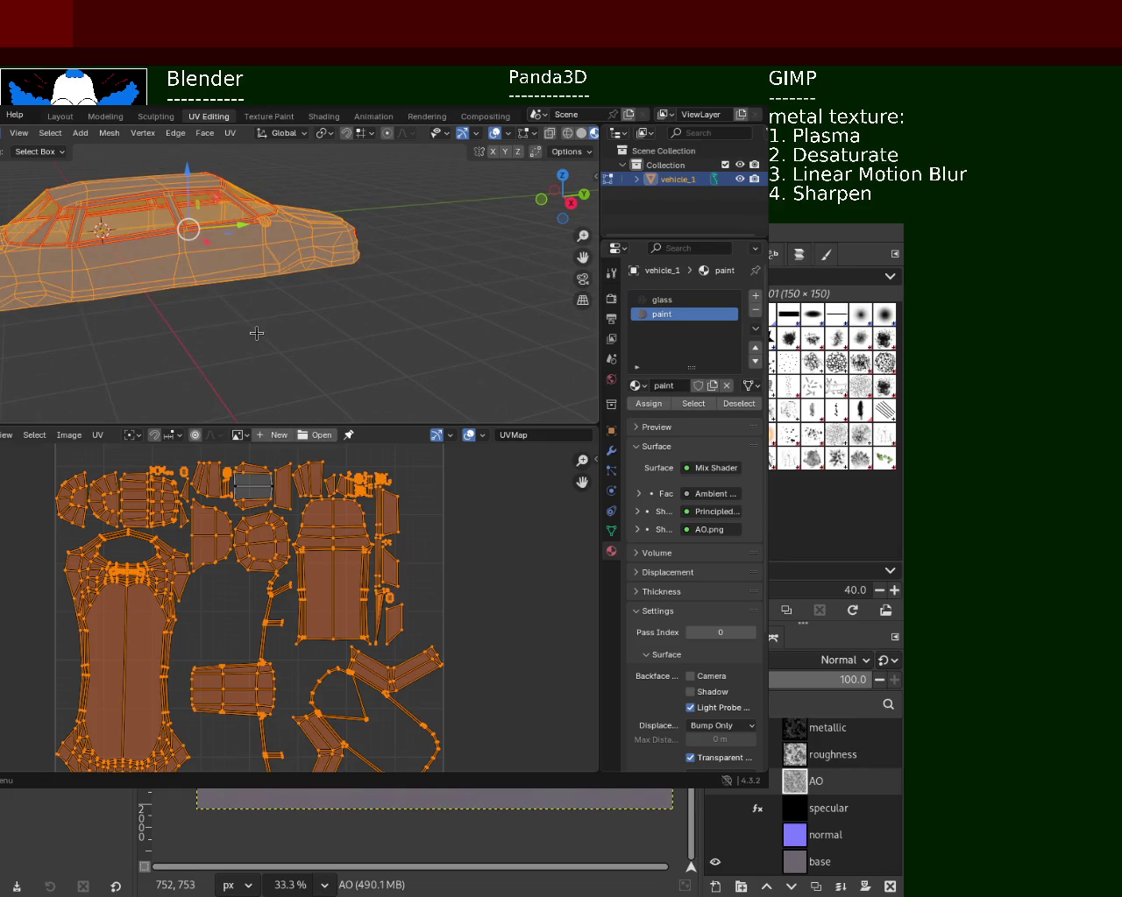
pyautogui.moveTo(224, 208)
pyautogui.mouseDown(button='middle')
pyautogui.moveTo(200, 275)
pyautogui.moveTo(238, 326)
pyautogui.moveTo(280, 281)
pyautogui.moveTo(430, 251)
pyautogui.moveTo(324, 264)
pyautogui.mouseUp(button='middle')
pyautogui.scroll(3, 239, 326)
pyautogui.keyDown('shift'); pyautogui.scroll(-3, 326, 256); pyautogui.keyUp('shift')
pyautogui.keyDown('shift'); pyautogui.scroll(-2, 331, 261); pyautogui.keyUp('shift')
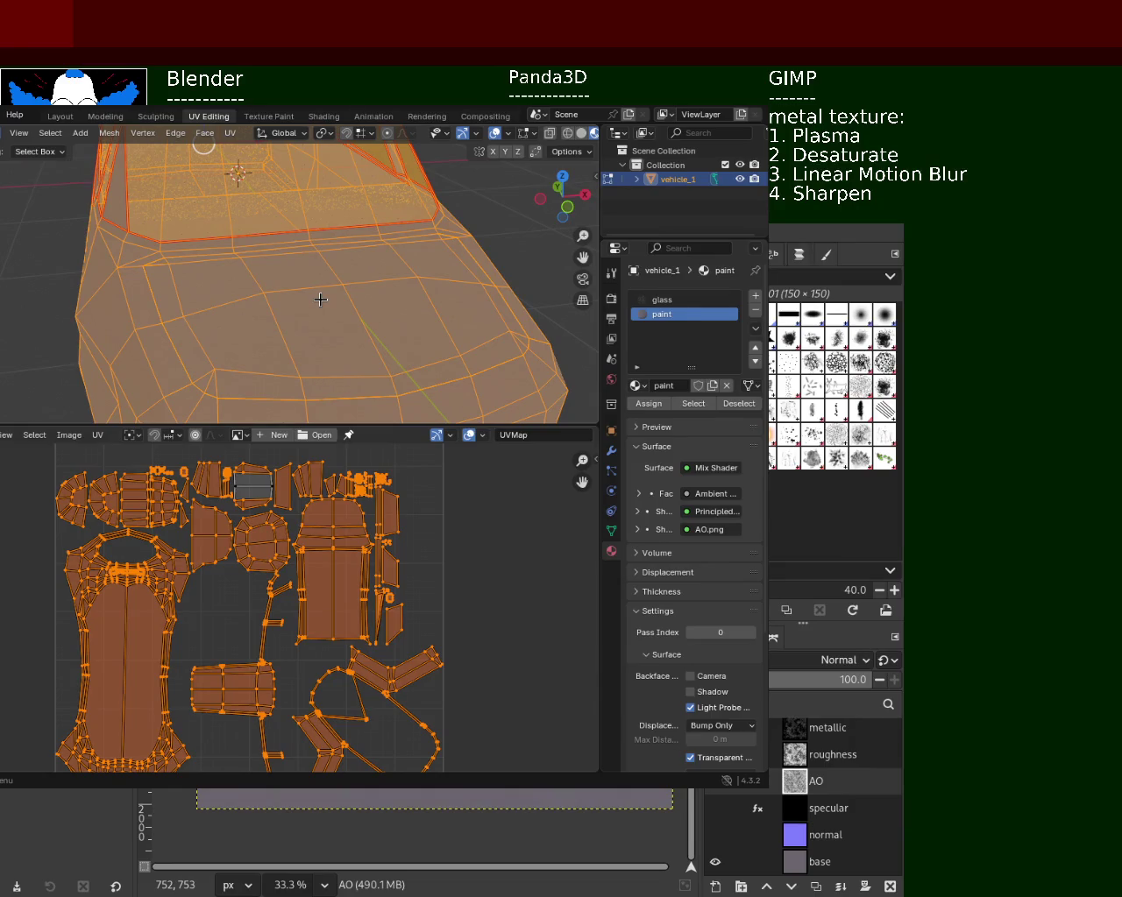
pyautogui.moveTo(187, 295)
pyautogui.mouseDown(button='middle')
pyautogui.moveTo(290, 283)
pyautogui.moveTo(333, 215)
pyautogui.moveTo(220, 285)
pyautogui.moveTo(389, 332)
pyautogui.mouseUp(button='middle')
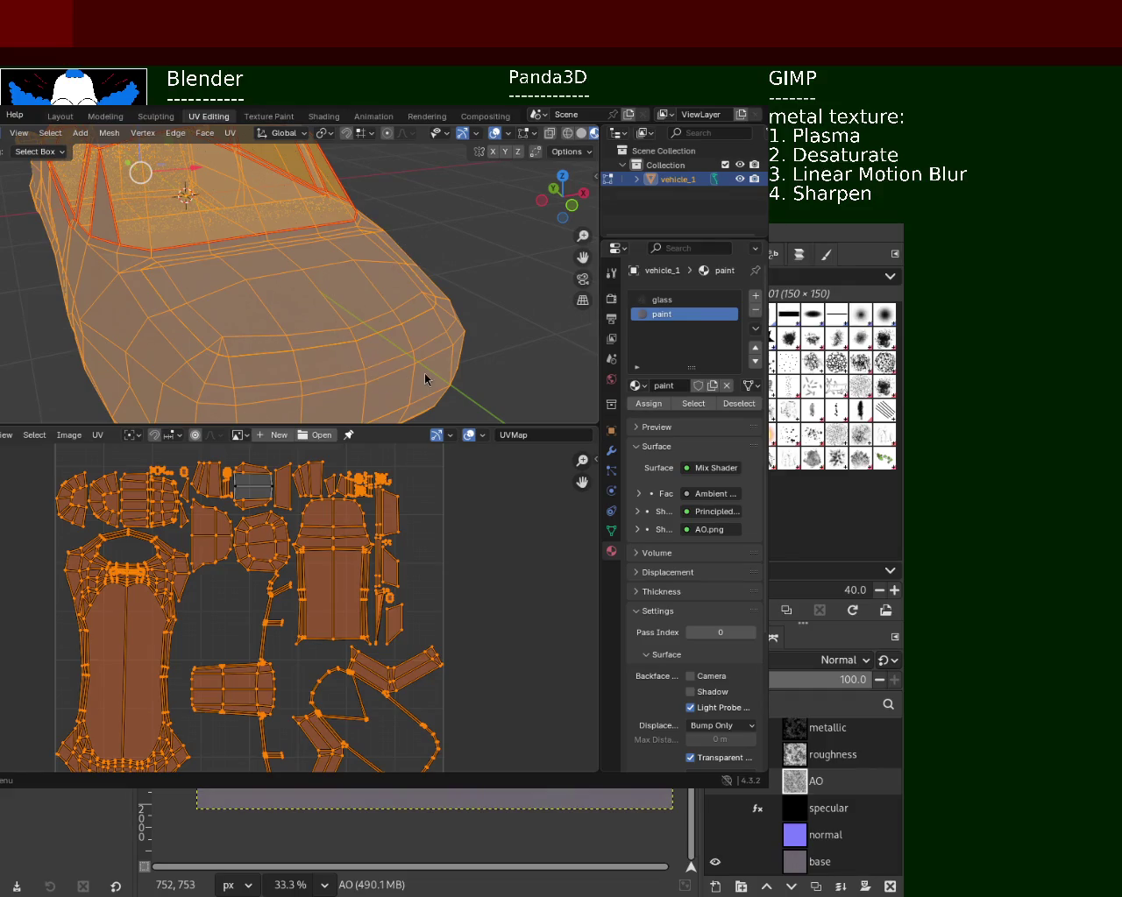
pyautogui.click(402, 294)
# - Orbit around the car's side and select the wide centre hood face
pyautogui.moveTo(346, 283); pyautogui.dragTo(344, 303, button='middle')
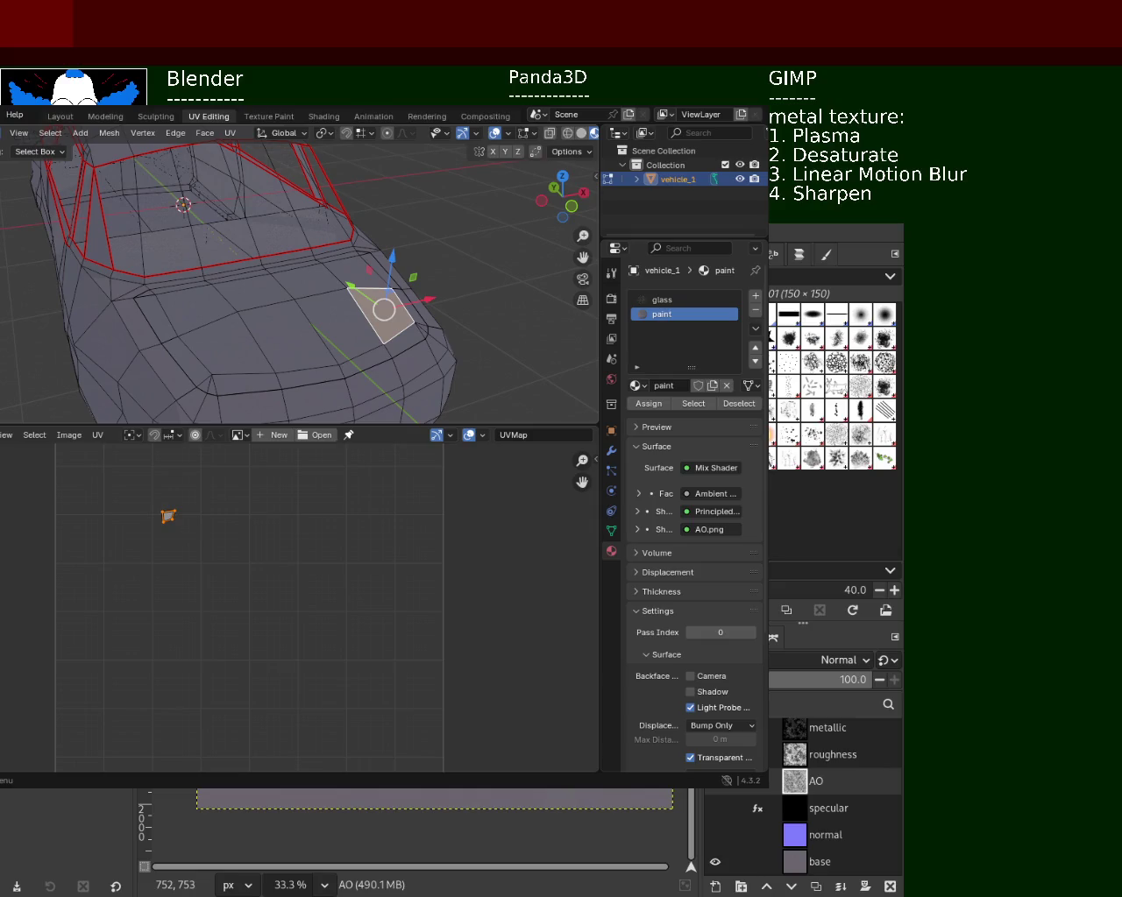
pyautogui.moveTo(189, 283); pyautogui.dragTo(331, 334, button='middle')
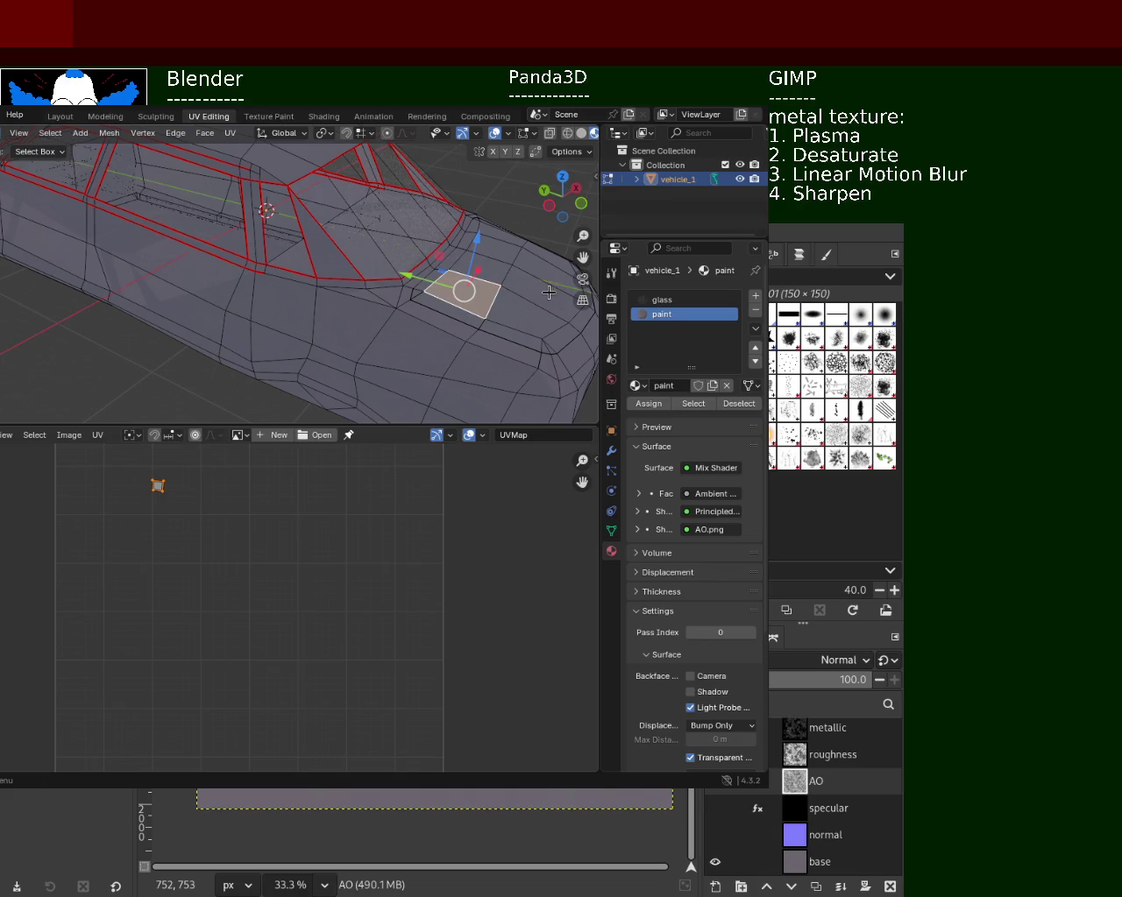
pyautogui.moveTo(470, 302)
pyautogui.mouseDown(button='middle')
pyautogui.moveTo(406, 320)
pyautogui.moveTo(325, 281)
pyautogui.moveTo(365, 268)
pyautogui.moveTo(359, 286)
pyautogui.moveTo(371, 265)
pyautogui.moveTo(386, 269)
pyautogui.moveTo(409, 283)
pyautogui.moveTo(255, 254)
pyautogui.mouseUp(button='middle')
pyautogui.click(236, 310)
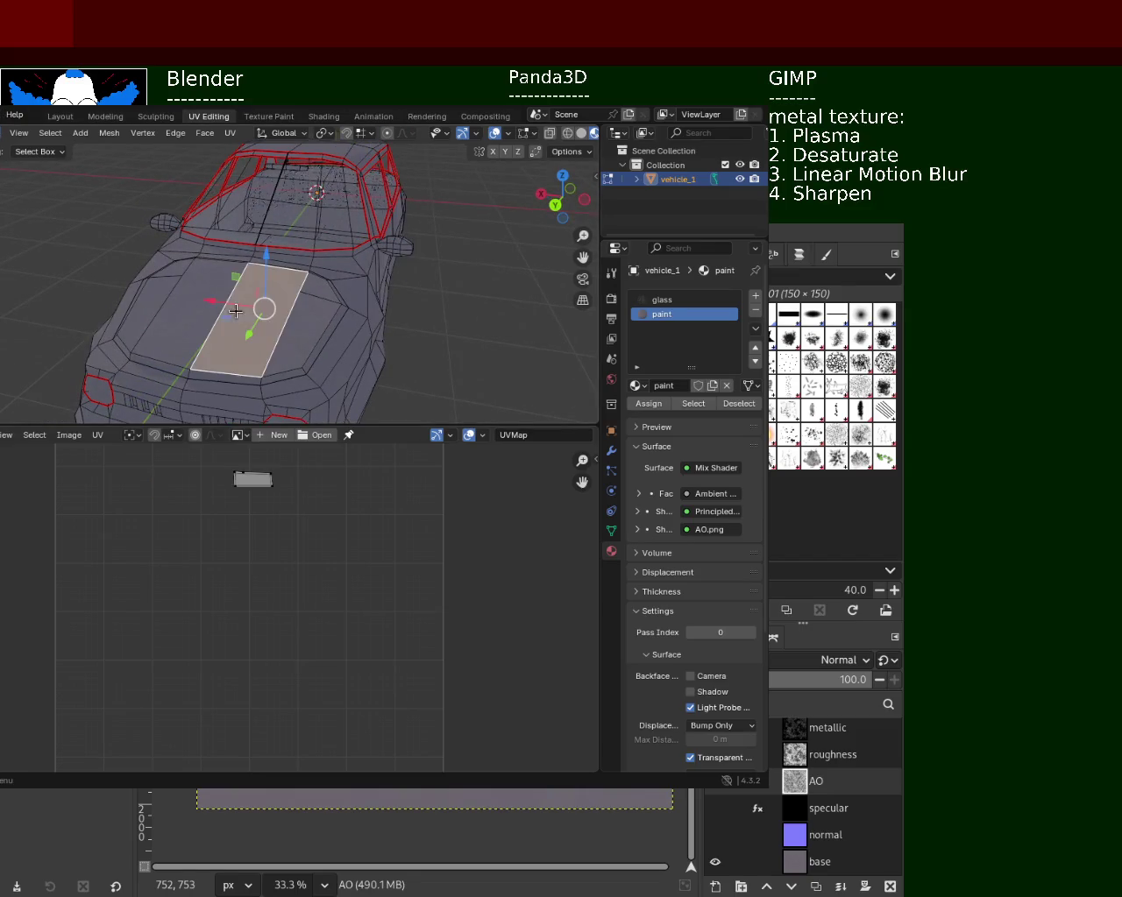
pyautogui.moveTo(267, 309)
pyautogui.mouseDown(button='middle')
pyautogui.moveTo(298, 325)
pyautogui.moveTo(303, 304)
pyautogui.mouseUp(button='middle')
# - Select the hood strip from the narrow left face across to the right narrow face
pyautogui.click(213, 327)
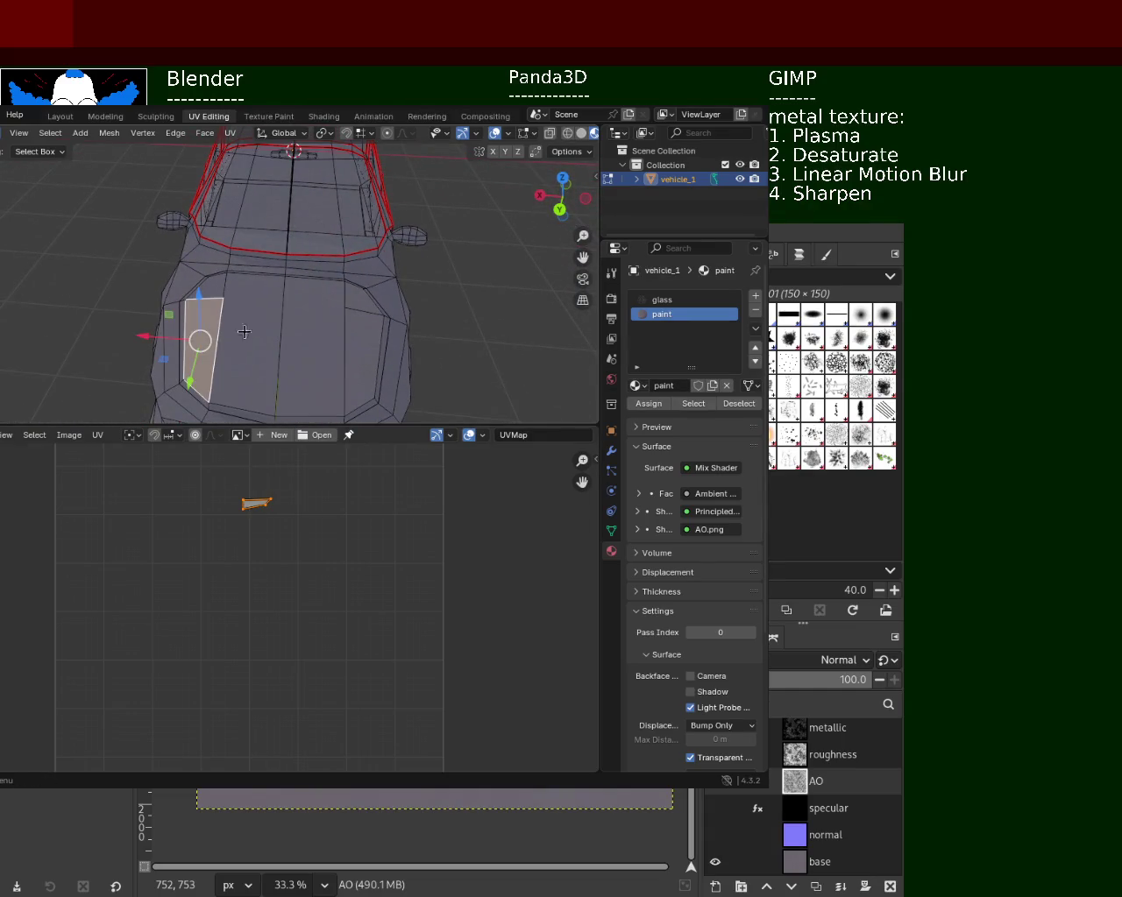
pyautogui.moveTo(212, 328); pyautogui.dragTo(218, 298, button='middle')
pyautogui.click(191, 289)
pyautogui.click(212, 291)
pyautogui.click(192, 310)
pyautogui.keyDown('shift'); pyautogui.click(207, 332); pyautogui.keyUp('shift')
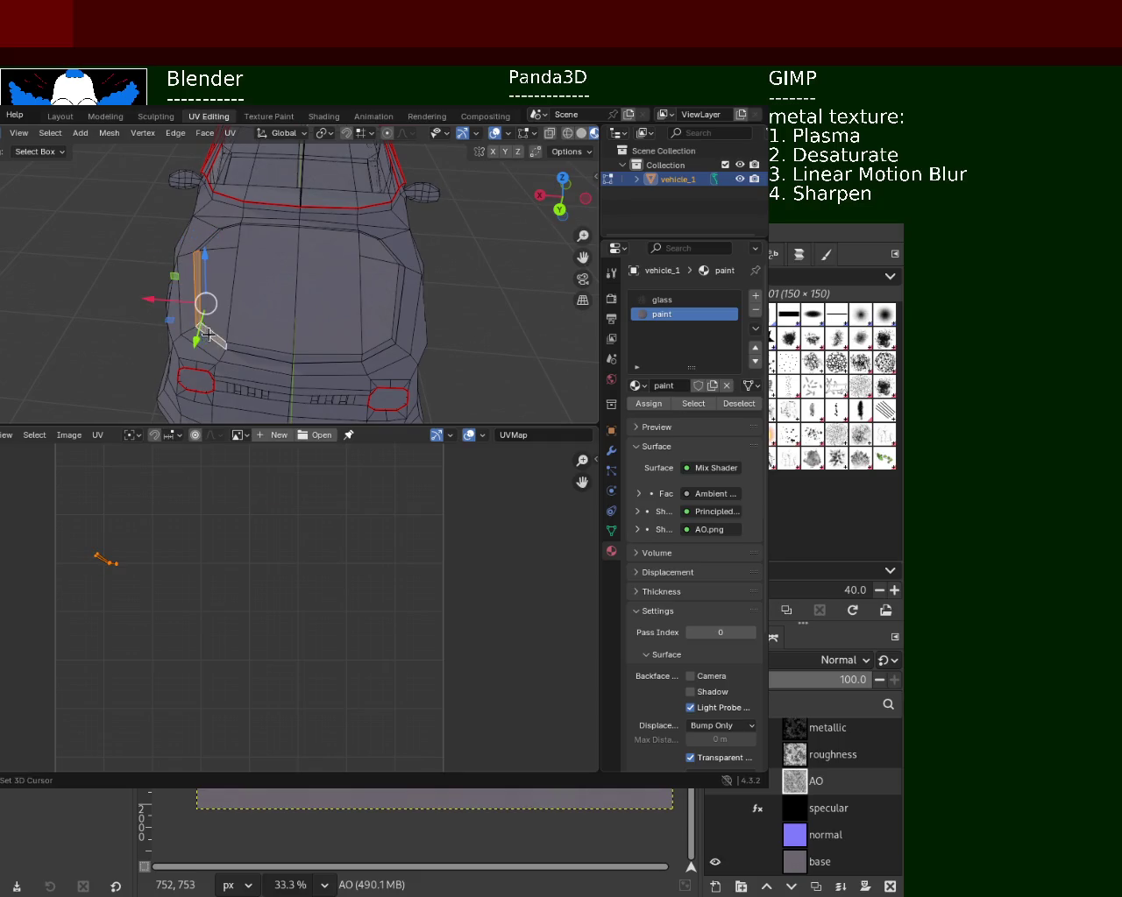
pyautogui.keyDown('shift'); pyautogui.click(272, 357); pyautogui.keyUp('shift')
pyautogui.keyDown('shift'); pyautogui.click(333, 360); pyautogui.keyUp('shift')
pyautogui.keyDown('shift'); pyautogui.click(372, 352); pyautogui.keyUp('shift')
pyautogui.keyDown('shift'); pyautogui.click(395, 321); pyautogui.keyUp('shift')
# - Delete the selected strip of hood faces
pyautogui.keyDown('shift'); pyautogui.moveTo(371, 286); pyautogui.dragTo(214, 335, button='middle'); pyautogui.keyUp('shift')
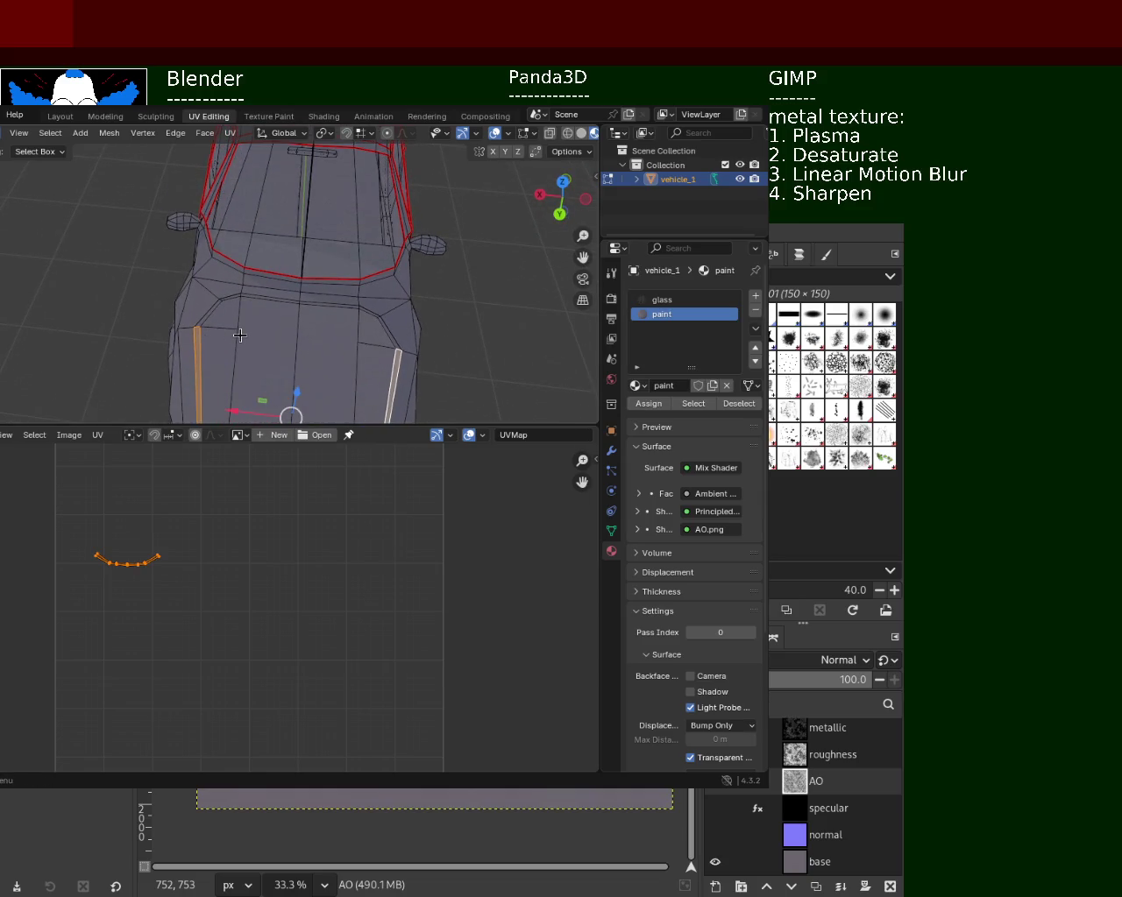
pyautogui.press('x')
pyautogui.click(218, 365)
pyautogui.moveTo(218, 366); pyautogui.dragTo(292, 313, button='middle')
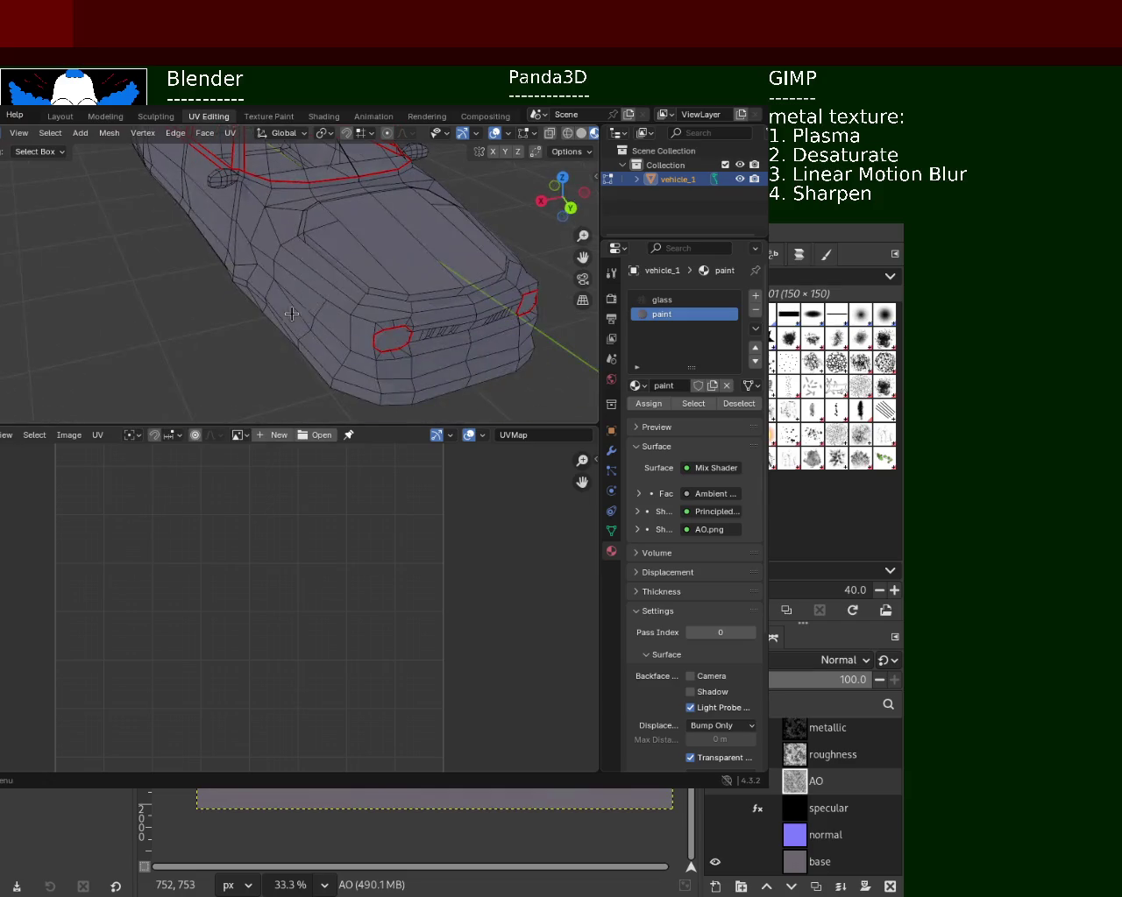
# - Select the windshield edge loop and a strip of faces along the body
pyautogui.scroll(5, 221, 213)
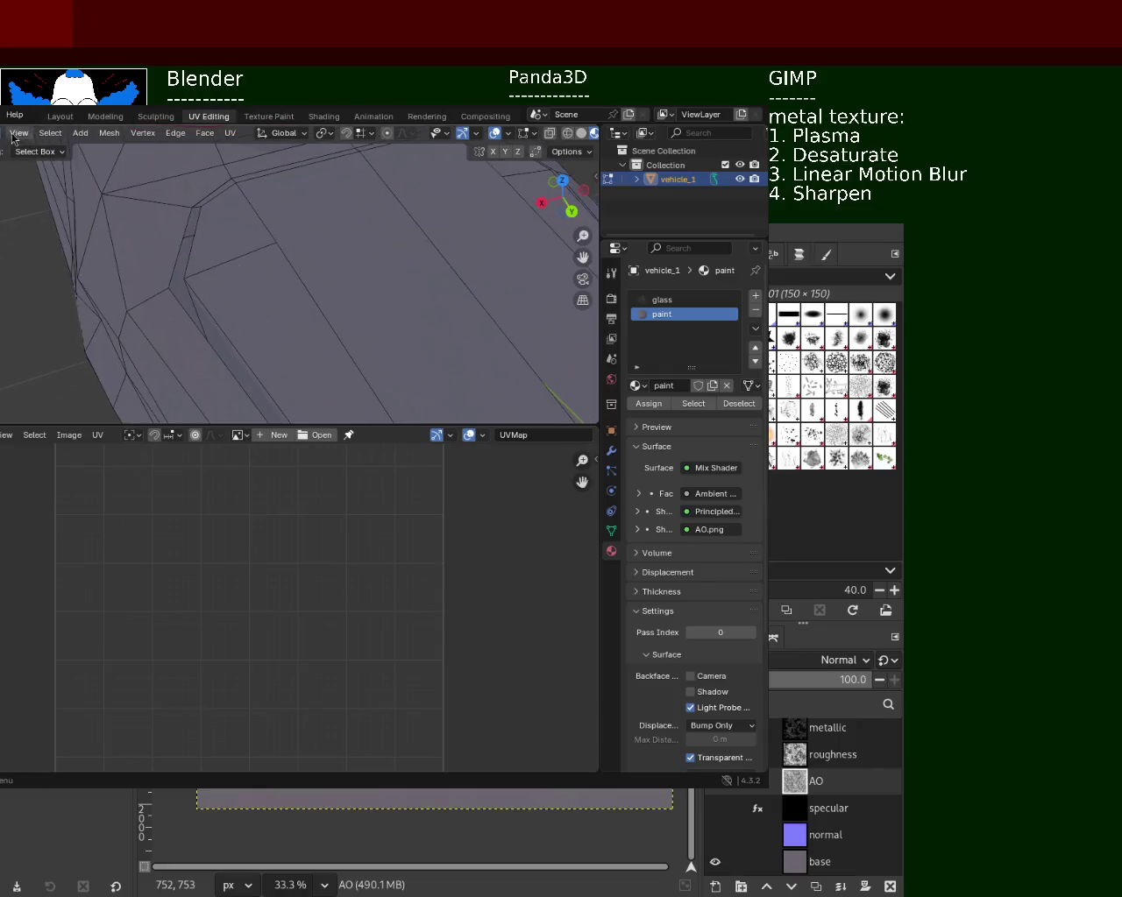
pyautogui.keyDown('shift'); pyautogui.moveTo(196, 208); pyautogui.dragTo(189, 188, button='middle'); pyautogui.keyUp('shift')
pyautogui.keyDown('alt'); pyautogui.click(172, 225); pyautogui.keyUp('alt')
pyautogui.keyDown('alt'); pyautogui.click(173, 224); pyautogui.keyUp('alt')
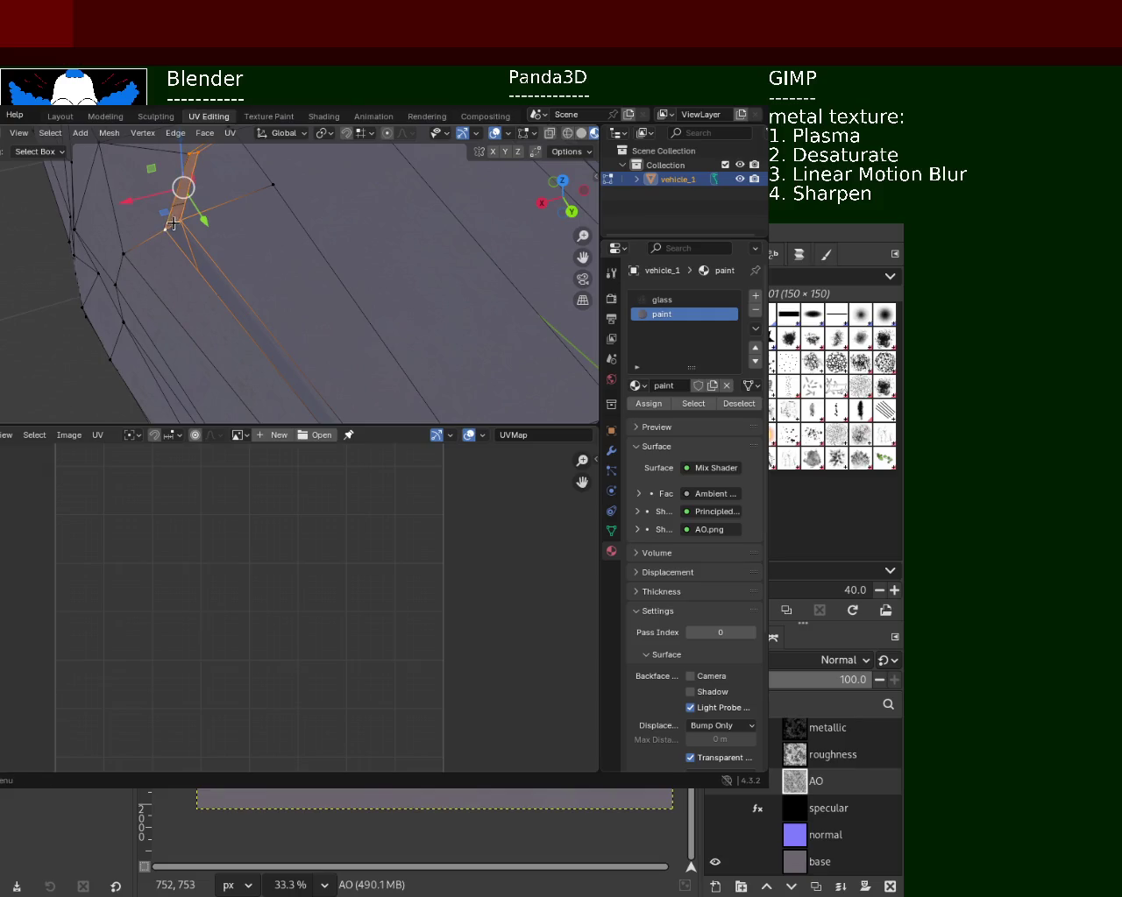
pyautogui.scroll(-3, 170, 223)
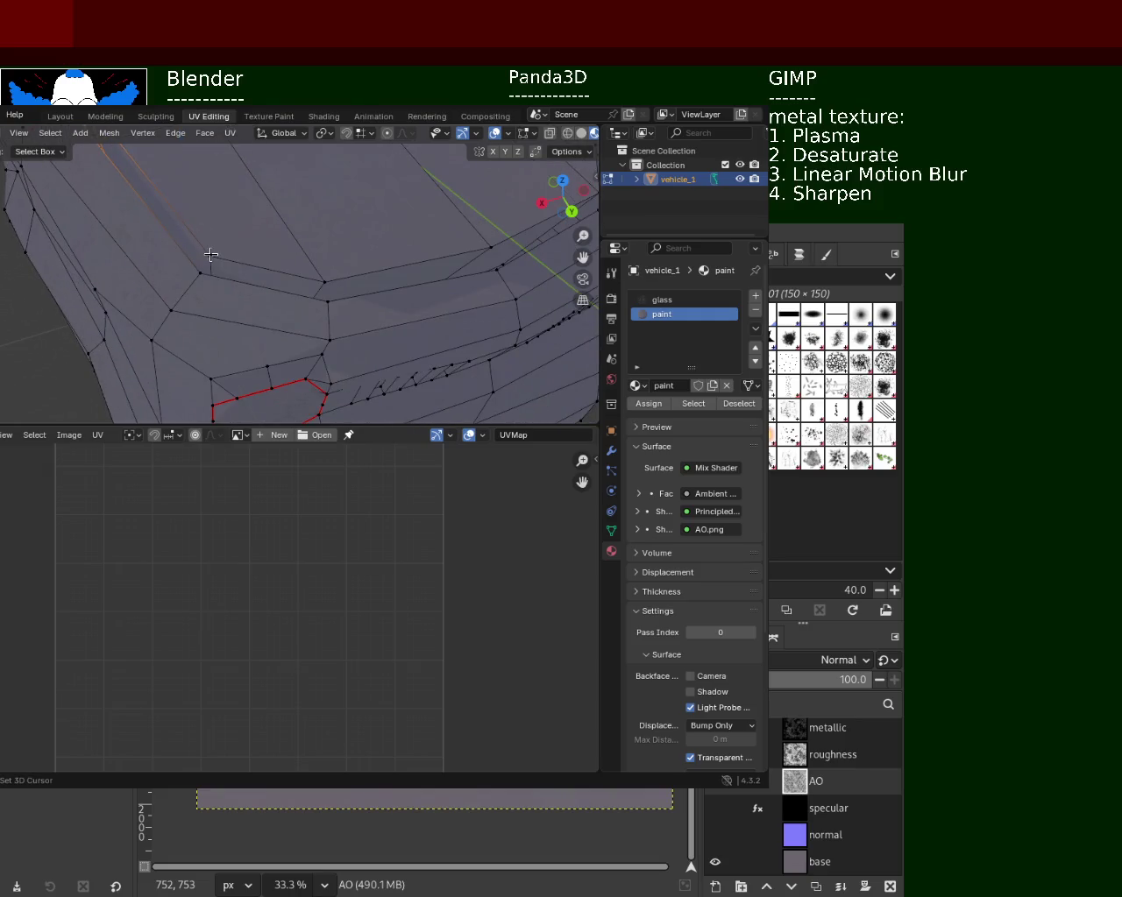
pyautogui.keyDown('alt'); pyautogui.click(199, 270); pyautogui.keyUp('alt')
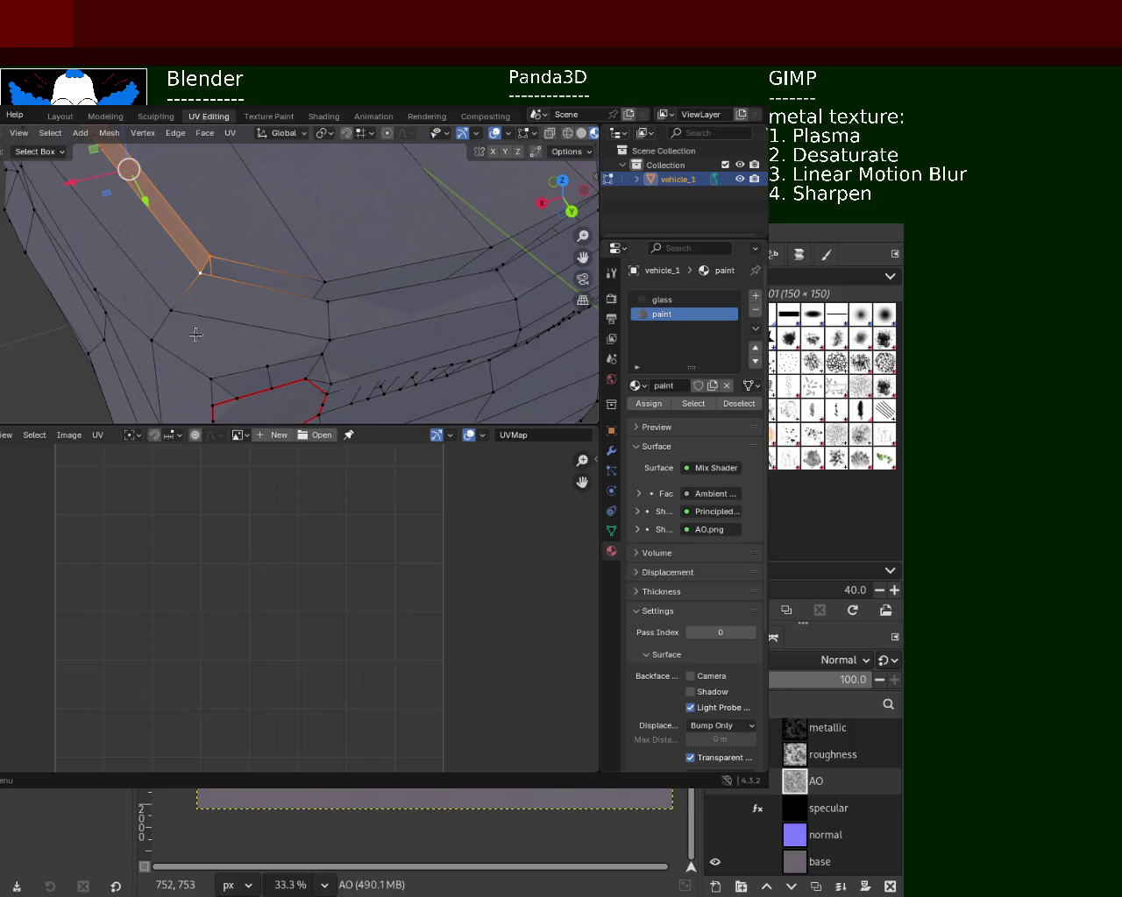
# - Select a single vertex on the mesh and zoom around it
pyautogui.click(195, 282)
pyautogui.scroll(1, 219, 280)
pyautogui.scroll(1, 244, 281)
pyautogui.scroll(1, 239, 280)
pyautogui.scroll(-1, 324, 319)
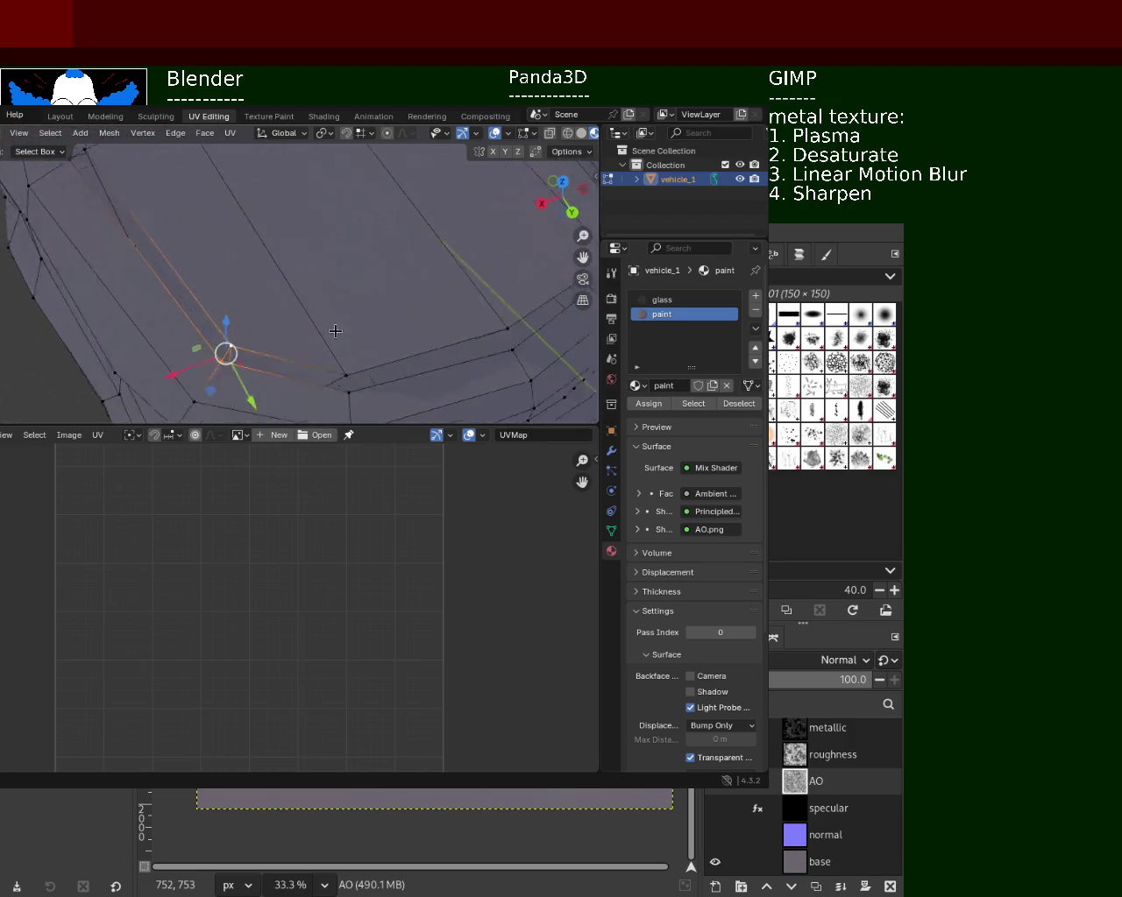
pyautogui.scroll(-2, 263, 289)
pyautogui.scroll(1, 171, 259)
pyautogui.scroll(1, 176, 281)
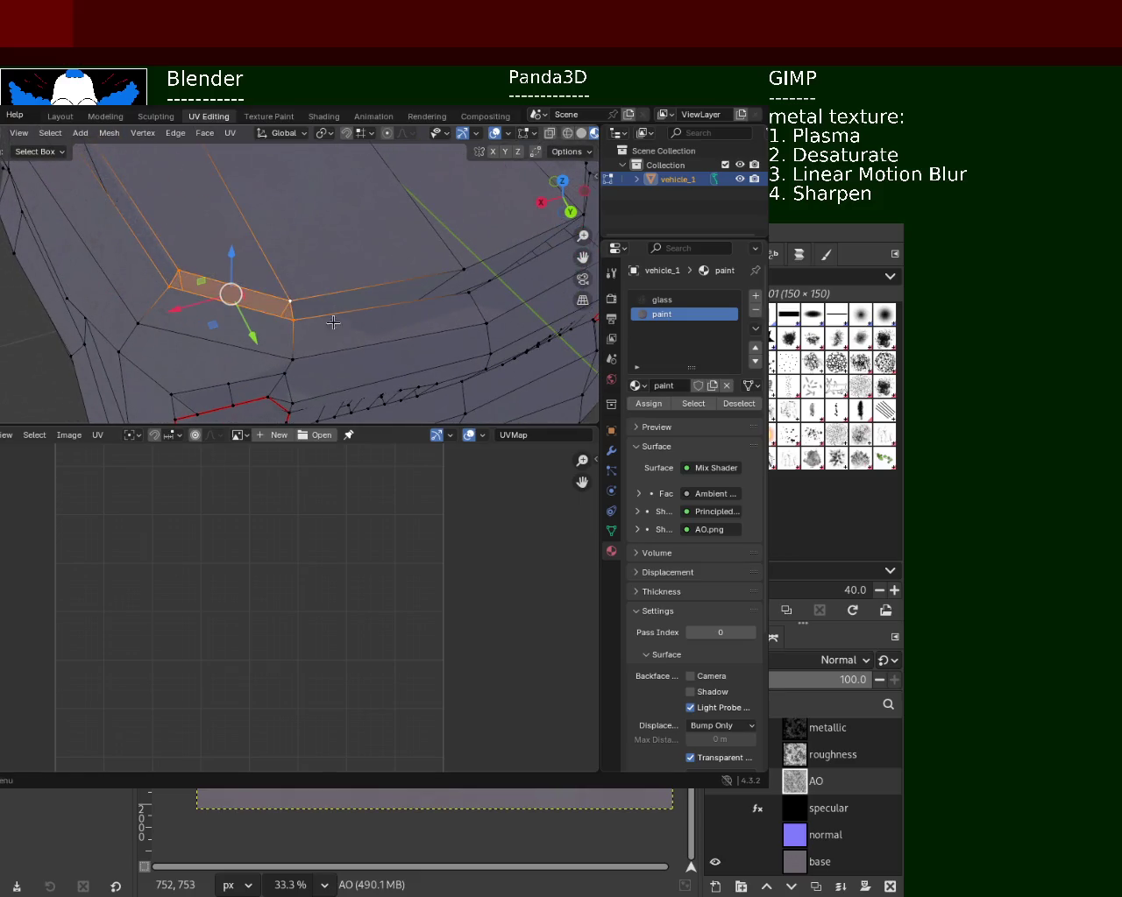
pyautogui.moveTo(333, 315); pyautogui.dragTo(105, 312, button='middle')
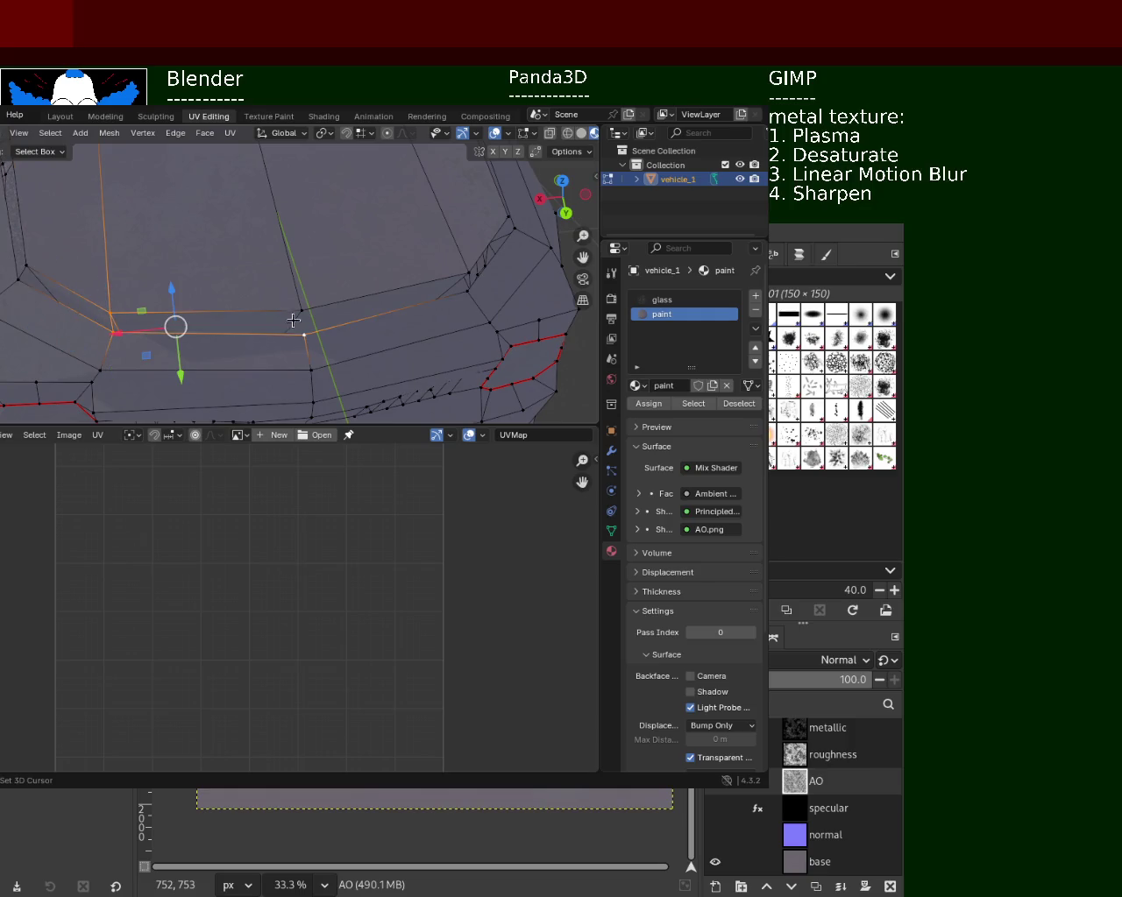
# - Select lower-body edges and vertices, placing the 3D cursor on each
pyautogui.click(301, 309)
pyautogui.moveTo(301, 309); pyautogui.dragTo(134, 329, button='middle')
pyautogui.click(101, 333)
pyautogui.keyDown('shift'); pyautogui.rightClick(102, 333); pyautogui.keyUp('shift')
pyautogui.keyDown('shift'); pyautogui.rightClick(196, 328); pyautogui.keyUp('shift')
pyautogui.click(192, 330)
pyautogui.click(292, 317)
pyautogui.keyDown('shift'); pyautogui.rightClick(290, 326); pyautogui.keyUp('shift')
# - Add more edges to the selection and set the 3D cursor on a body-edge vertex
pyautogui.keyDown('alt'); pyautogui.keyDown('shift'); pyautogui.click(374, 289); pyautogui.keyUp('shift'); pyautogui.keyUp('alt')
pyautogui.keyDown('alt'); pyautogui.keyDown('shift'); pyautogui.click(382, 279); pyautogui.keyUp('shift'); pyautogui.keyUp('alt')
pyautogui.moveTo(386, 270)
pyautogui.mouseDown(button='middle')
pyautogui.moveTo(232, 306)
pyautogui.moveTo(167, 268)
pyautogui.moveTo(257, 246)
pyautogui.mouseUp(button='middle')
pyautogui.click(270, 239)
pyautogui.keyDown('shift'); pyautogui.rightClick(271, 238); pyautogui.keyUp('shift')
# - Select the strip of faces and the face beside the wheel arch
pyautogui.keyDown('alt'); pyautogui.keyDown('shift'); pyautogui.click(186, 309); pyautogui.keyUp('shift'); pyautogui.keyUp('alt')
pyautogui.moveTo(182, 312); pyautogui.dragTo(223, 286, button='middle')
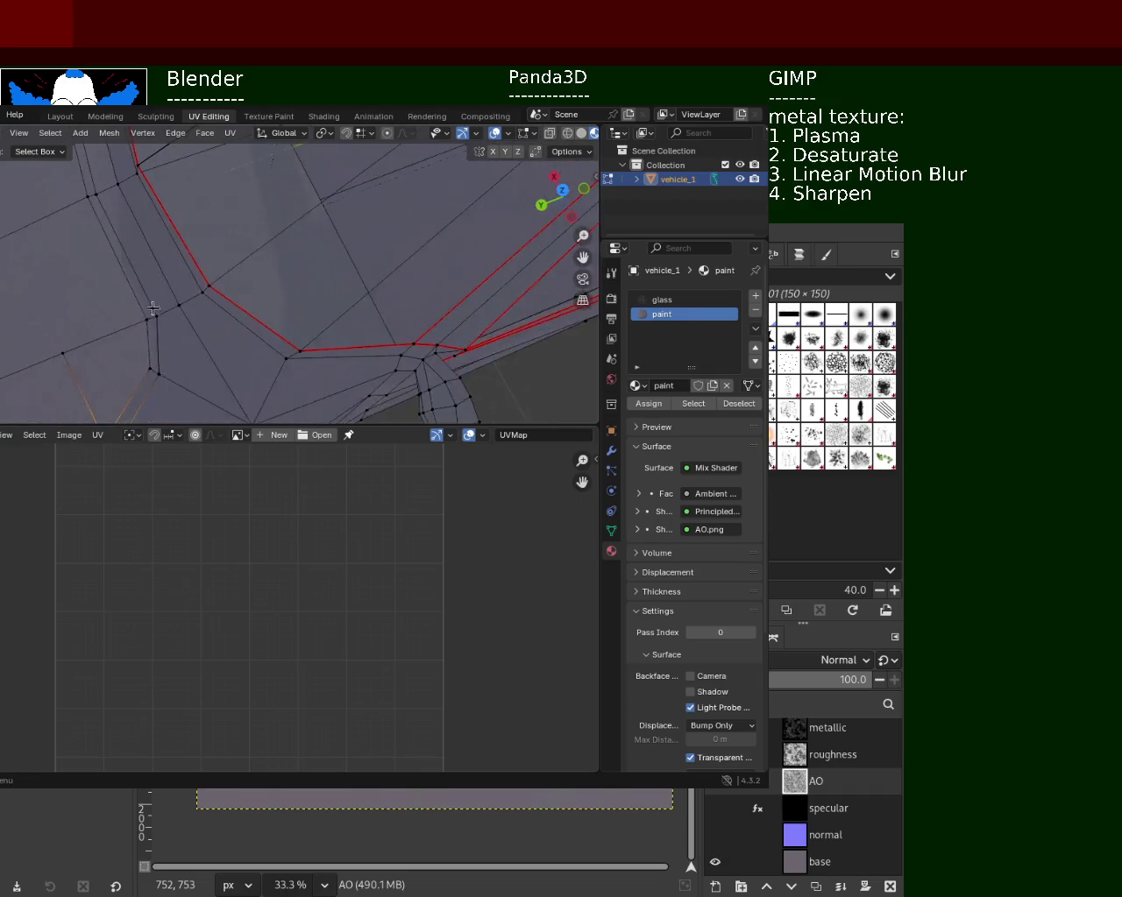
pyautogui.click(205, 264)
pyautogui.keyDown('alt'); pyautogui.keyDown('shift'); pyautogui.click(182, 317); pyautogui.keyUp('shift'); pyautogui.keyUp('alt')
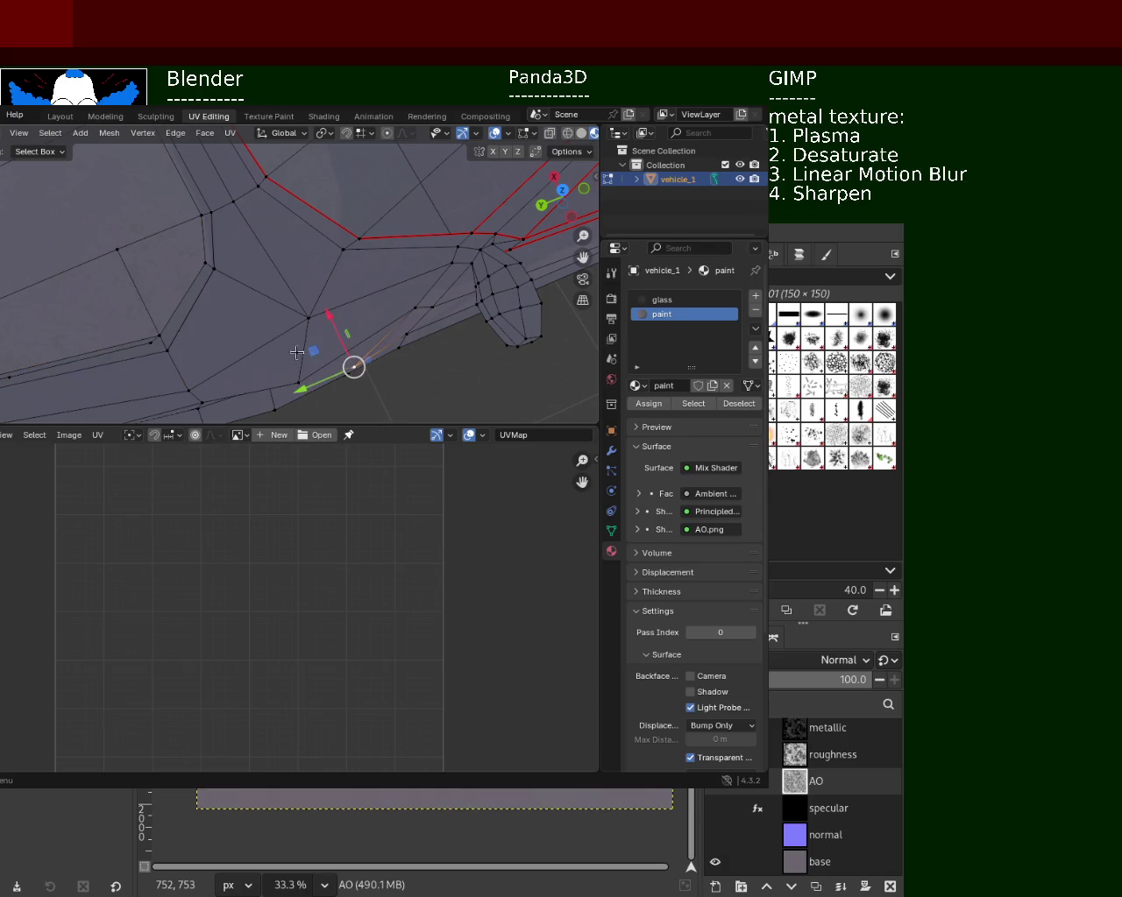
# - Select all then deselect the mesh, viewing the car's top side at an angle
pyautogui.moveTo(357, 327); pyautogui.dragTo(352, 276, button='middle')
pyautogui.press('a')
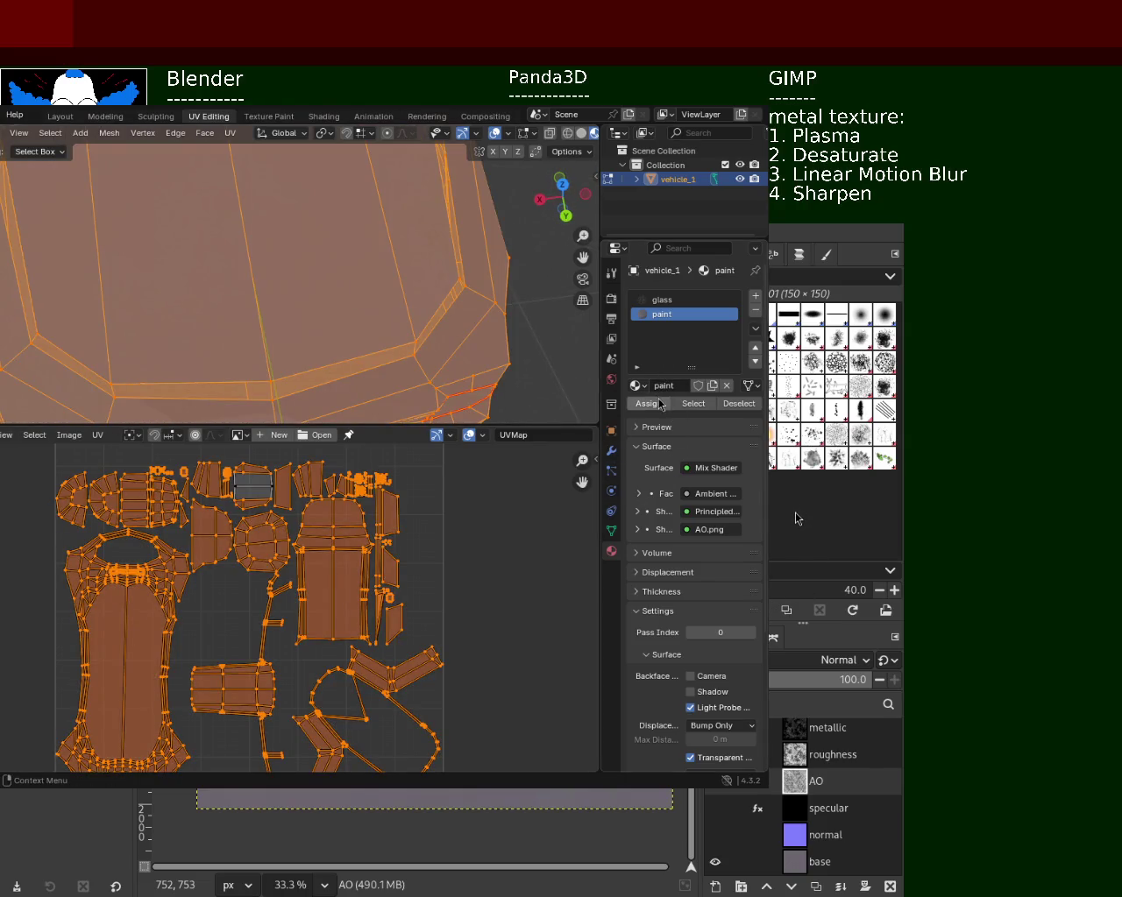
pyautogui.hotkey('alt', 'a')
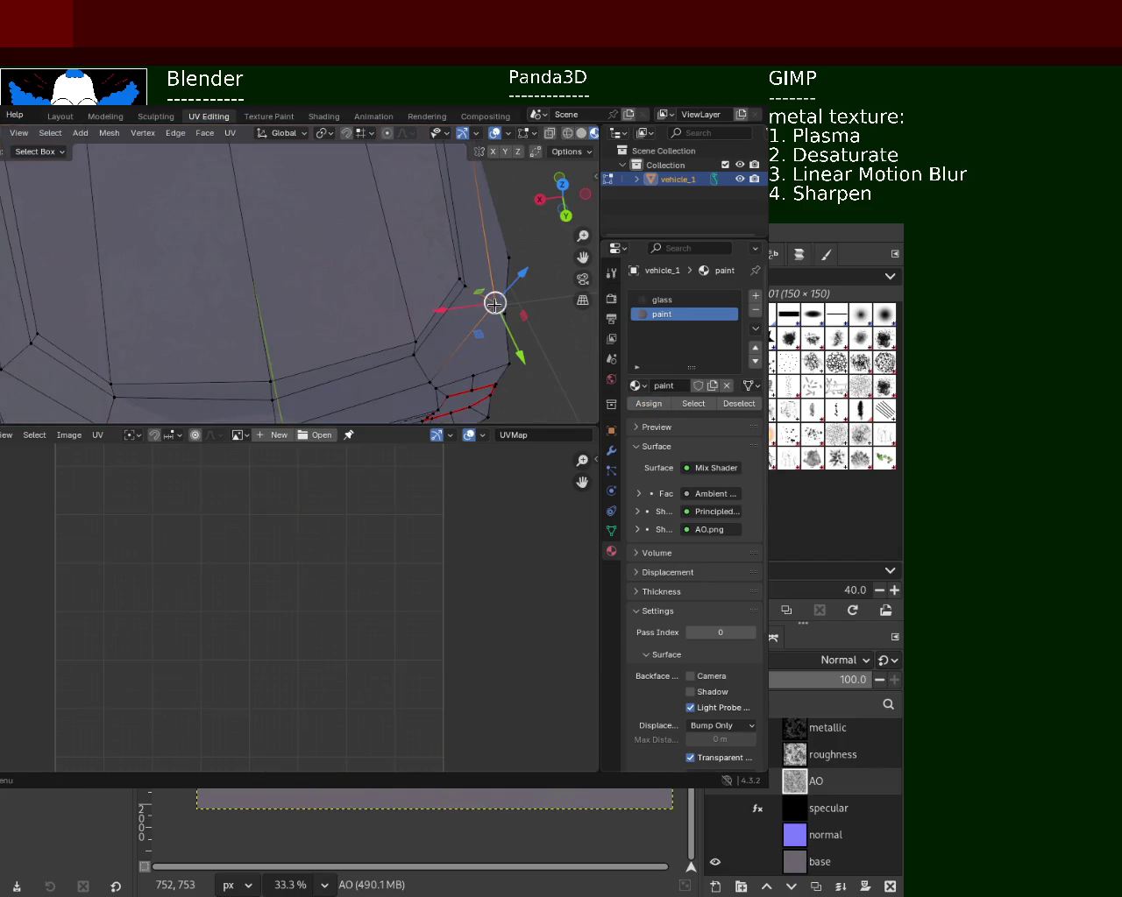
pyautogui.scroll(-4, 289, 227)
pyautogui.moveTo(289, 227)
pyautogui.mouseDown(button='middle')
pyautogui.moveTo(275, 190)
pyautogui.moveTo(224, 245)
pyautogui.mouseUp(button='middle')
pyautogui.scroll(5, 218, 251)
# - Try moving and extruding a top-surface vertex along X, then undo it
pyautogui.click(198, 249)
pyautogui.moveTo(135, 251)
pyautogui.mouseDown()
pyautogui.moveTo(149, 254)
pyautogui.moveTo(123, 262)
pyautogui.mouseUp()
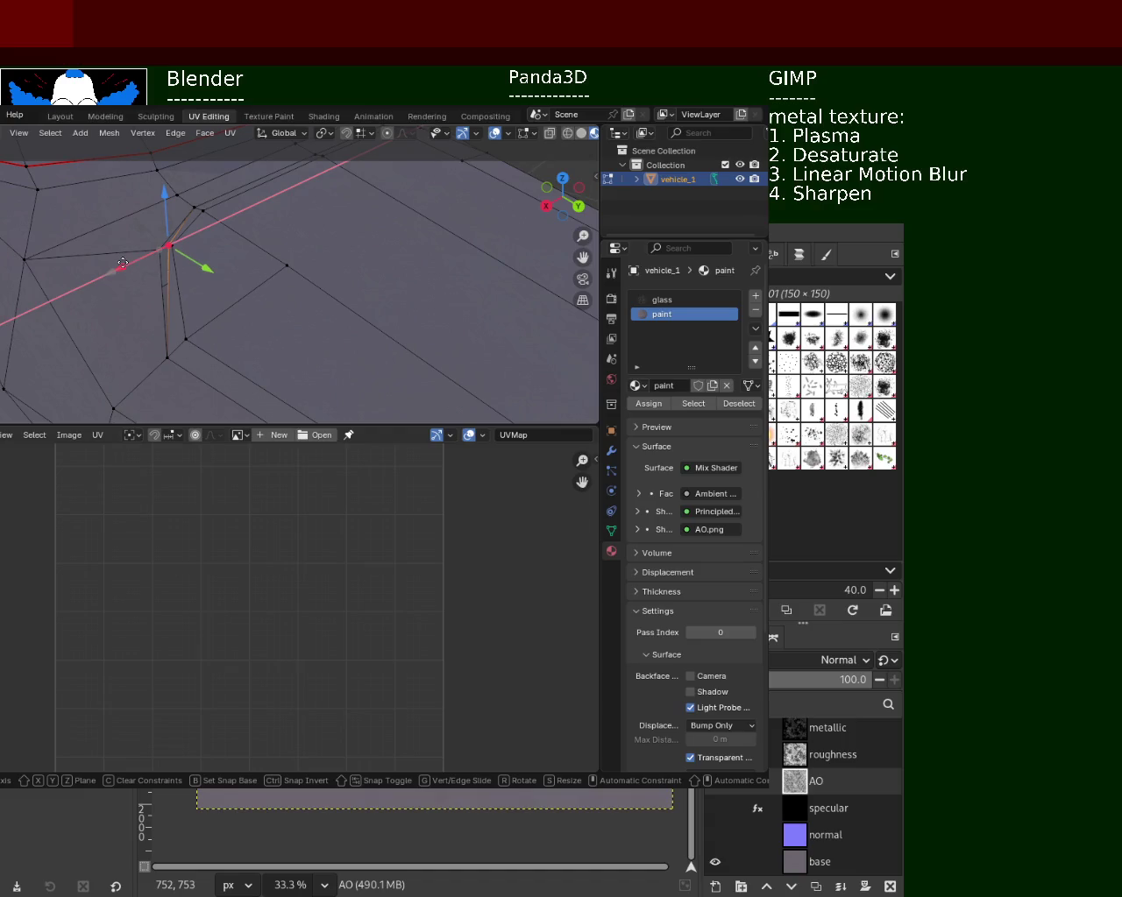
pyautogui.press('Escape')
pyautogui.keyDown('ctrl'); pyautogui.rightClick(161, 347); pyautogui.keyUp('ctrl')
pyautogui.press('g')
pyautogui.press('x')
pyautogui.click(117, 365)
pyautogui.hotkey('ctrl', 'z')
pyautogui.hotkey('ctrl', 'z')
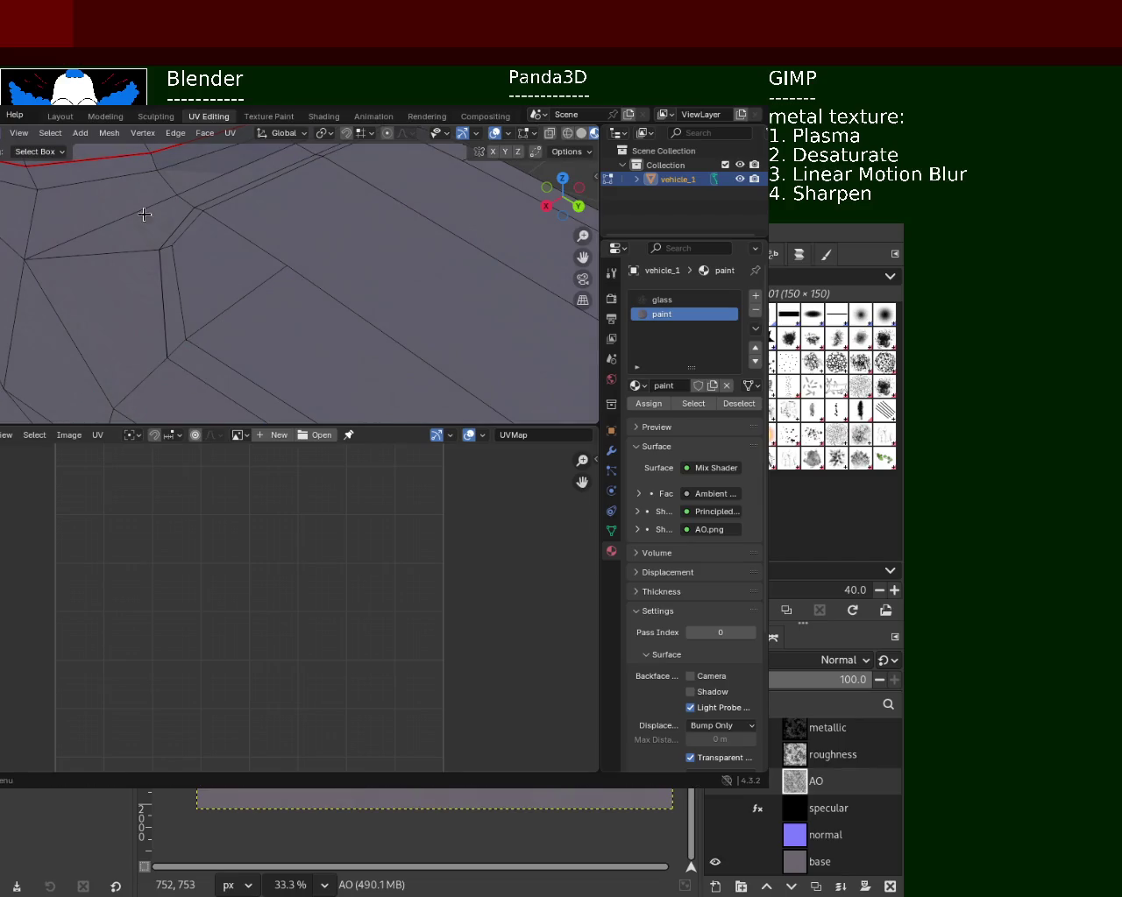
# - Delete the stray vertex on the top surface
pyautogui.click(187, 227)
pyautogui.click(180, 229)
pyautogui.press('x')
pyautogui.click(188, 223)
# - Delete the faces around a roof-edge vertex
pyautogui.moveTo(358, 236); pyautogui.dragTo(258, 248, button='middle')
pyautogui.click(156, 214)
pyautogui.press('x')
pyautogui.click(160, 218)
pyautogui.moveTo(161, 218)
pyautogui.mouseDown(button='middle')
pyautogui.moveTo(213, 261)
pyautogui.moveTo(187, 268)
pyautogui.moveTo(196, 254)
pyautogui.mouseUp(button='middle')
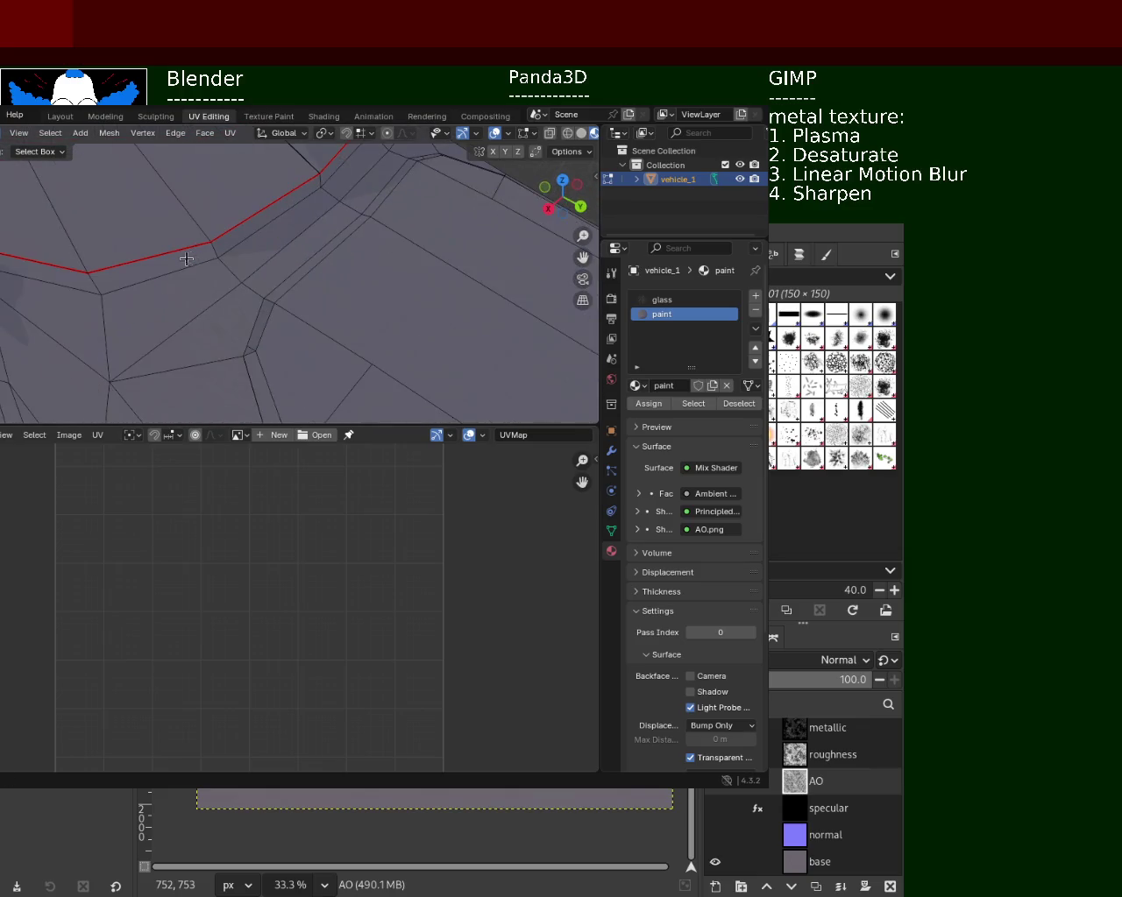
# - Select vertex pairs on the upper and lower-left edges and slide them along X
pyautogui.click(267, 305)
pyautogui.keyDown('shift'); pyautogui.click(255, 352); pyautogui.keyUp('shift')
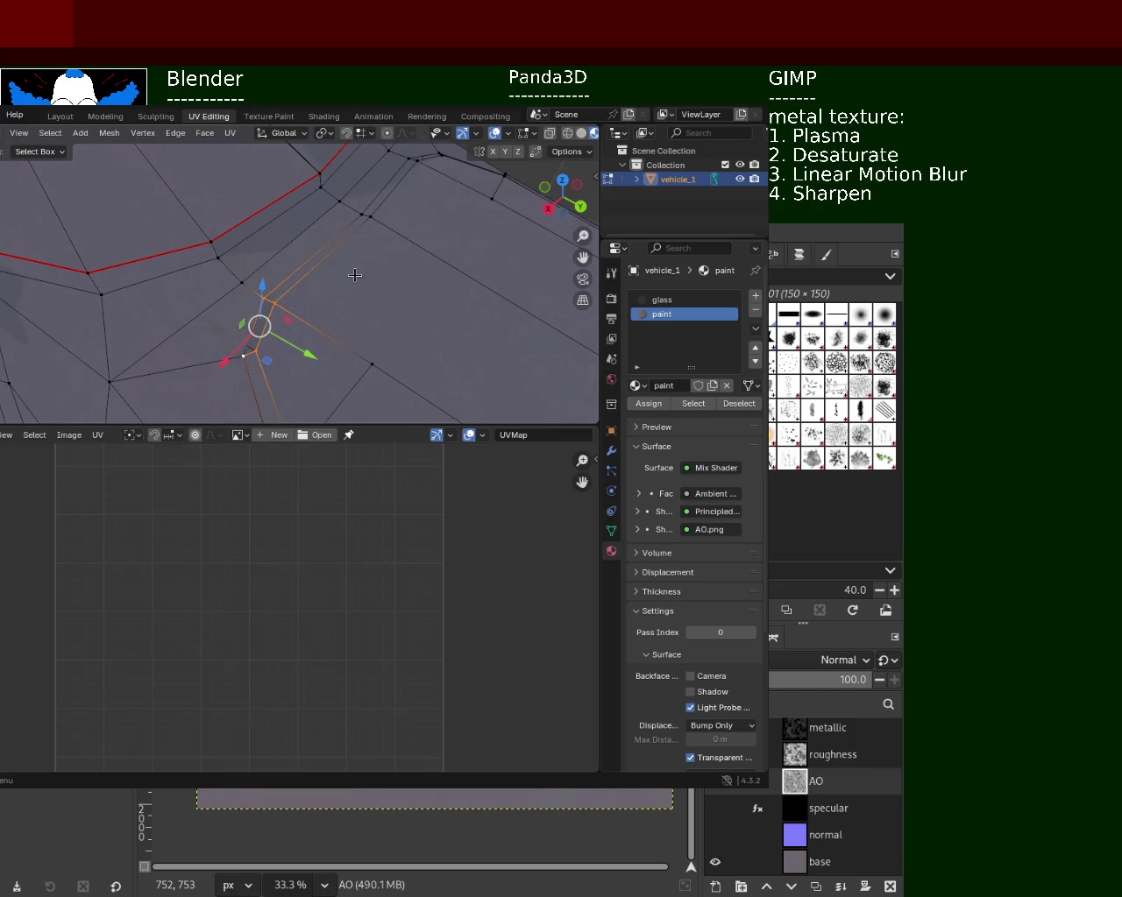
pyautogui.moveTo(345, 271); pyautogui.dragTo(281, 288, button='middle')
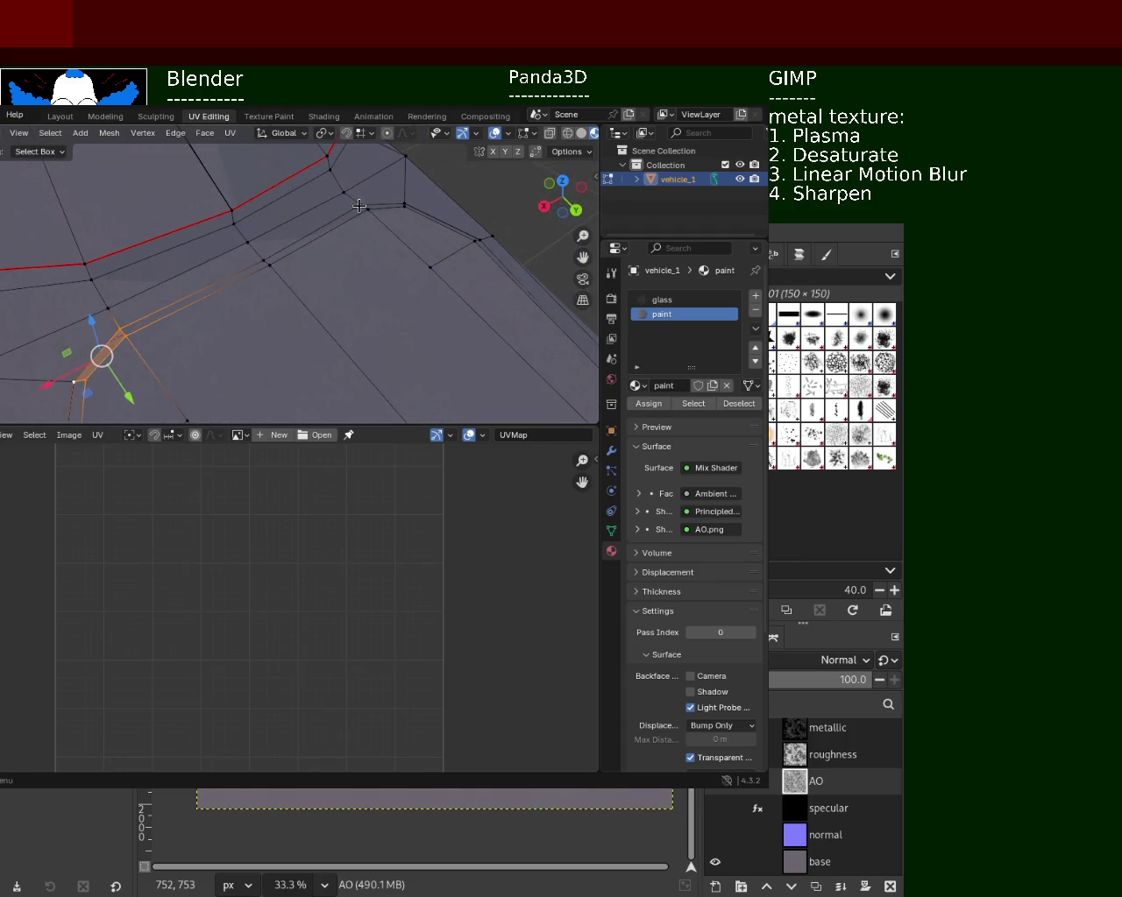
pyautogui.click(364, 207)
pyautogui.keyDown('shift'); pyautogui.click(401, 206); pyautogui.keyUp('shift')
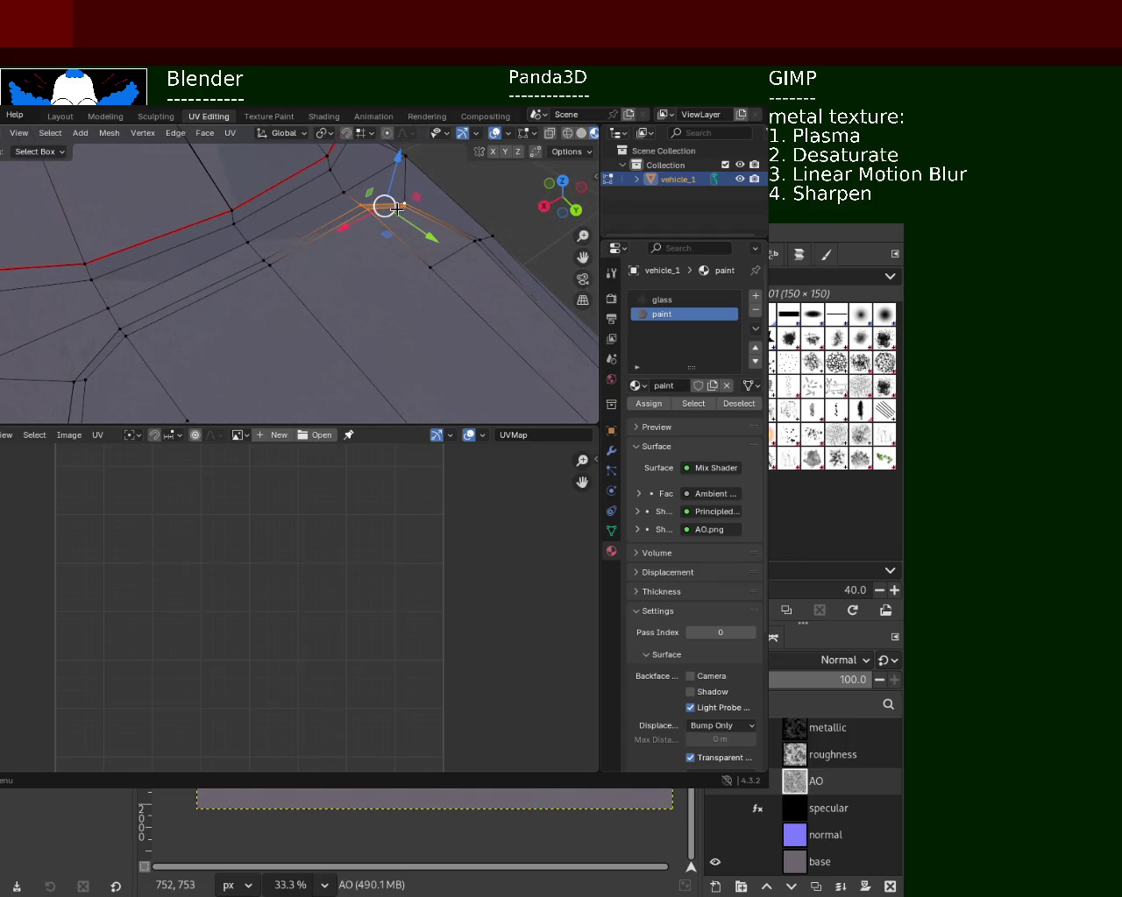
pyautogui.click(111, 334)
pyautogui.click(70, 381)
pyautogui.press('g')
pyautogui.press('x')
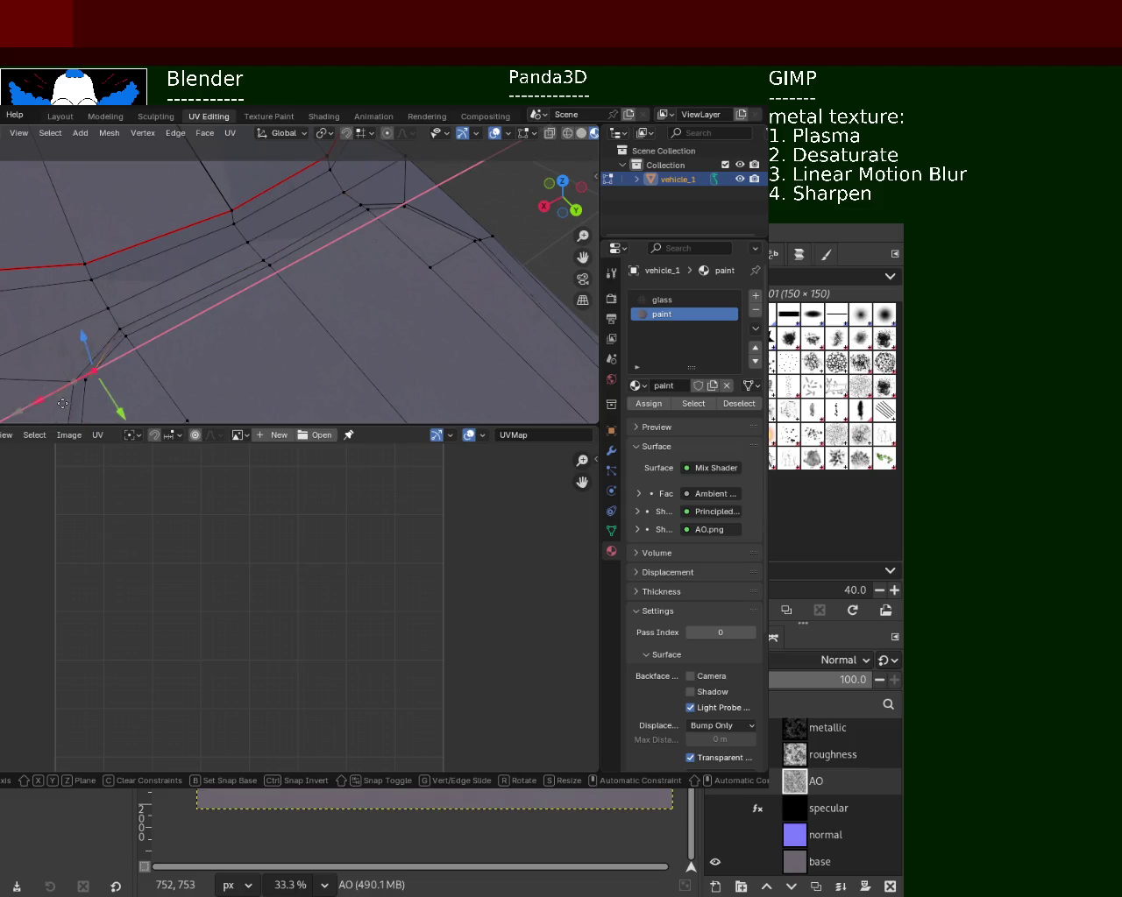
pyautogui.click(88, 373)
pyautogui.moveTo(87, 373)
pyautogui.mouseDown(button='middle')
pyautogui.moveTo(268, 293)
pyautogui.moveTo(383, 328)
pyautogui.mouseUp(button='middle')
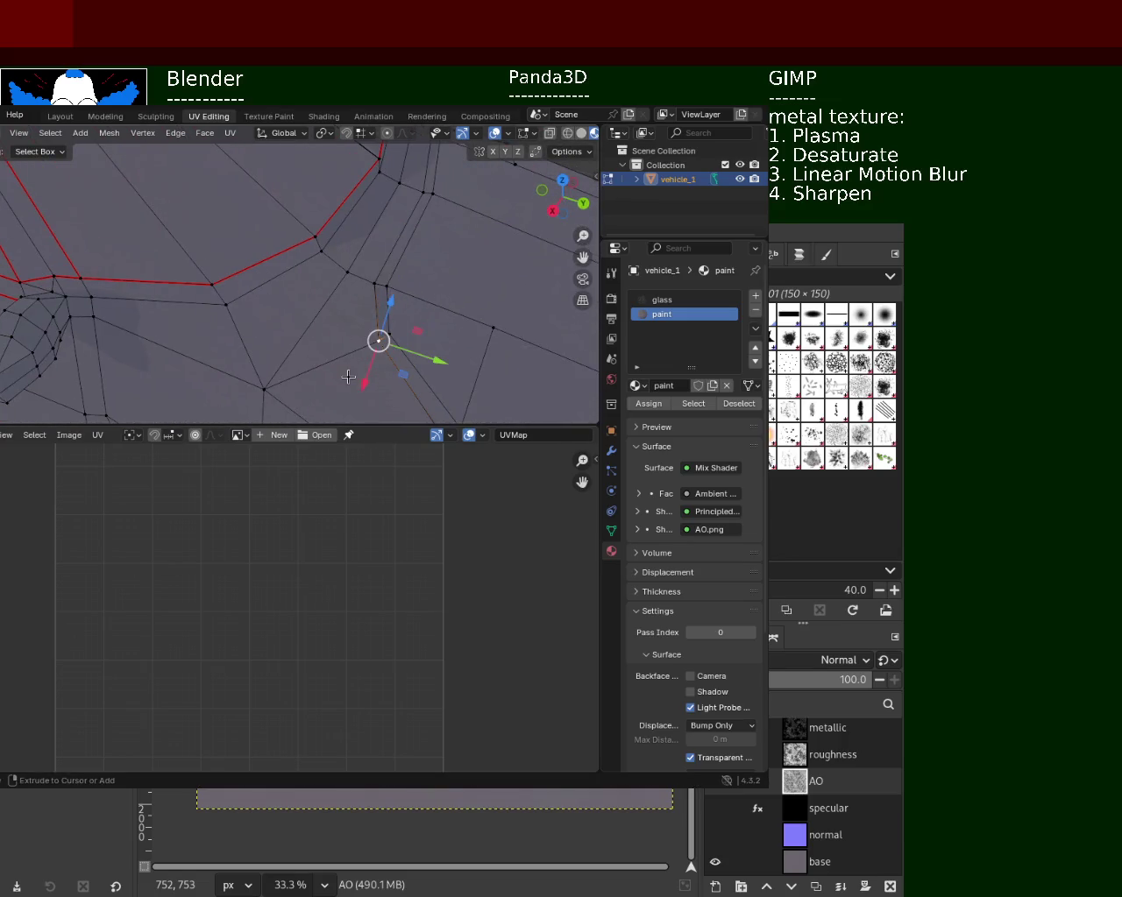
# - Delete the face beside the edge strip and two side faces, leaving a gap
pyautogui.click(342, 299)
pyautogui.press('x')
pyautogui.click(381, 321)
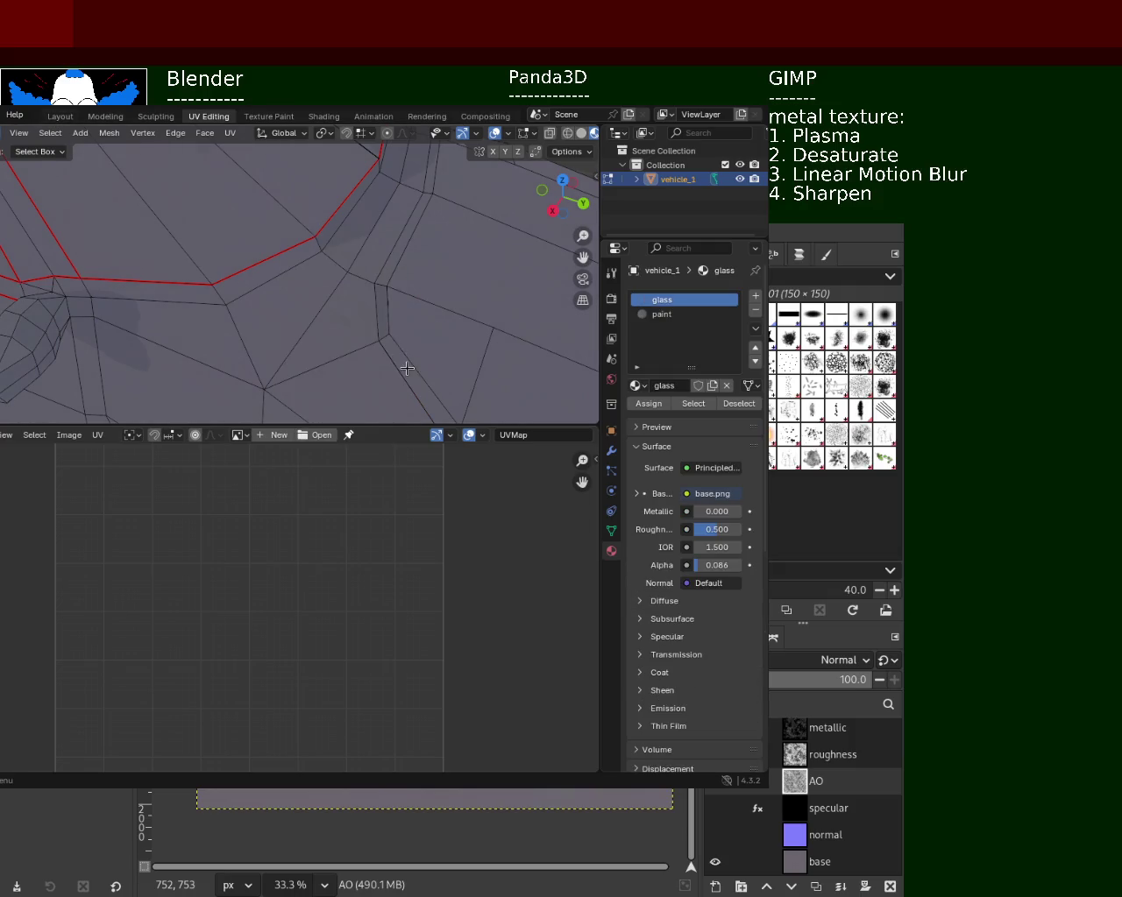
pyautogui.moveTo(396, 356)
pyautogui.mouseDown(button='middle')
pyautogui.moveTo(275, 353)
pyautogui.moveTo(273, 287)
pyautogui.mouseUp(button='middle')
pyautogui.click(247, 249)
pyautogui.press('x')
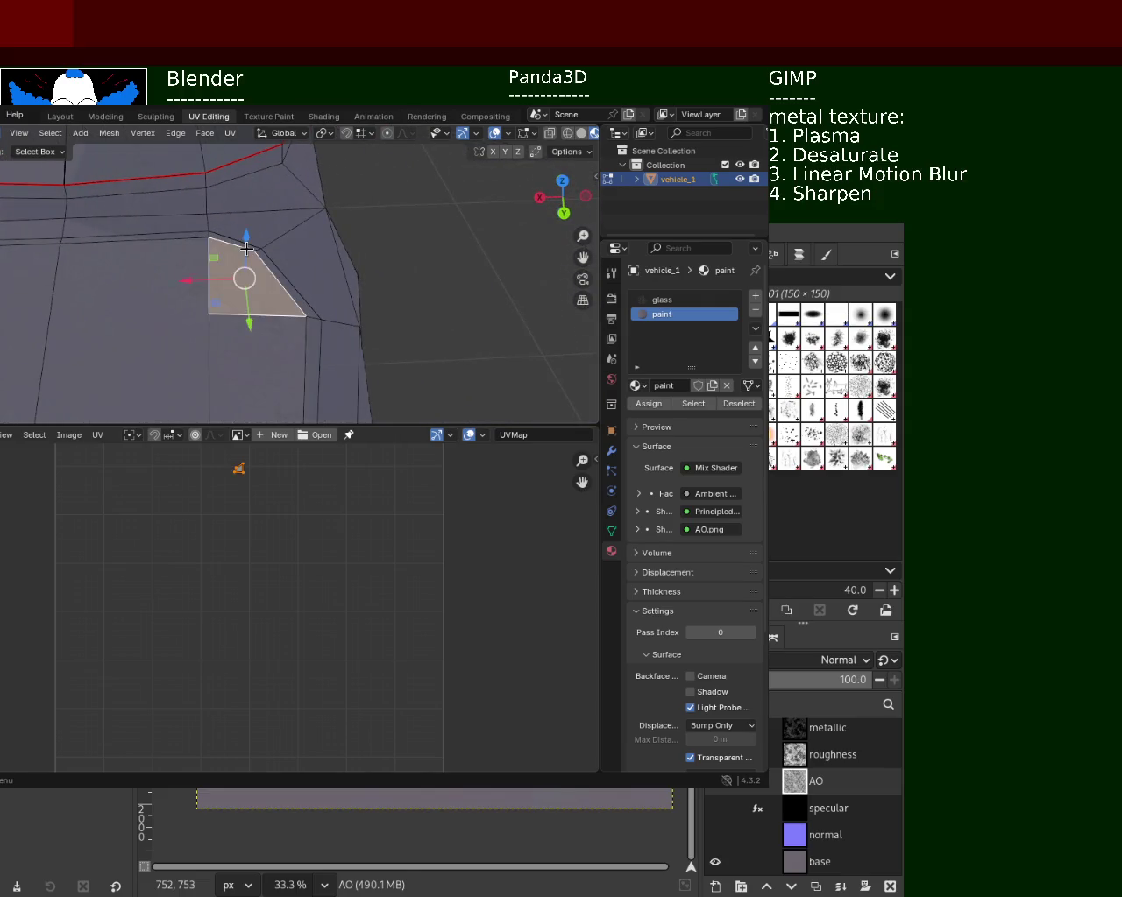
pyautogui.press('Escape')
pyautogui.press('x')
pyautogui.click(232, 241)
pyautogui.click(262, 267)
pyautogui.press('x')
pyautogui.click(262, 270)
# - Place the 3D cursor lower on the mesh and select the face strip, cancelling a Y move
pyautogui.moveTo(205, 288)
pyautogui.mouseDown(button='middle')
pyautogui.moveTo(251, 265)
pyautogui.moveTo(55, 161)
pyautogui.mouseUp(button='middle')
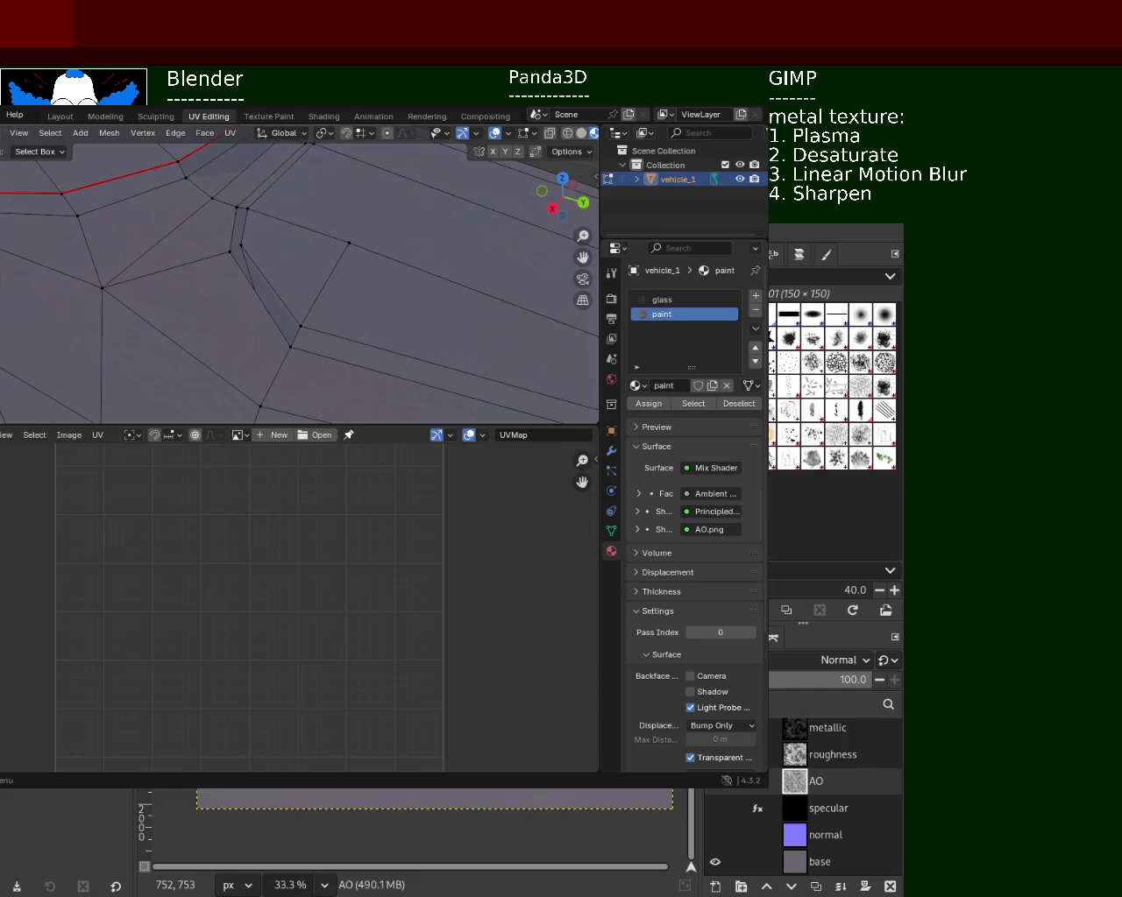
pyautogui.keyDown('shift'); pyautogui.moveTo(273, 235); pyautogui.dragTo(263, 243, button='middle'); pyautogui.keyUp('shift')
pyautogui.keyDown('shift'); pyautogui.rightClick(224, 239); pyautogui.keyUp('shift')
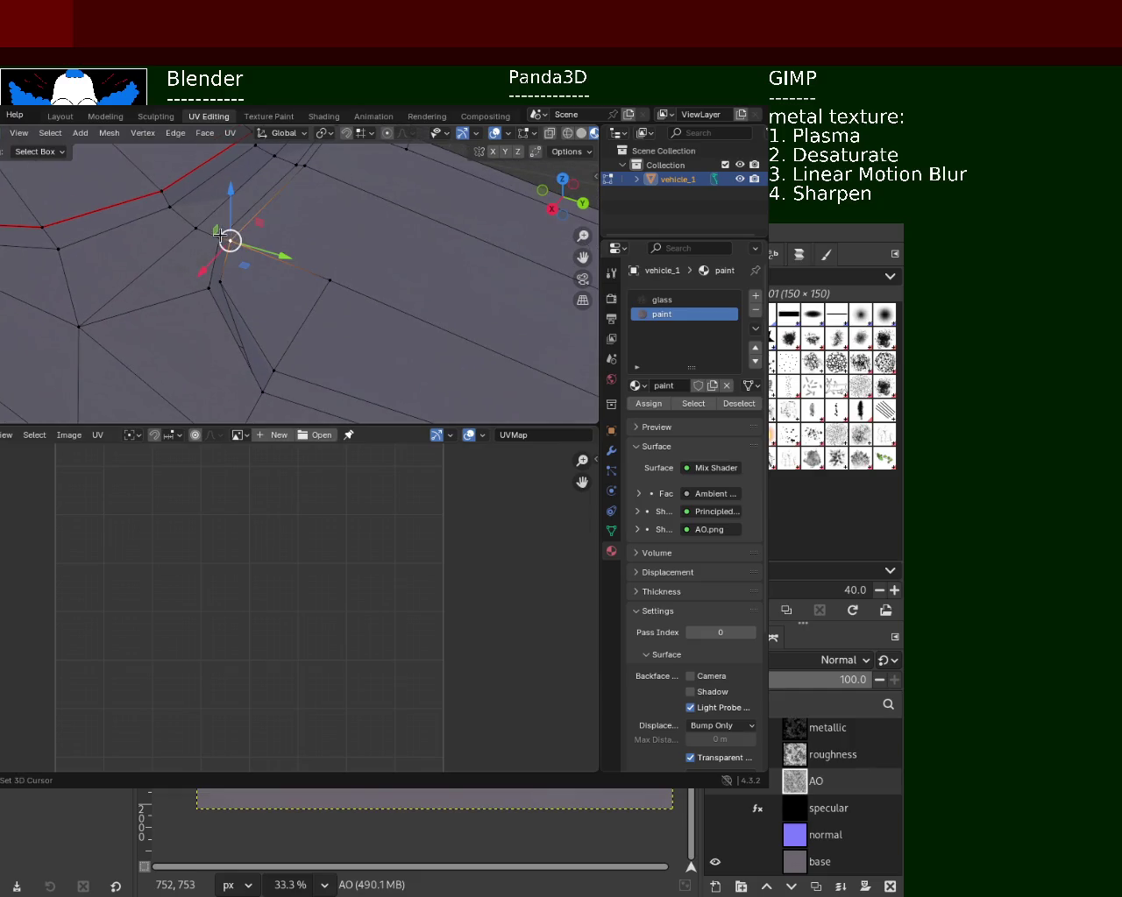
pyautogui.keyDown('shift'); pyautogui.rightClick(220, 281); pyautogui.keyUp('shift')
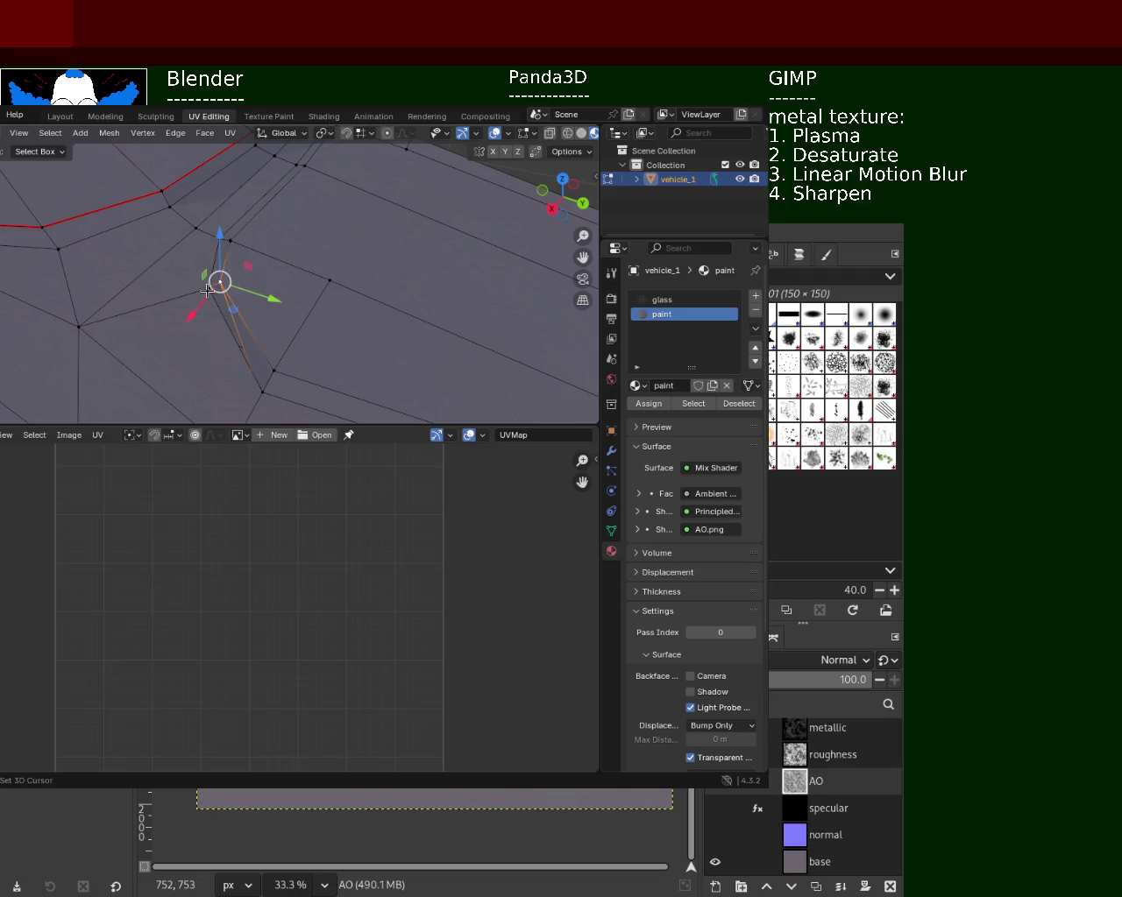
pyautogui.keyDown('alt'); pyautogui.keyDown('shift'); pyautogui.click(208, 291); pyautogui.keyUp('shift'); pyautogui.keyUp('alt')
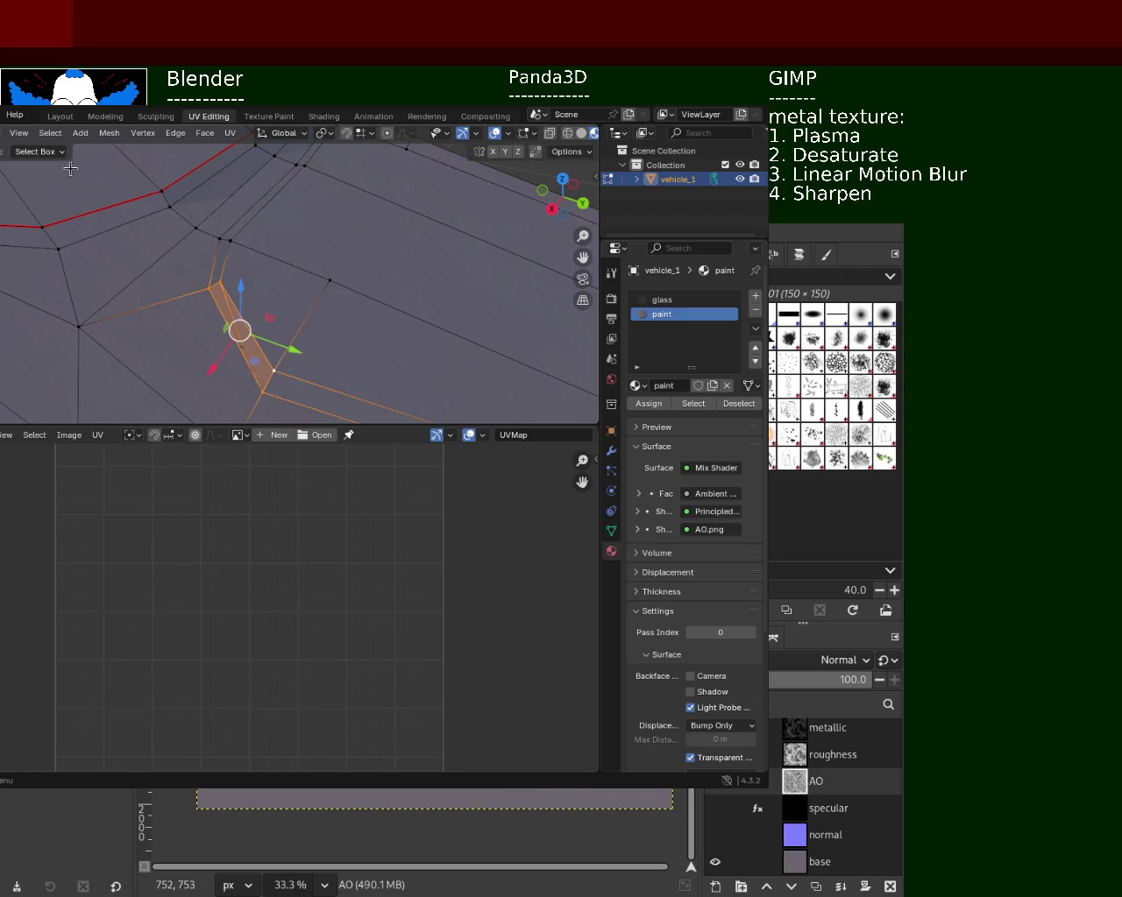
pyautogui.press('g')
pyautogui.press('y')
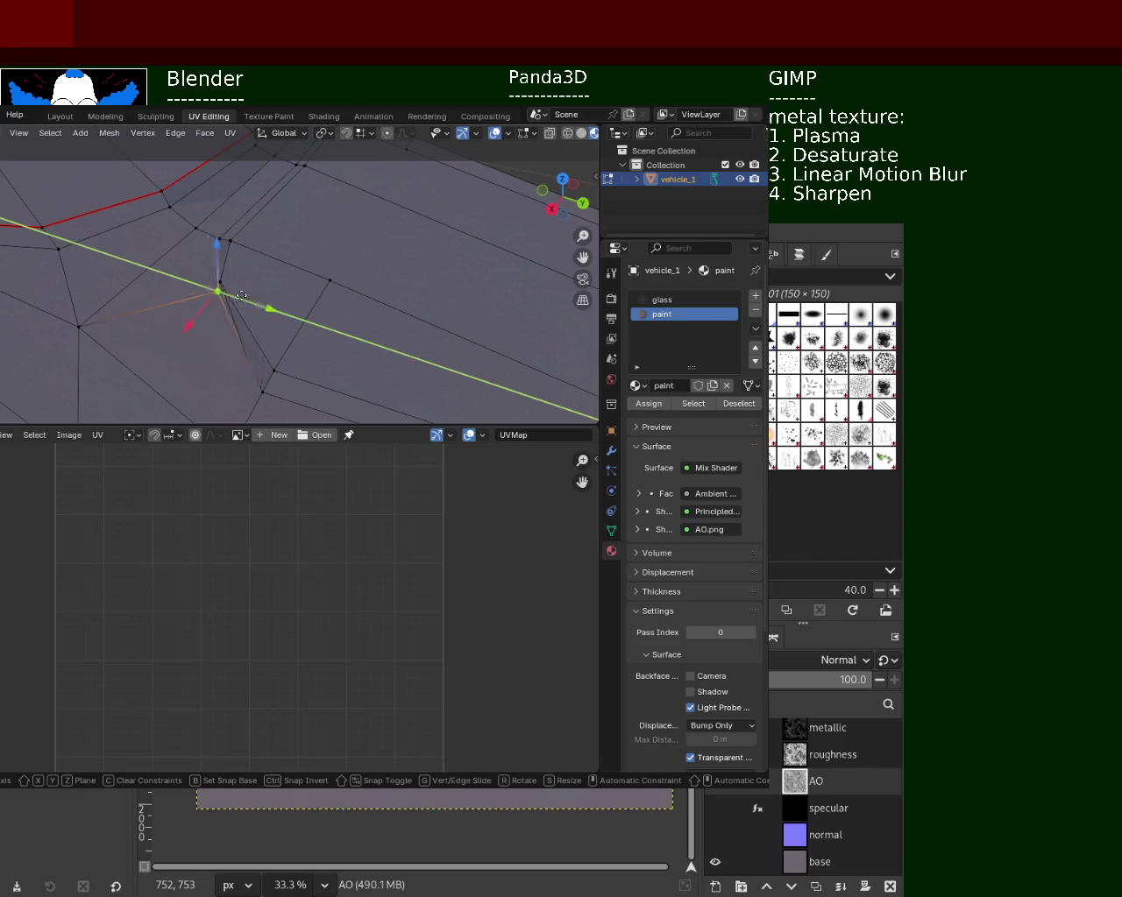
pyautogui.press('Escape')
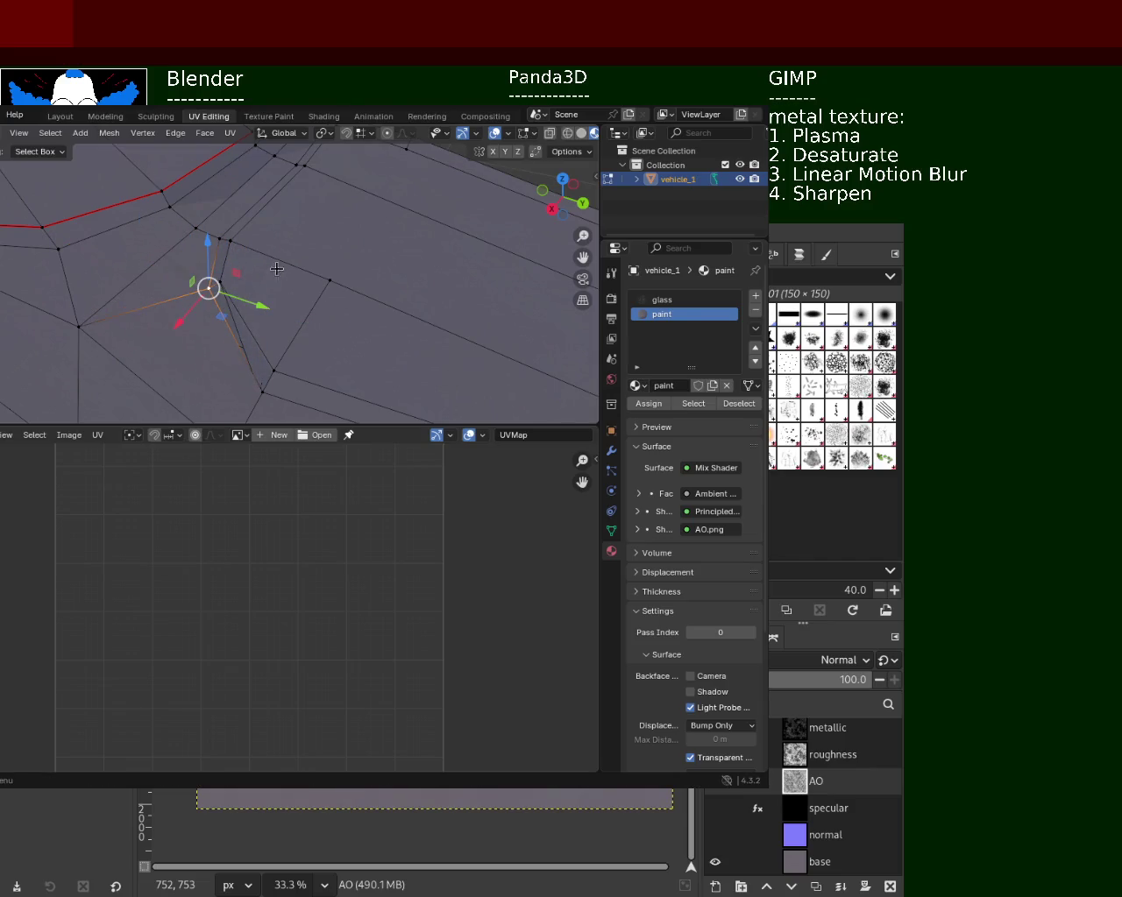
# - Set the 3D cursor on a left-side vertex and add a second vertex to the edge selection
pyautogui.moveTo(325, 275); pyautogui.dragTo(122, 243, button='middle')
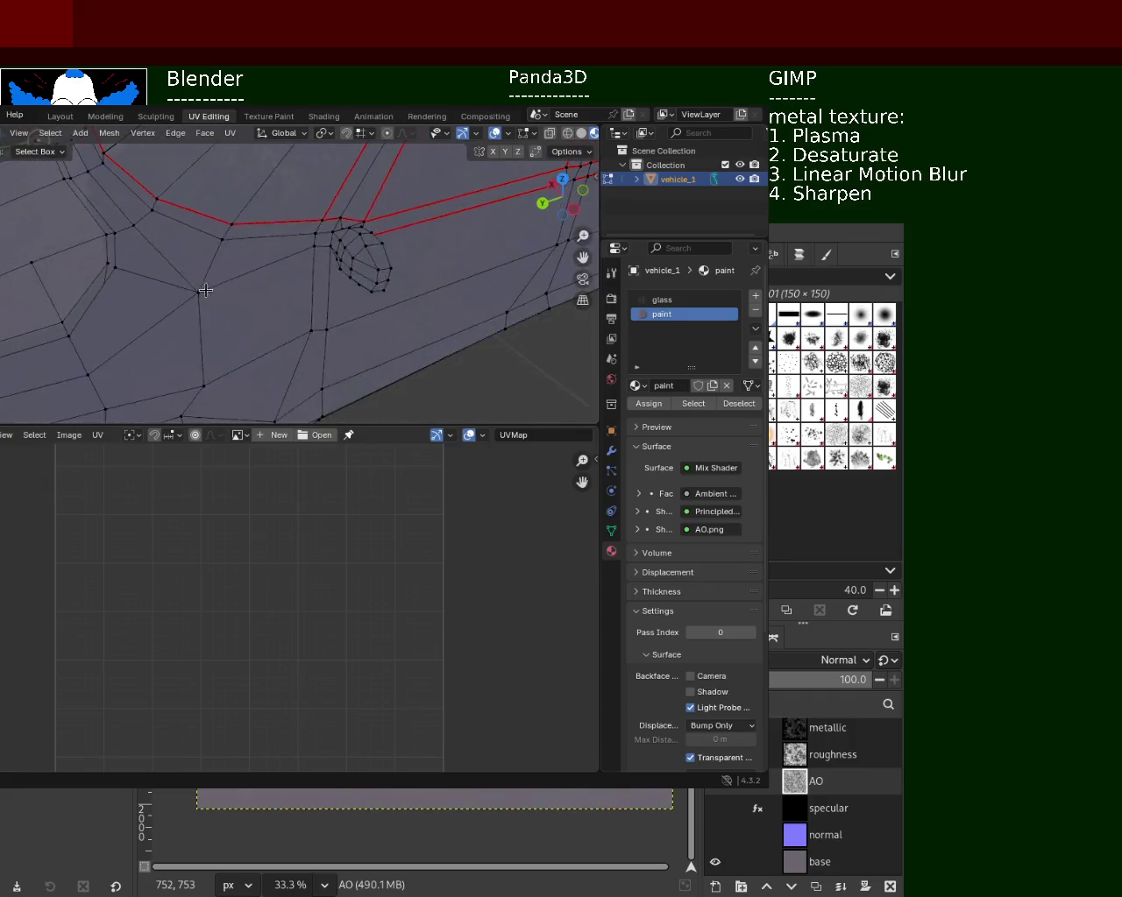
pyautogui.click(111, 257)
pyautogui.keyDown('shift'); pyautogui.rightClick(110, 252); pyautogui.keyUp('shift')
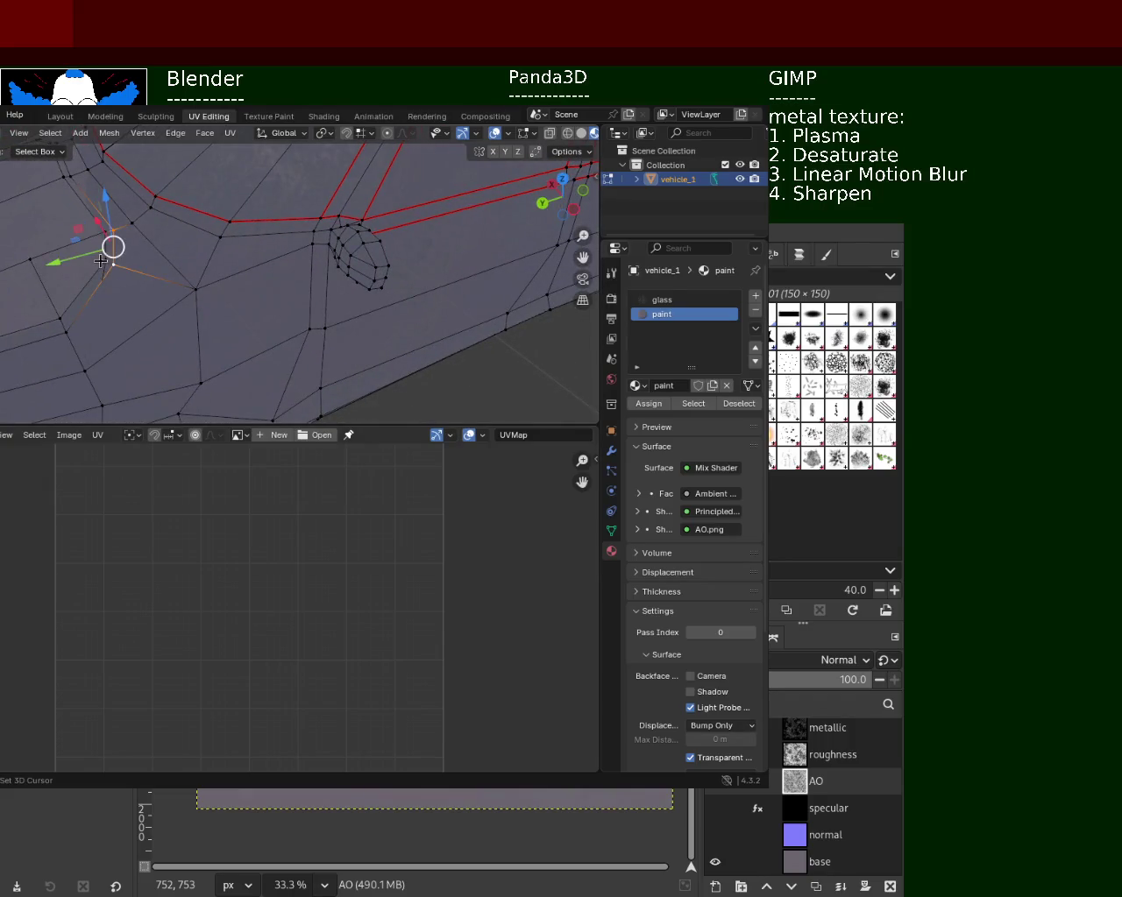
pyautogui.click(106, 232)
pyautogui.keyDown('shift'); pyautogui.rightClick(113, 268); pyautogui.keyUp('shift')
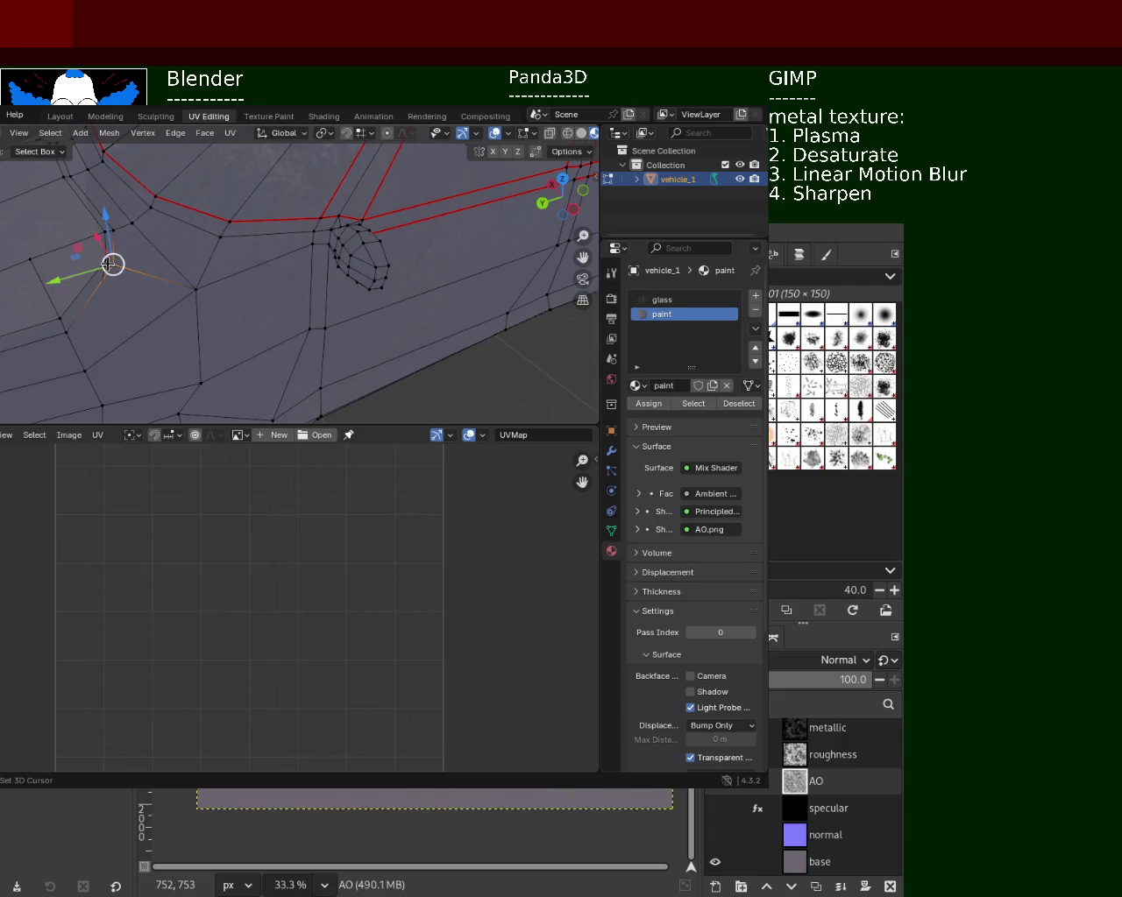
pyautogui.keyDown('shift'); pyautogui.click(63, 330); pyautogui.keyUp('shift')
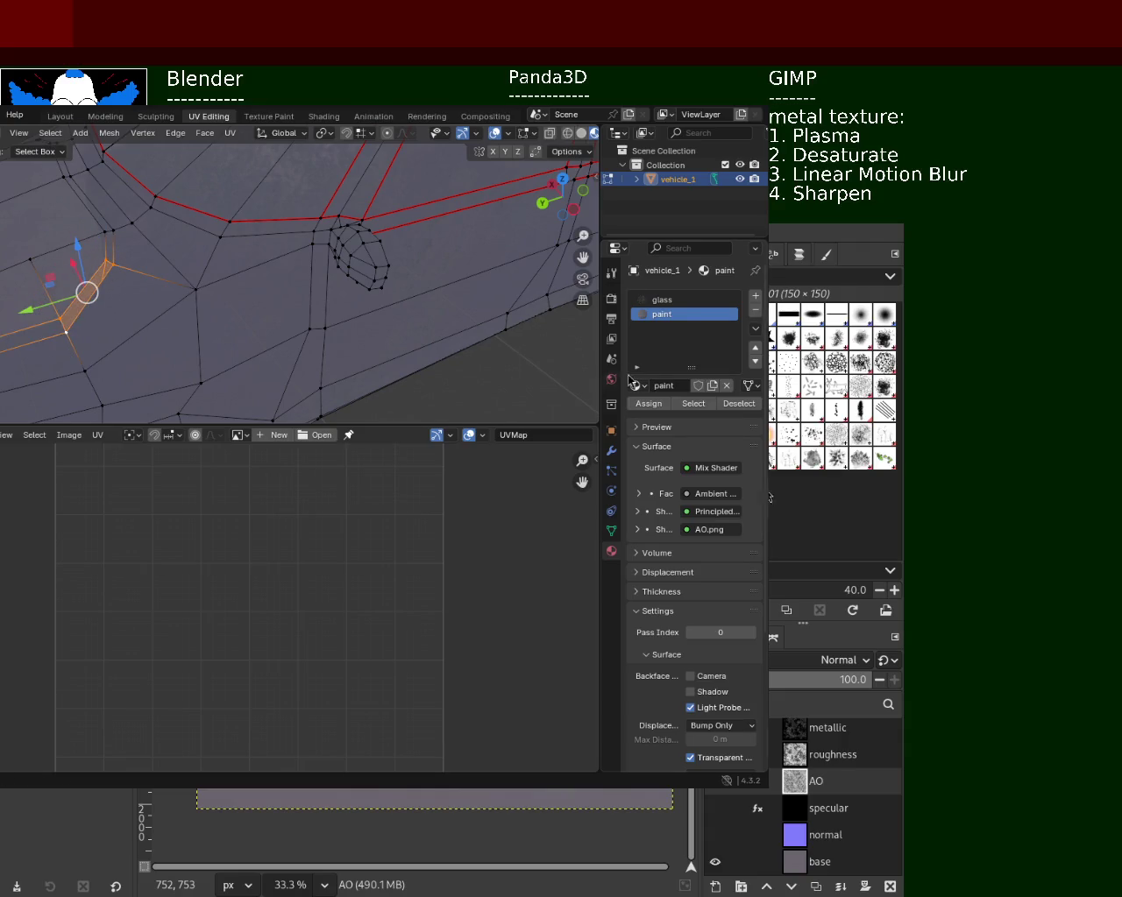
pyautogui.press('a')
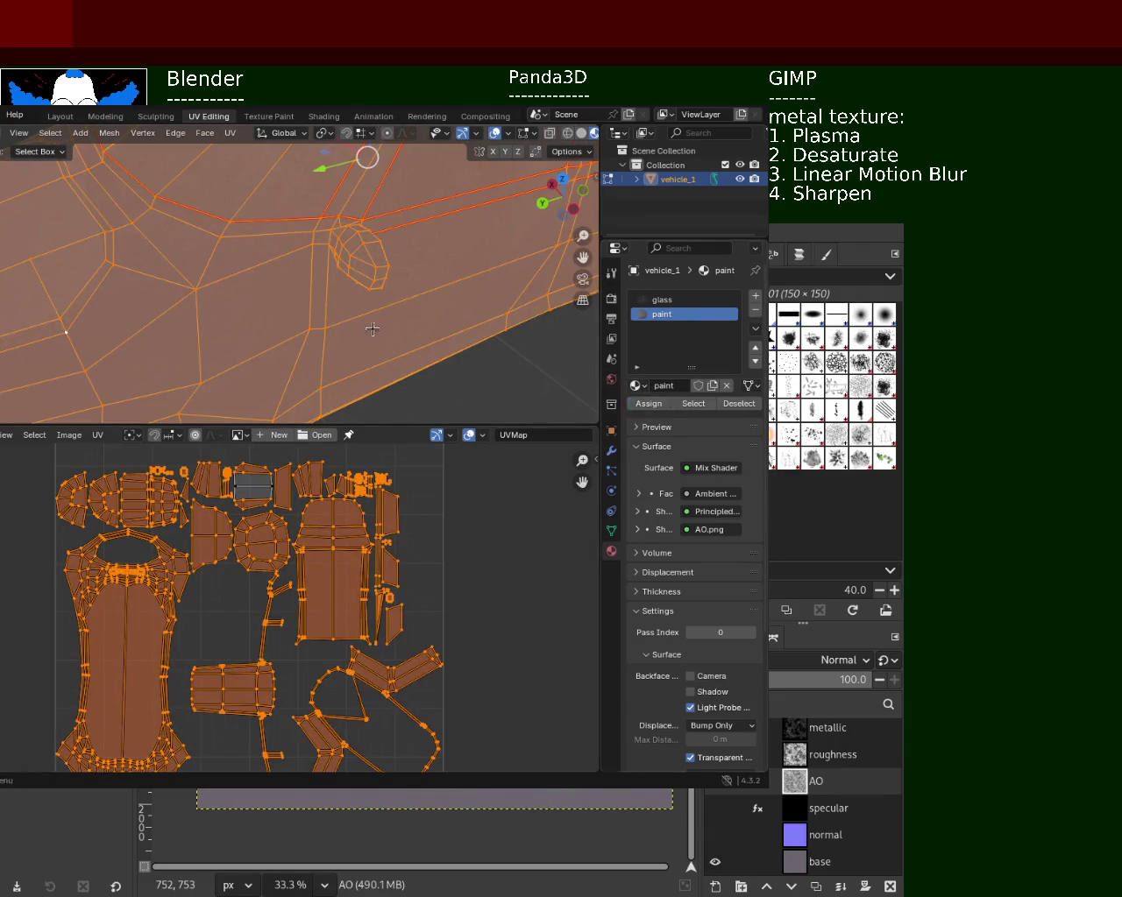
pyautogui.scroll(-2, 331, 268)
pyautogui.moveTo(331, 268); pyautogui.dragTo(392, 274, button='middle')
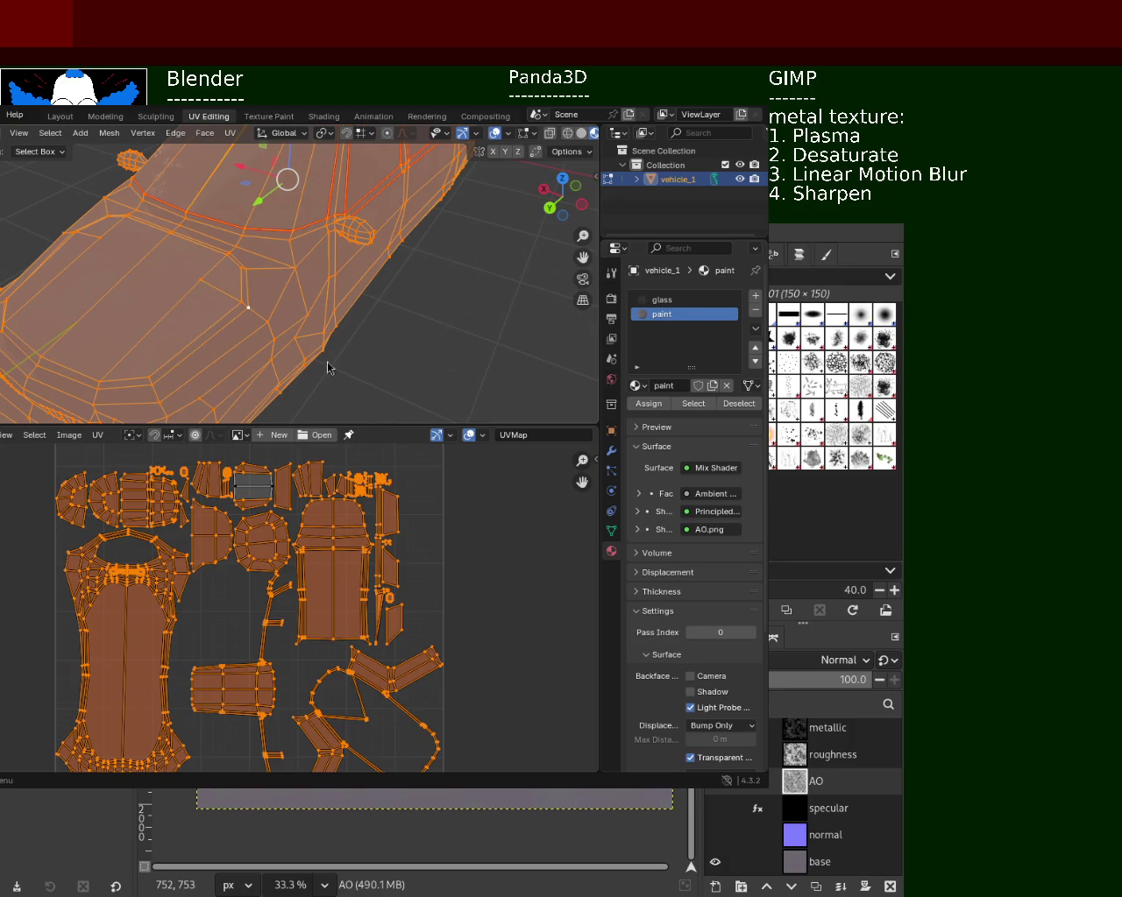
pyautogui.hotkey('alt', 'a')
pyautogui.moveTo(378, 333)
pyautogui.mouseDown(button='middle')
pyautogui.moveTo(394, 290)
pyautogui.moveTo(412, 327)
pyautogui.moveTo(362, 225)
pyautogui.mouseUp(button='middle')
pyautogui.press('a')
pyautogui.hotkey('alt', 'a')
pyautogui.scroll(3, 363, 225)
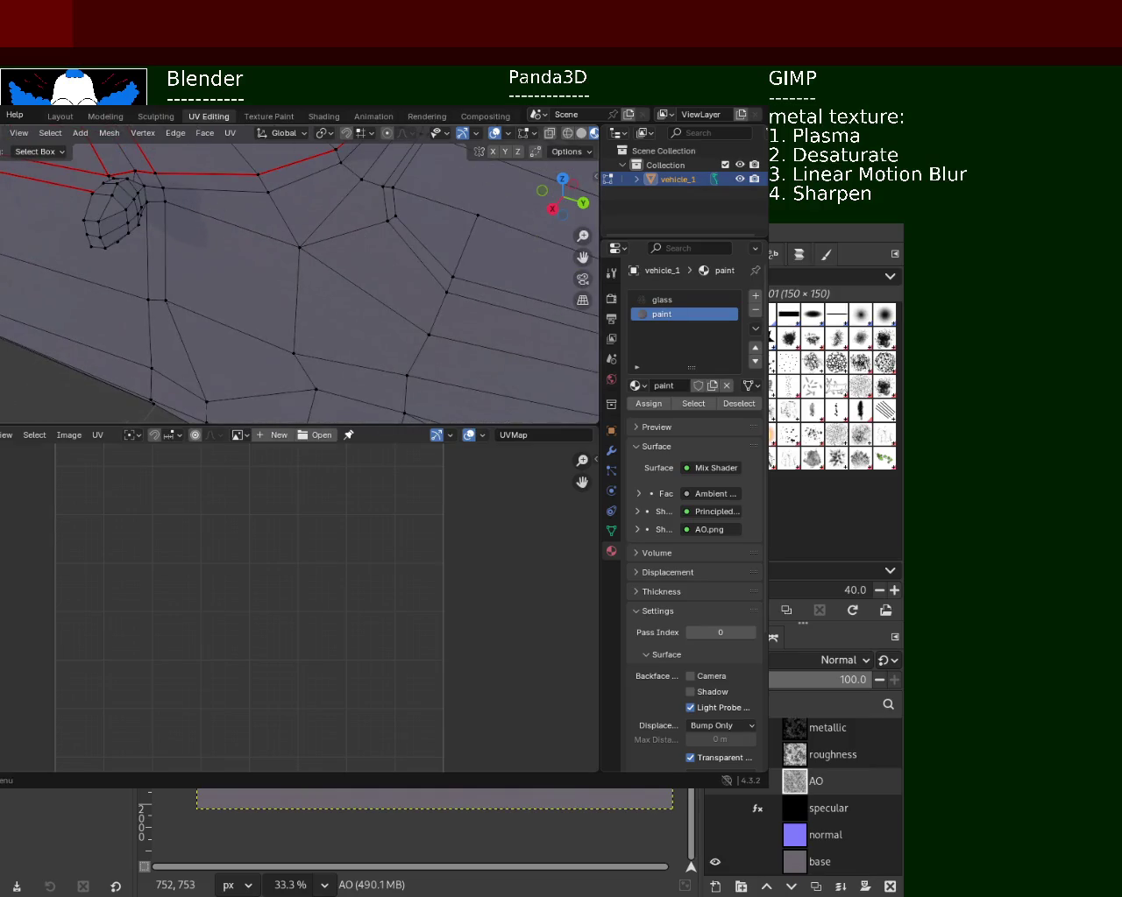
# - Select a side vertex, cancel a trial X-axis move, and save vehicle_1.blend
pyautogui.click(386, 221)
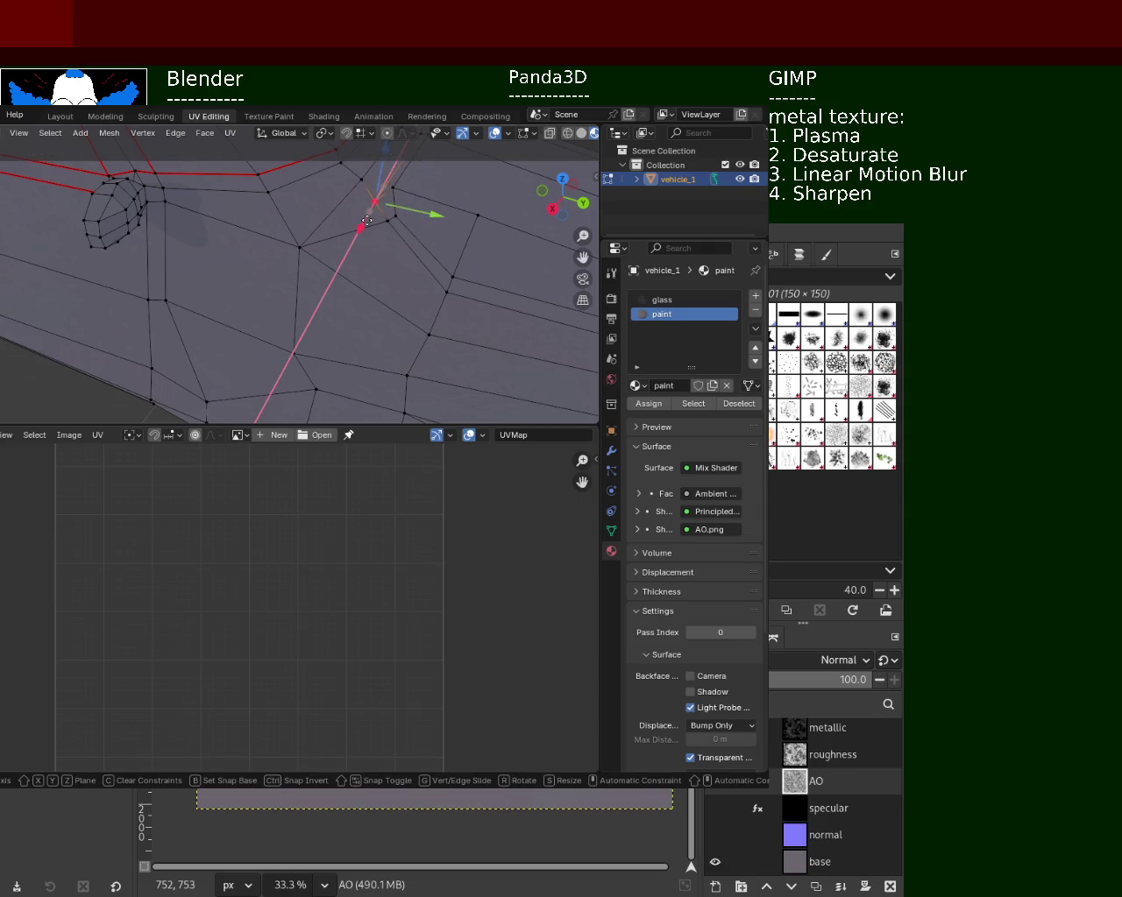
pyautogui.moveTo(378, 216); pyautogui.dragTo(396, 231, button='middle')
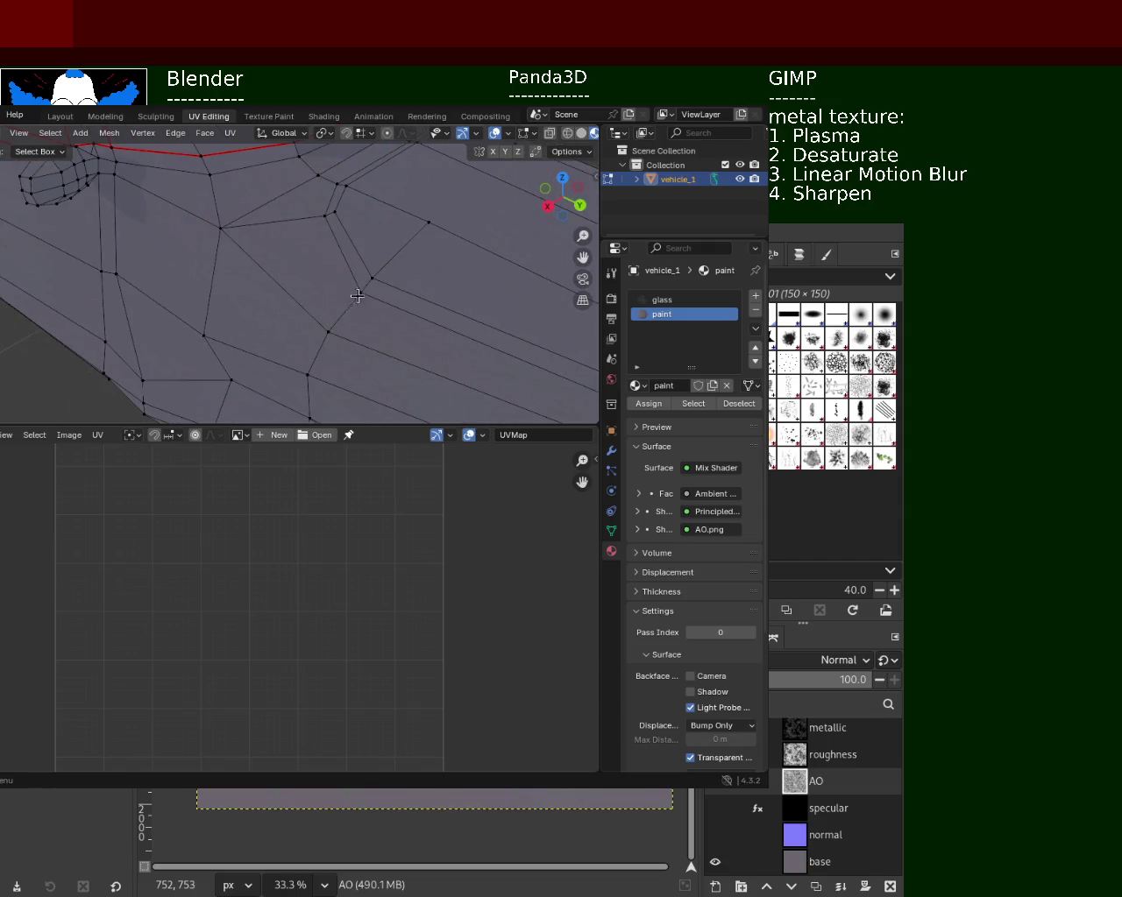
pyautogui.press('g')
pyautogui.press('x')
pyautogui.press('Escape')
pyautogui.hotkey('ctrl', 's')
# - Frame the car, select a side vertex and try two Y-axis moves, cancelling both
pyautogui.press('Home')
pyautogui.moveTo(339, 272); pyautogui.dragTo(313, 257, button='middle')
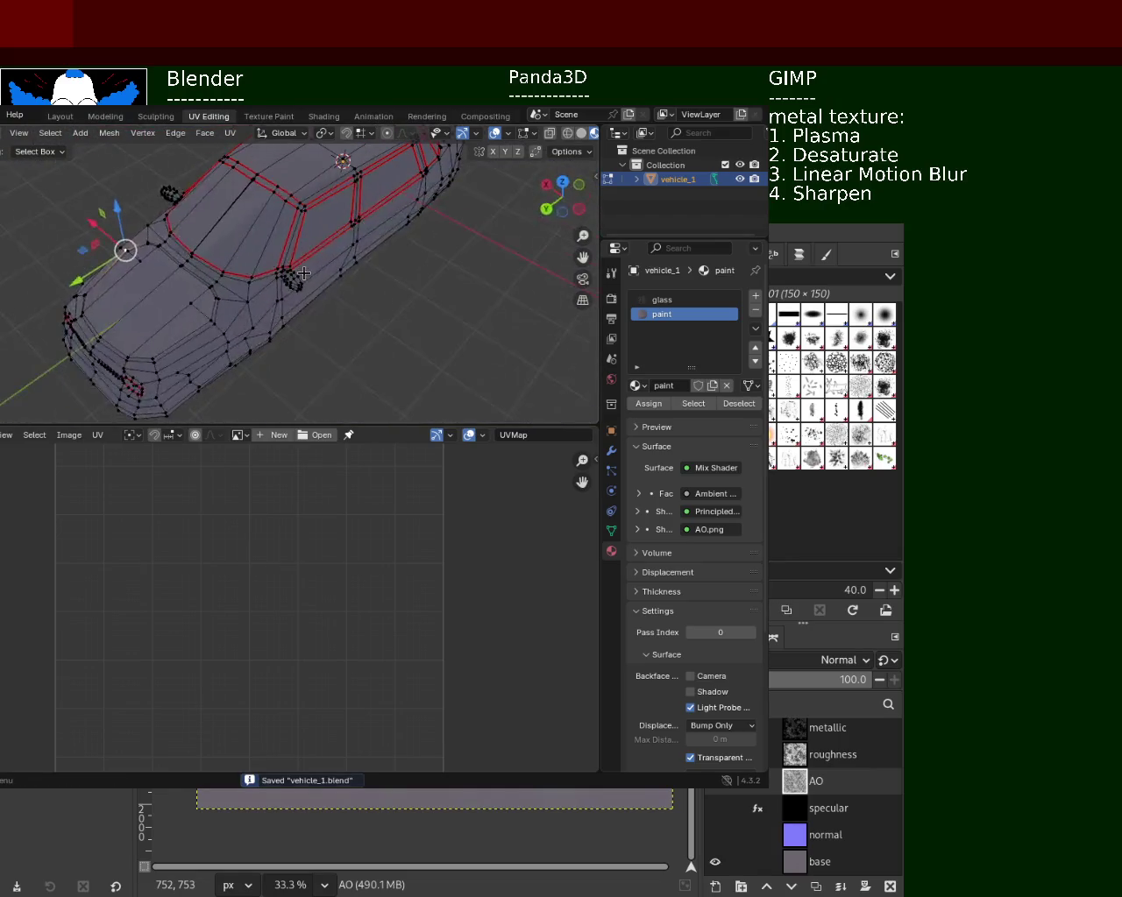
pyautogui.scroll(3, 313, 258)
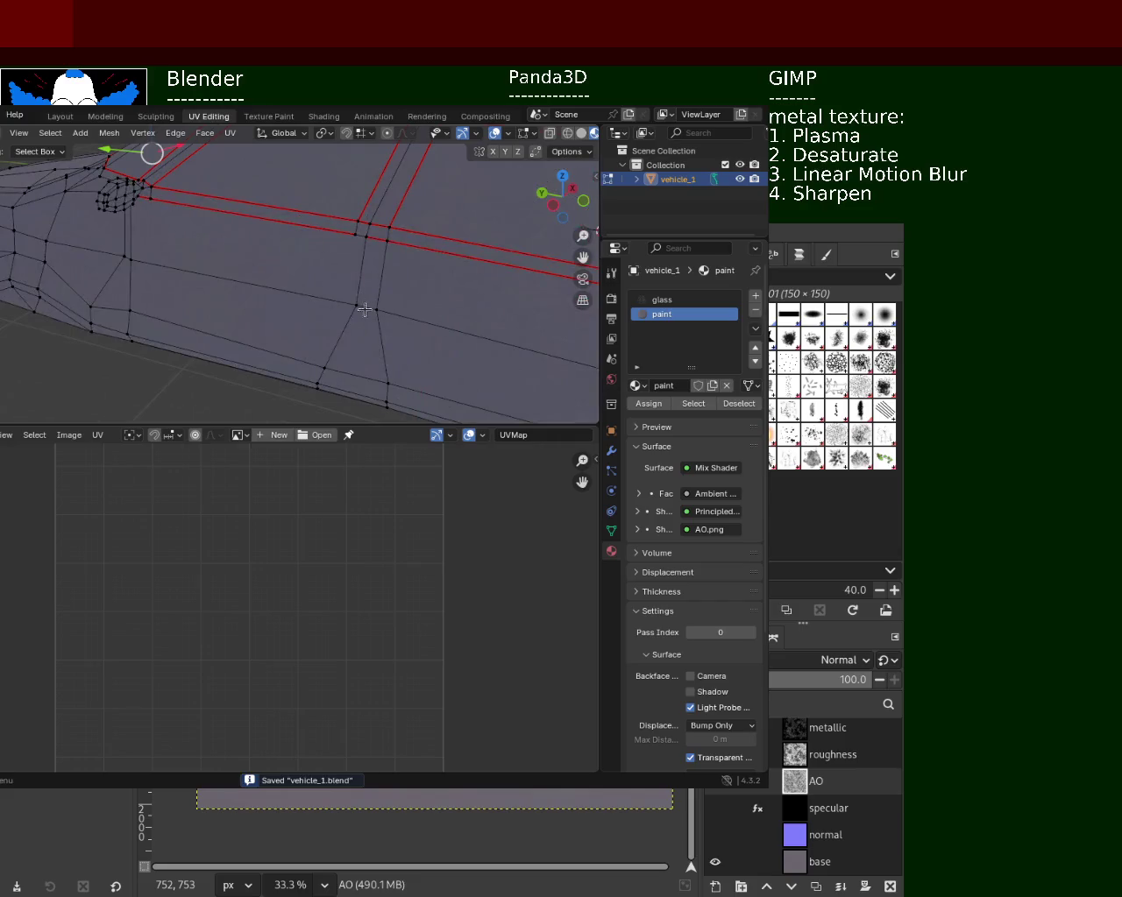
pyautogui.click(356, 305)
pyautogui.press('g')
pyautogui.press('y')
pyautogui.press('Escape')
pyautogui.scroll(-3, 391, 287)
pyautogui.press('g')
pyautogui.press('y')
pyautogui.press('Escape')
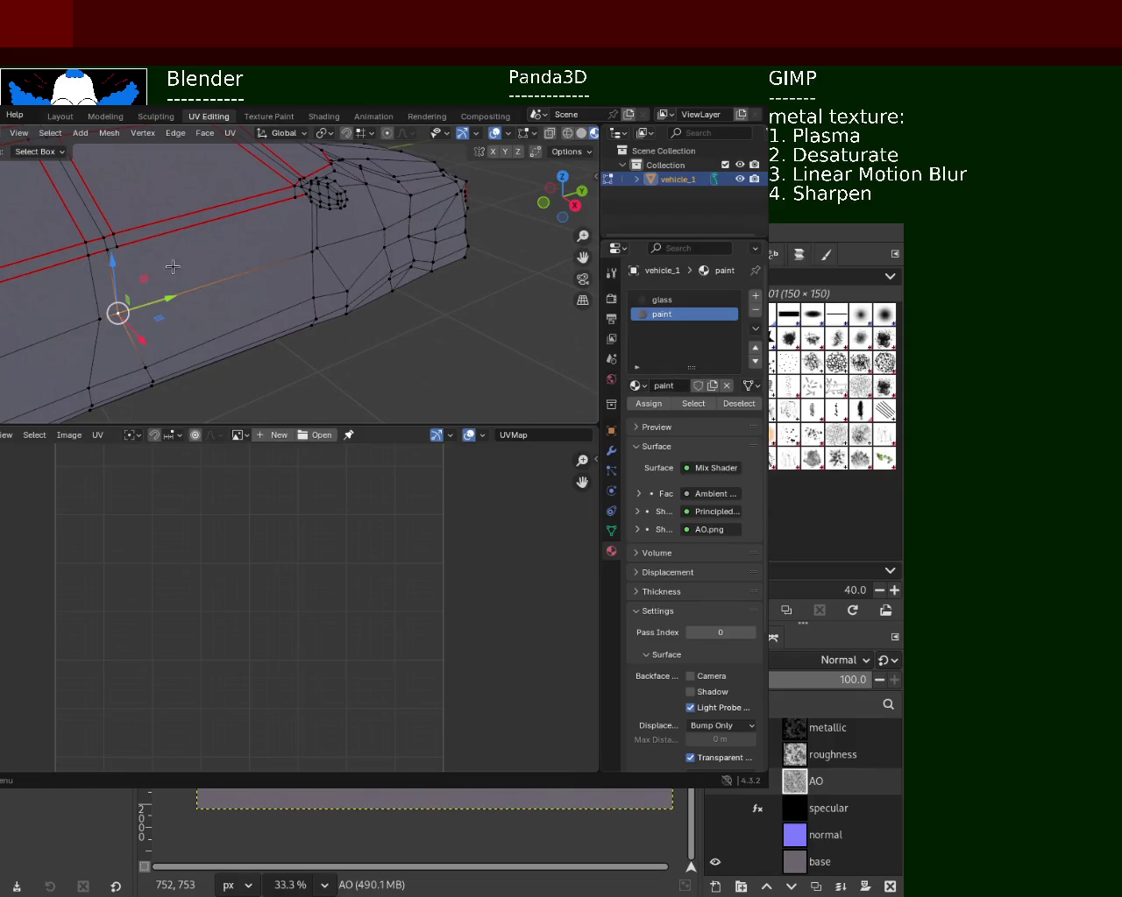
pyautogui.scroll(-2, 293, 286)
pyautogui.scroll(-2, 292, 287)
# - Place the 3D cursor on a vertex at the car's front corner
pyautogui.moveTo(292, 287)
pyautogui.mouseDown(button='middle')
pyautogui.moveTo(289, 263)
pyautogui.moveTo(306, 292)
pyautogui.moveTo(279, 282)
pyautogui.mouseUp(button='middle')
pyautogui.scroll(2, 286, 267)
pyautogui.scroll(2, 284, 267)
pyautogui.keyDown('shift'); pyautogui.rightClick(154, 248); pyautogui.keyUp('shift')
pyautogui.keyDown('shift'); pyautogui.rightClick(167, 232); pyautogui.keyUp('shift')
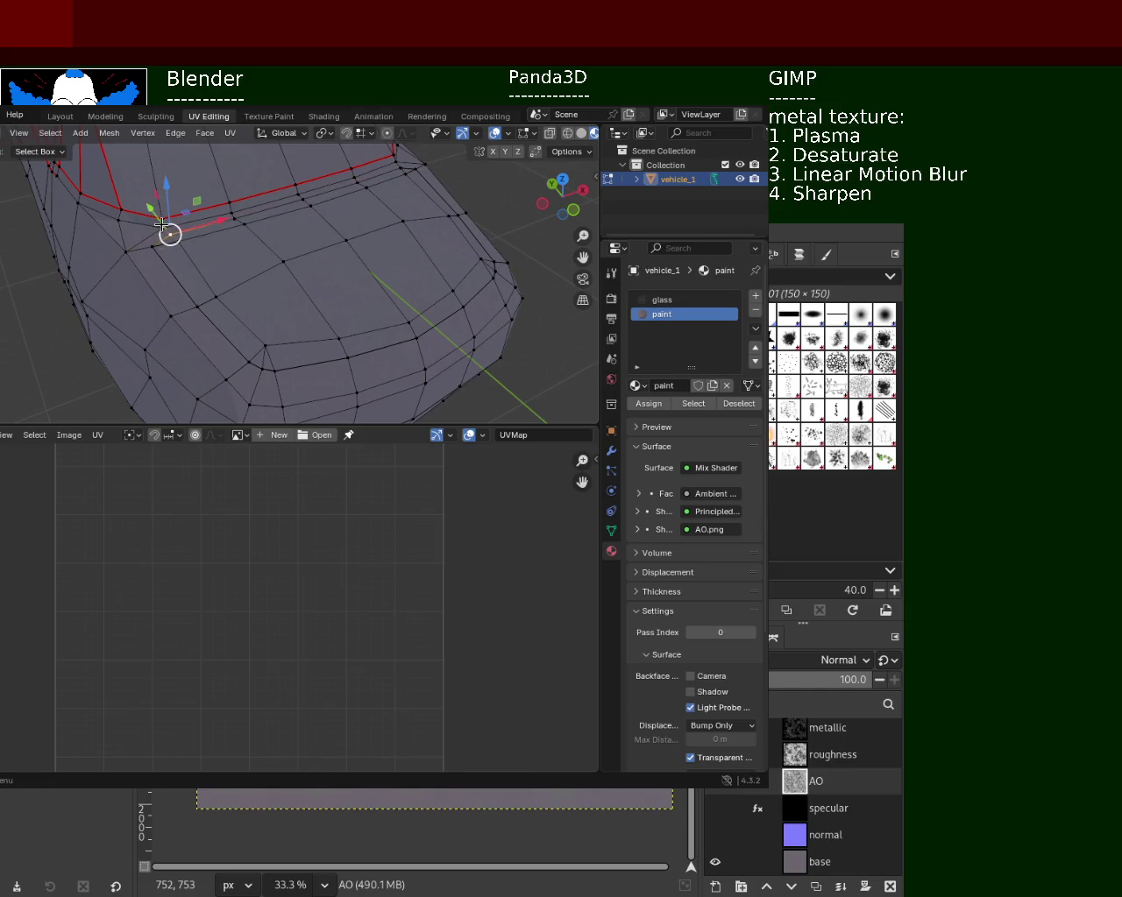
pyautogui.moveTo(155, 237); pyautogui.dragTo(279, 284, button='middle')
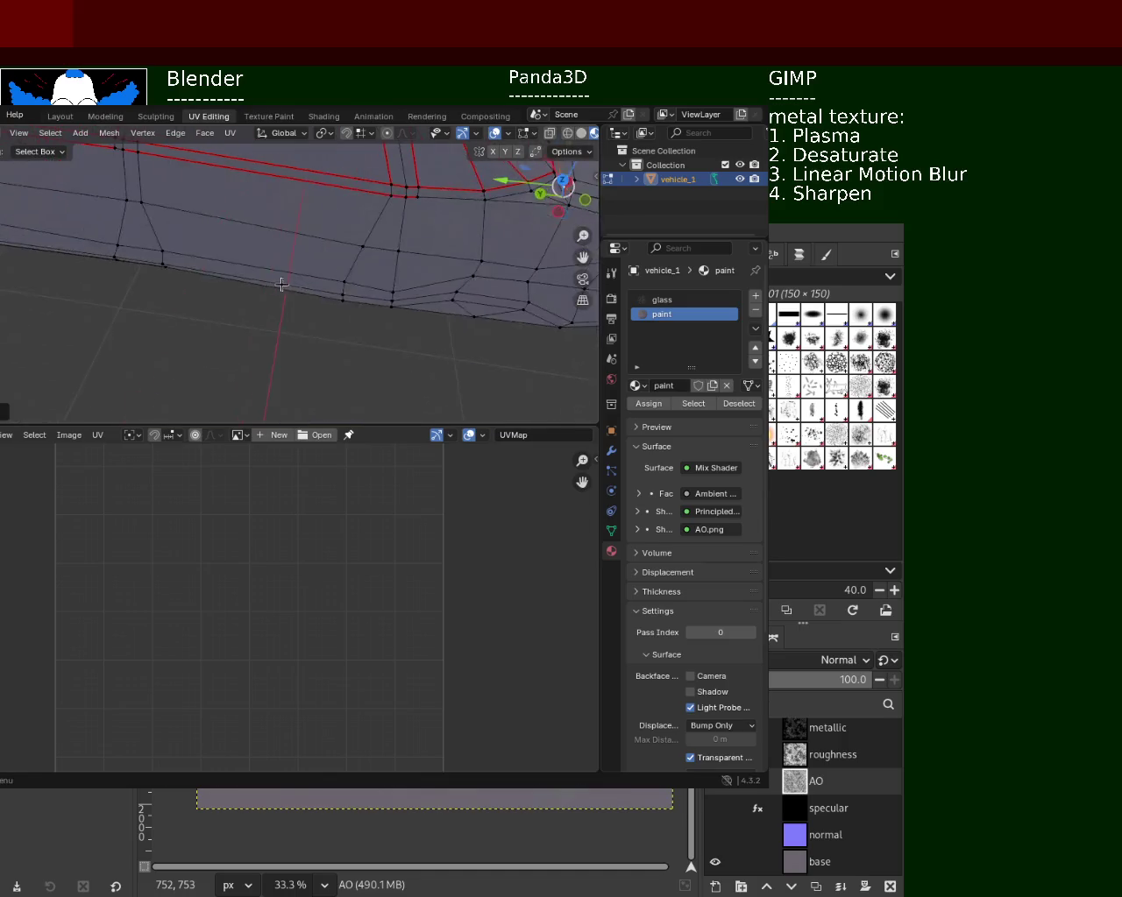
pyautogui.scroll(-3, 279, 284)
pyautogui.scroll(5, 289, 291)
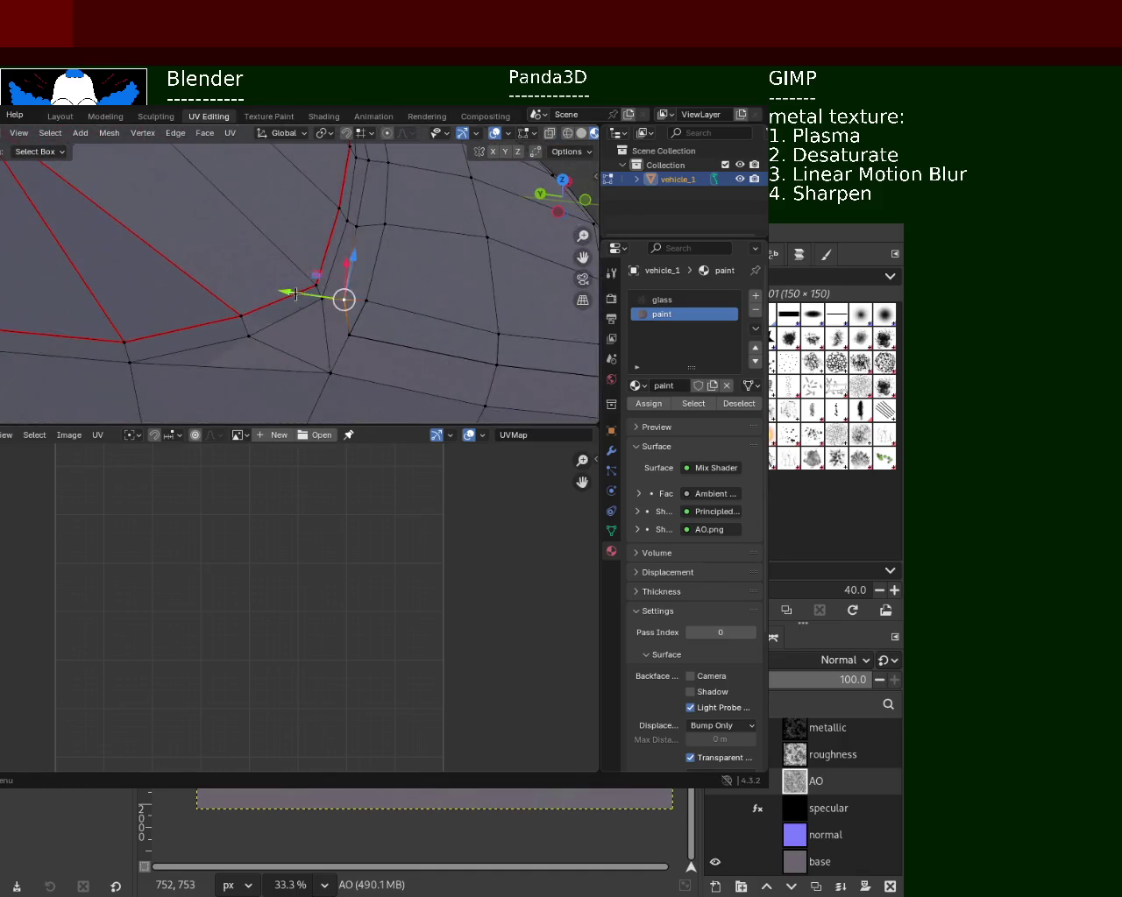
# - Slide the selected front vertex slightly along the X axis and confirm
pyautogui.press('g')
pyautogui.press('x')
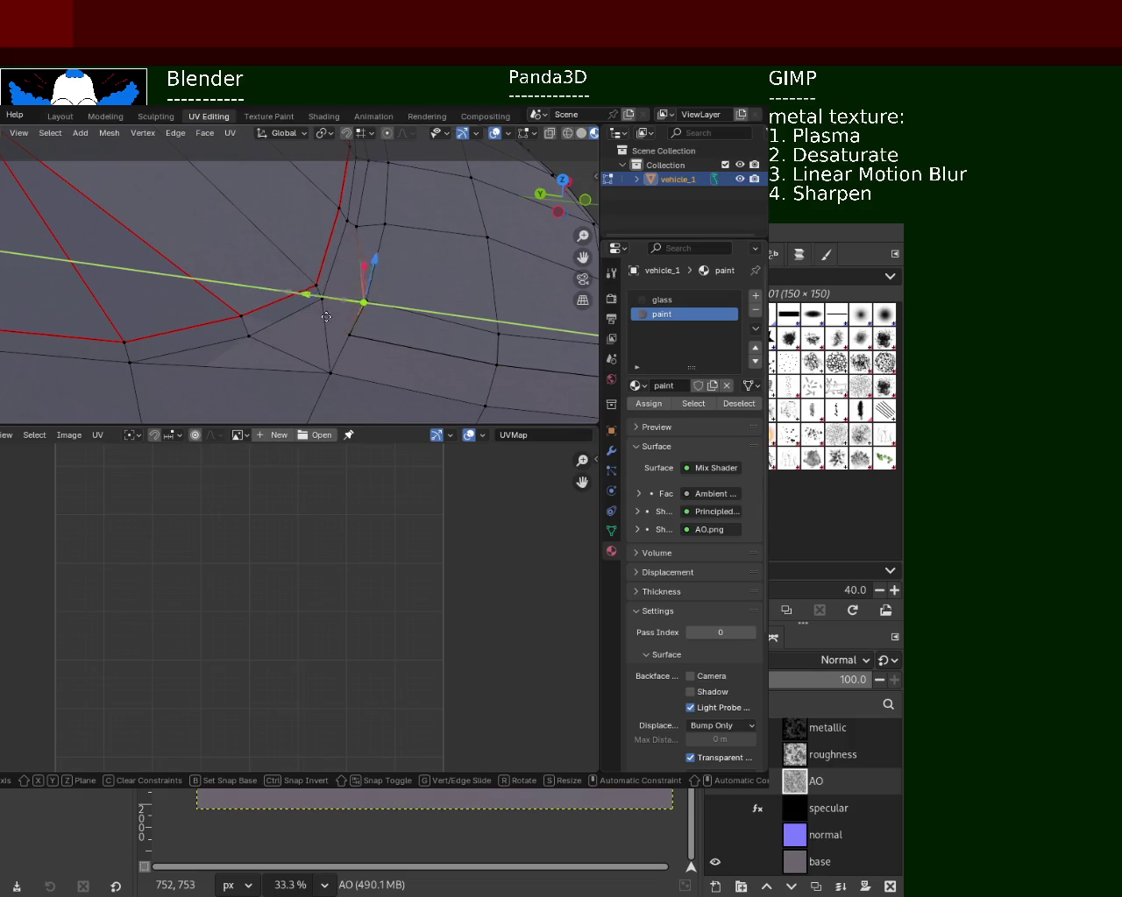
pyautogui.click(293, 311)
pyautogui.scroll(-2, 390, 320)
pyautogui.scroll(-2, 307, 263)
pyautogui.scroll(2, 262, 263)
pyautogui.scroll(2, 175, 246)
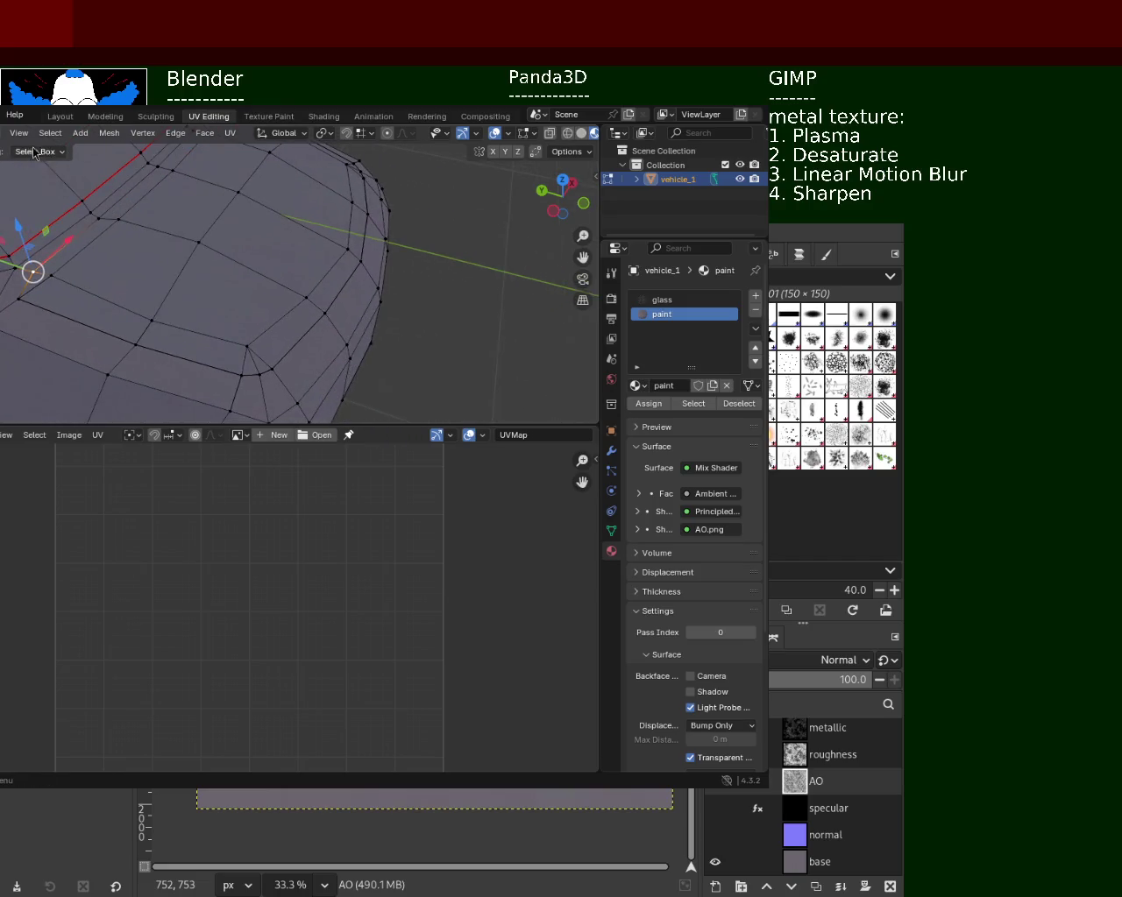
# - In face mode, select the strip of faces running along the car's front edge
pyautogui.press('3')
pyautogui.click(75, 298)
pyautogui.keyDown('shift'); pyautogui.click(237, 349); pyautogui.keyUp('shift')
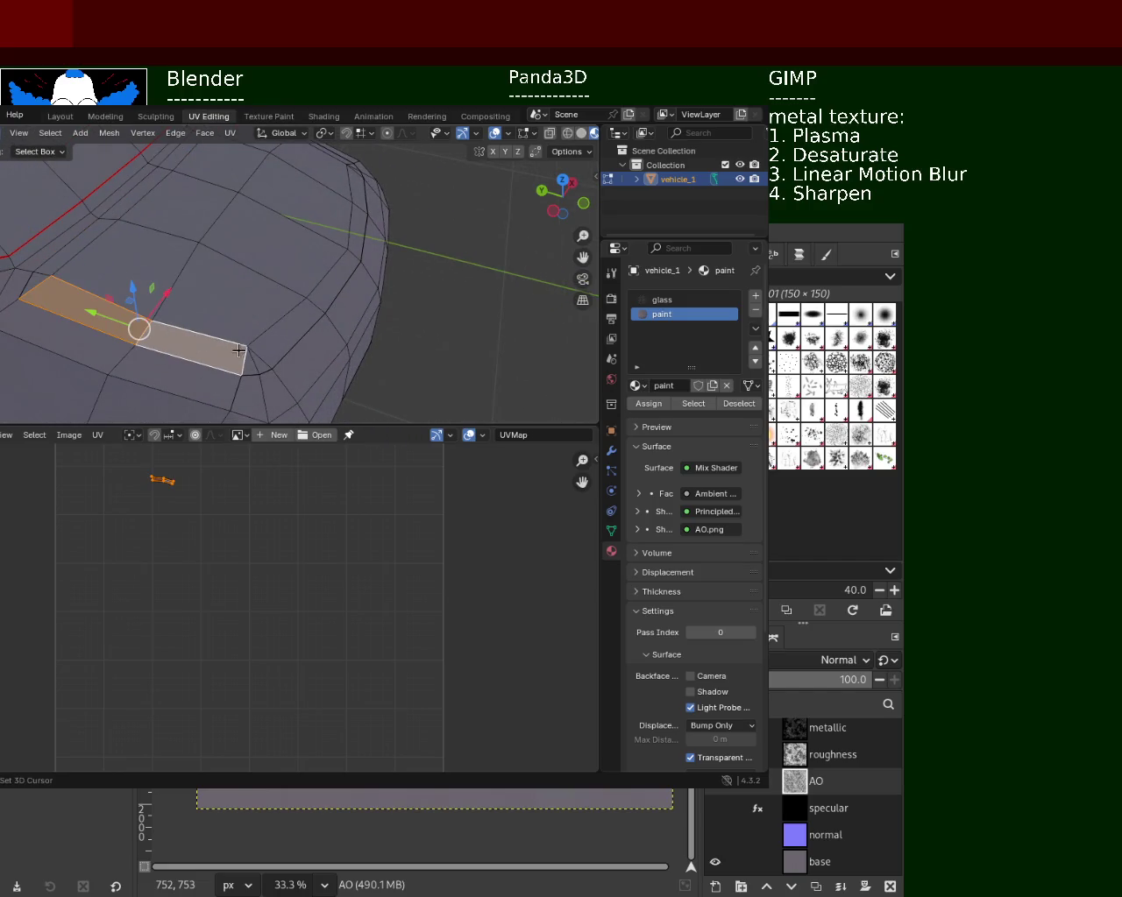
pyautogui.keyDown('shift'); pyautogui.click(260, 364); pyautogui.keyUp('shift')
pyautogui.keyDown('shift'); pyautogui.click(287, 331); pyautogui.keyUp('shift')
pyautogui.keyDown('shift'); pyautogui.click(337, 276); pyautogui.keyUp('shift')
pyautogui.keyDown('shift'); pyautogui.click(357, 229); pyautogui.keyUp('shift')
pyautogui.moveTo(358, 230); pyautogui.dragTo(146, 259, button='middle')
pyautogui.keyDown('shift'); pyautogui.click(87, 235); pyautogui.keyUp('shift')
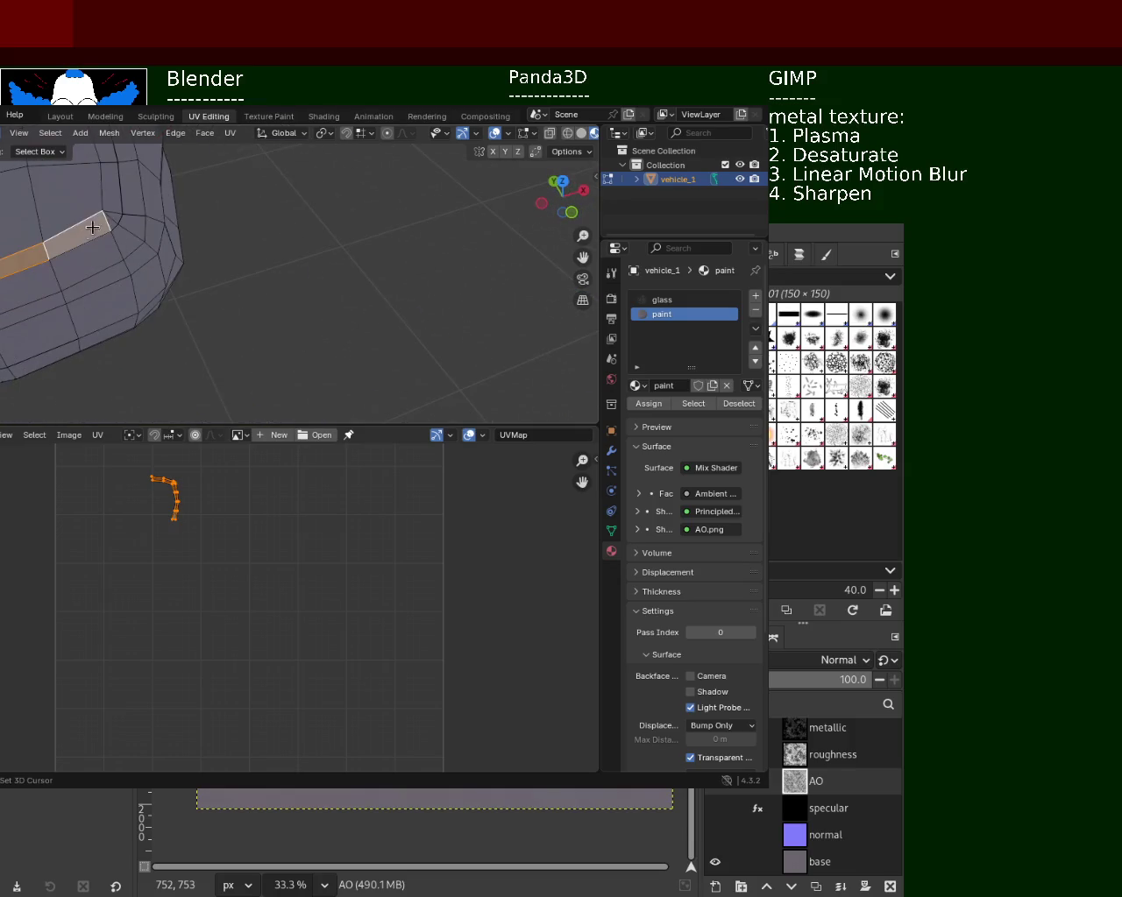
pyautogui.keyDown('shift'); pyautogui.click(117, 217); pyautogui.keyUp('shift')
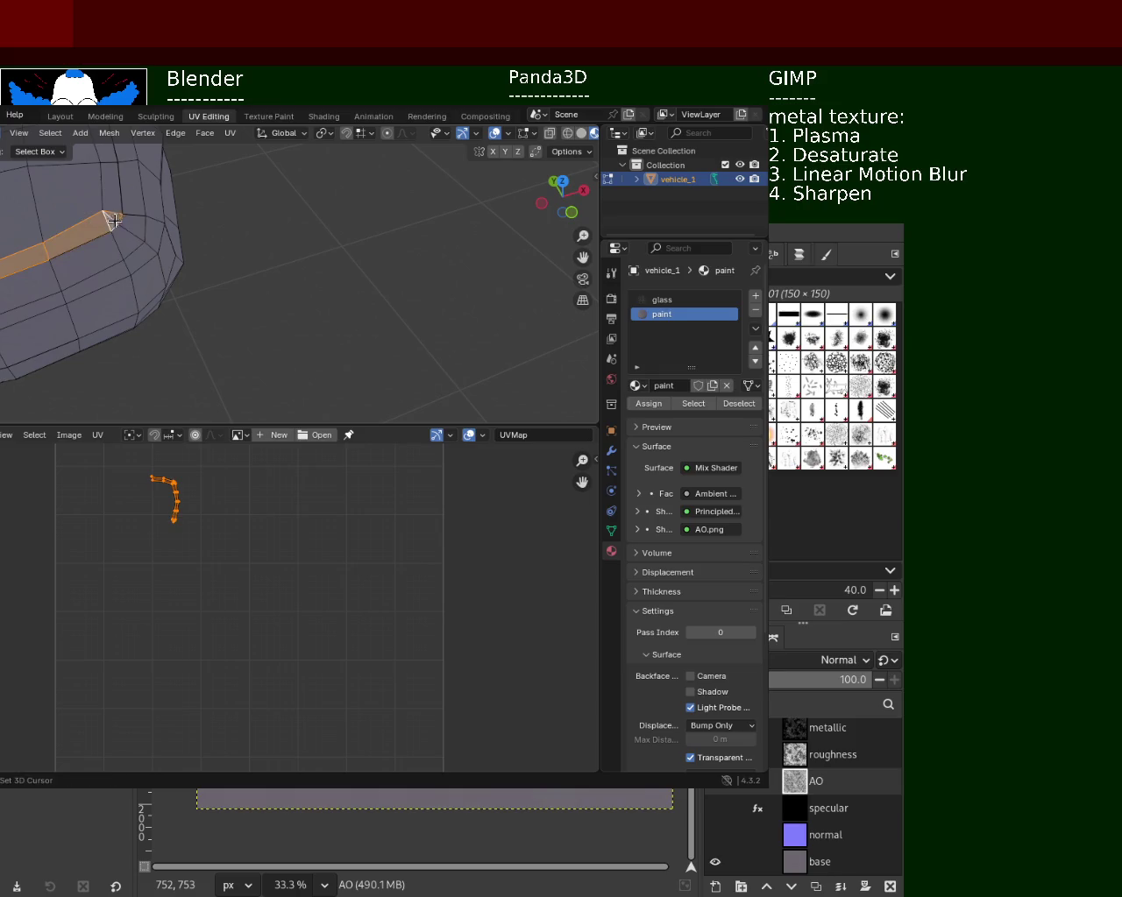
pyautogui.moveTo(116, 224); pyautogui.dragTo(130, 232, button='middle')
# - Add the last faces up the side and delete the whole face strip
pyautogui.keyDown('shift'); pyautogui.click(121, 302); pyautogui.keyUp('shift')
pyautogui.keyDown('shift'); pyautogui.click(108, 260); pyautogui.keyUp('shift')
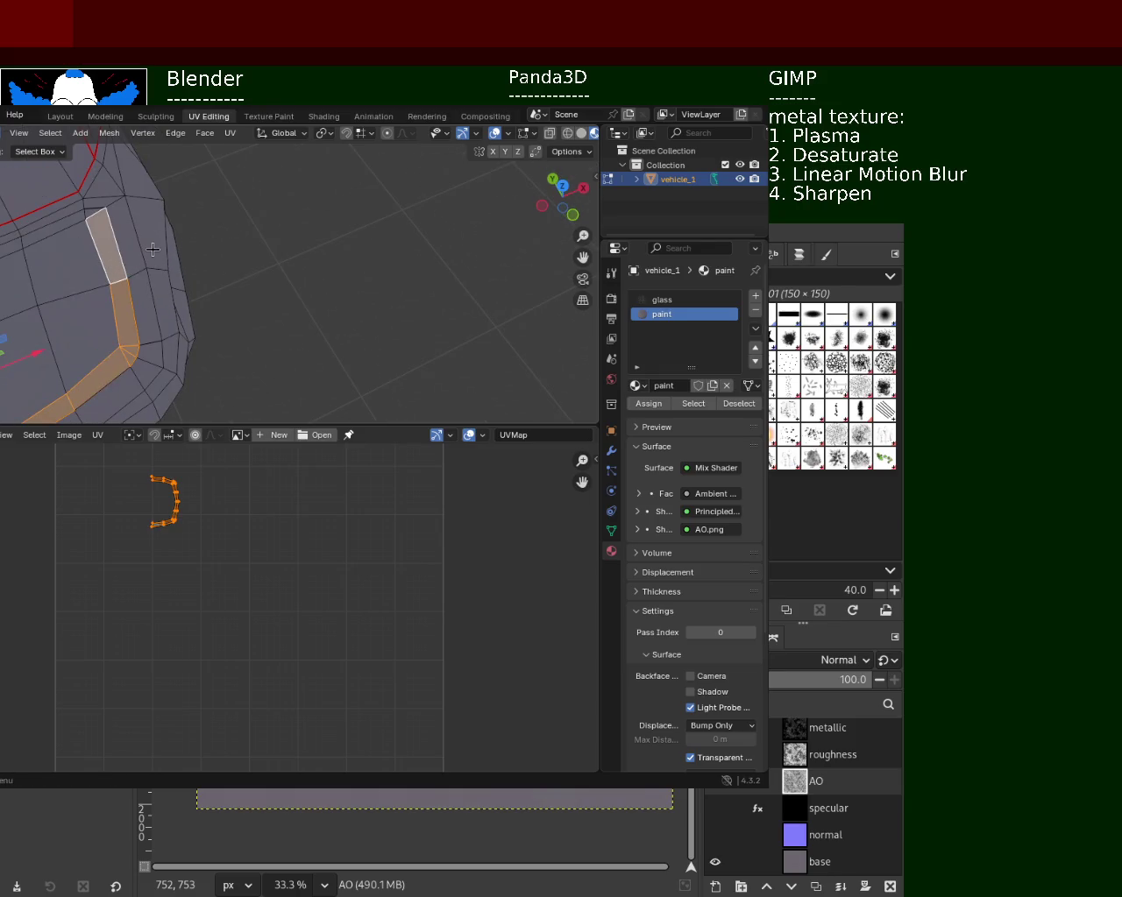
pyautogui.press('x')
pyautogui.click(136, 266)
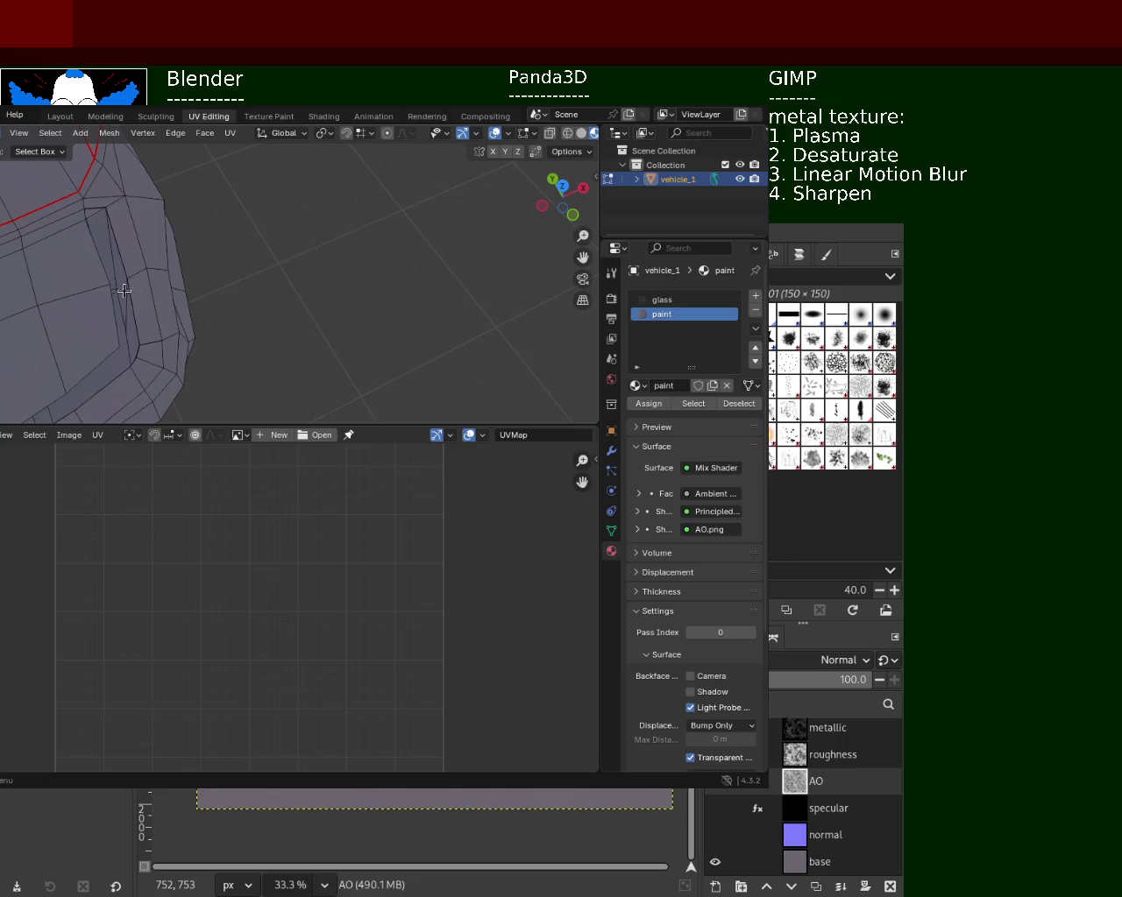
pyautogui.moveTo(136, 266); pyautogui.dragTo(115, 210, button='middle')
# - Slide a vertex beside the new gap along the Y axis
pyautogui.click(143, 207)
pyautogui.press('g')
pyautogui.press('y')
pyautogui.click(162, 220)
pyautogui.moveTo(192, 236)
pyautogui.mouseDown(button='middle')
pyautogui.moveTo(205, 326)
pyautogui.moveTo(248, 300)
pyautogui.mouseUp(button='middle')
pyautogui.click(194, 231)
pyautogui.press('x')
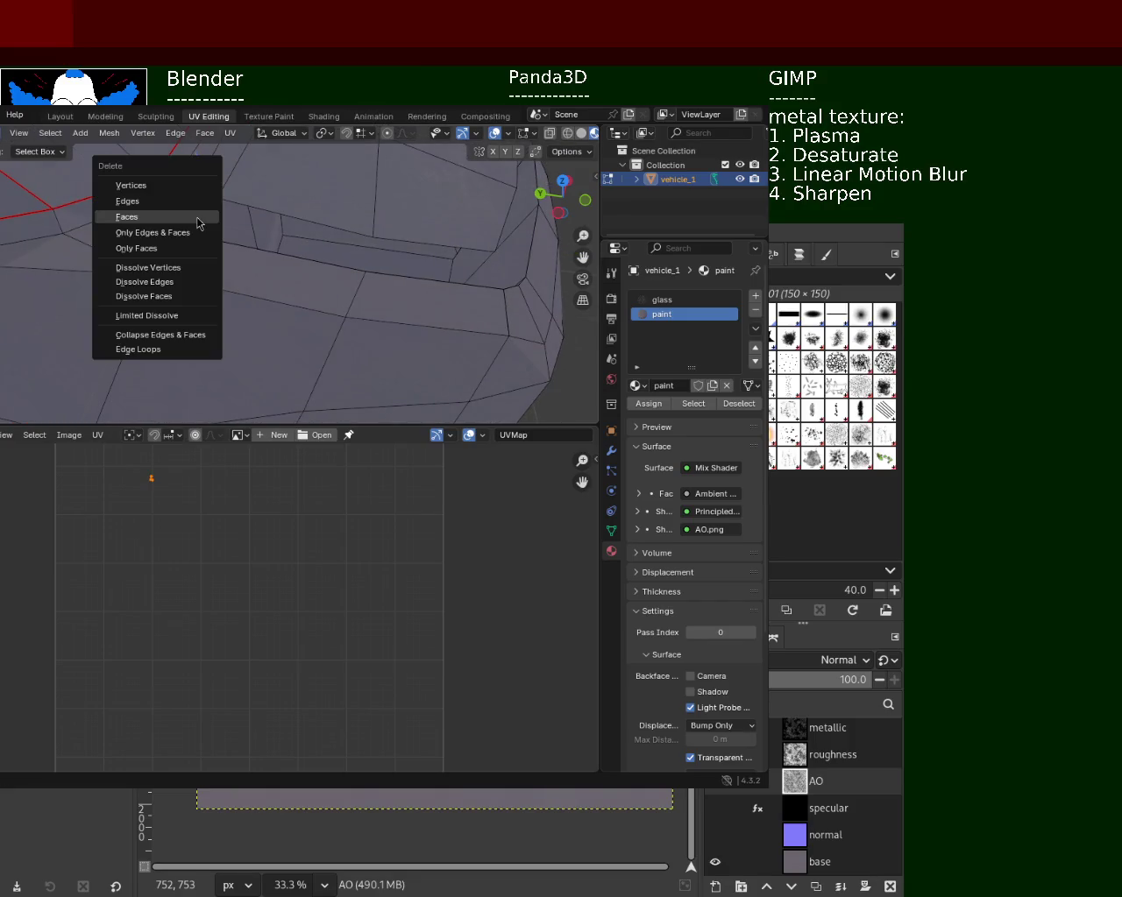
pyautogui.click(199, 223)
pyautogui.keyDown('shift'); pyautogui.rightClick(218, 198); pyautogui.keyUp('shift')
pyautogui.keyDown('shift'); pyautogui.moveTo(183, 237); pyautogui.dragTo(236, 250, button='right'); pyautogui.keyUp('shift')
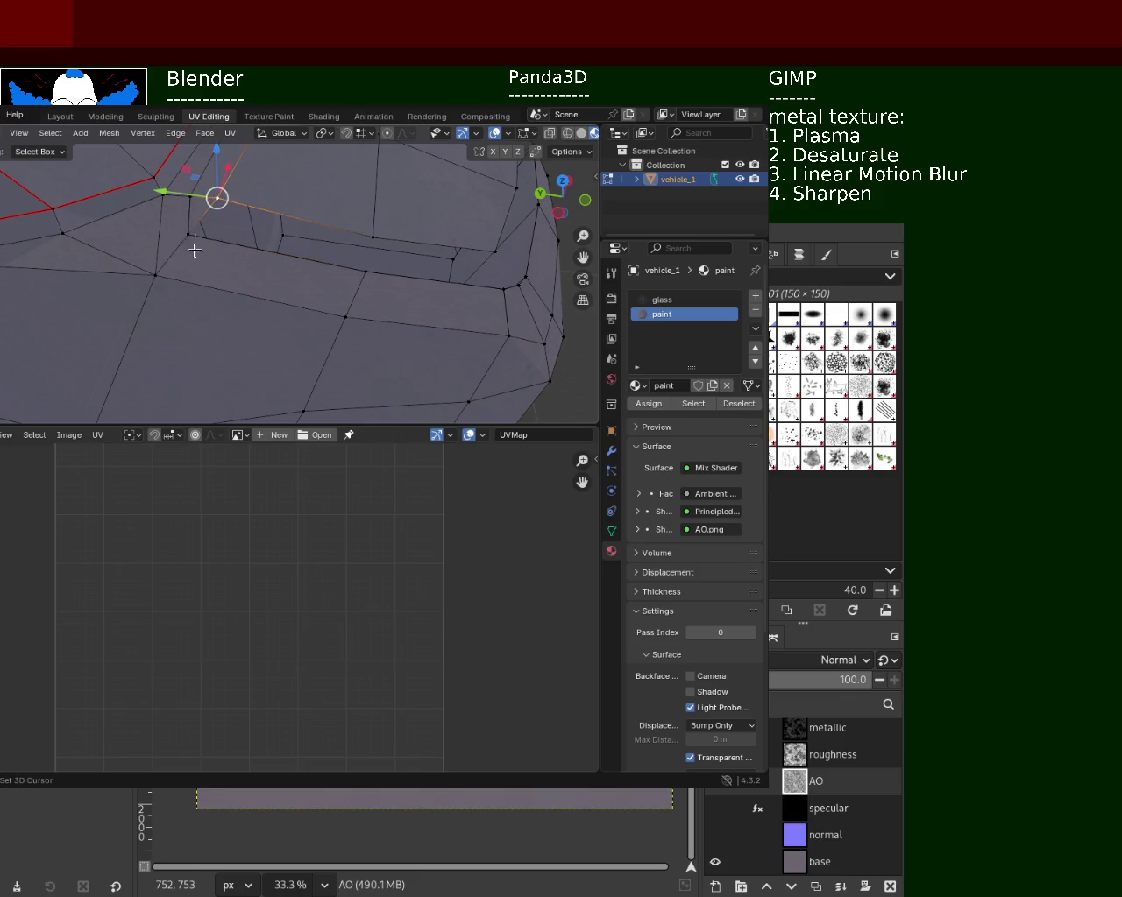
pyautogui.click(379, 255)
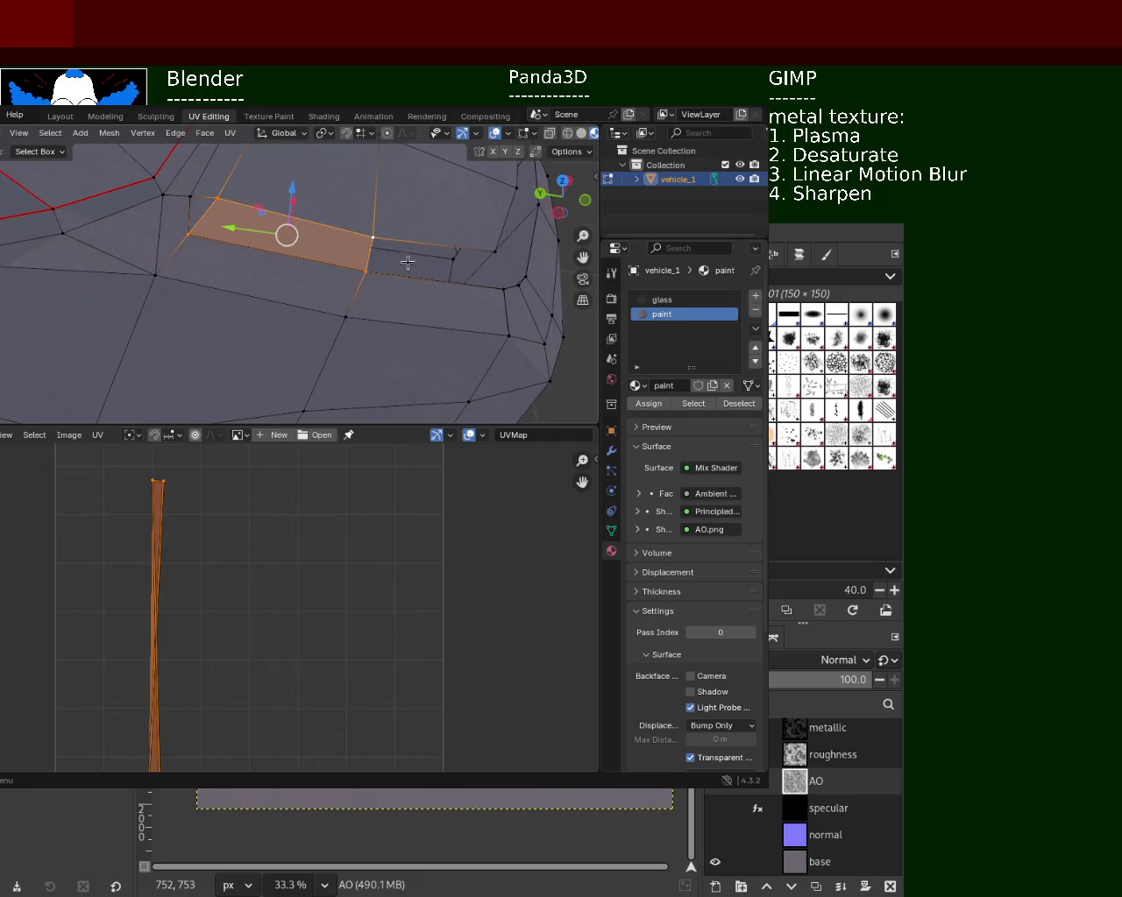
pyautogui.moveTo(403, 256); pyautogui.dragTo(391, 270, button='middle')
pyautogui.click(259, 244)
pyautogui.keyDown('shift'); pyautogui.click(243, 278); pyautogui.keyUp('shift')
pyautogui.keyDown('shift'); pyautogui.click(390, 308); pyautogui.keyUp('shift')
pyautogui.keyDown('shift'); pyautogui.click(388, 277); pyautogui.keyUp('shift')
pyautogui.moveTo(386, 283); pyautogui.dragTo(160, 306, button='middle')
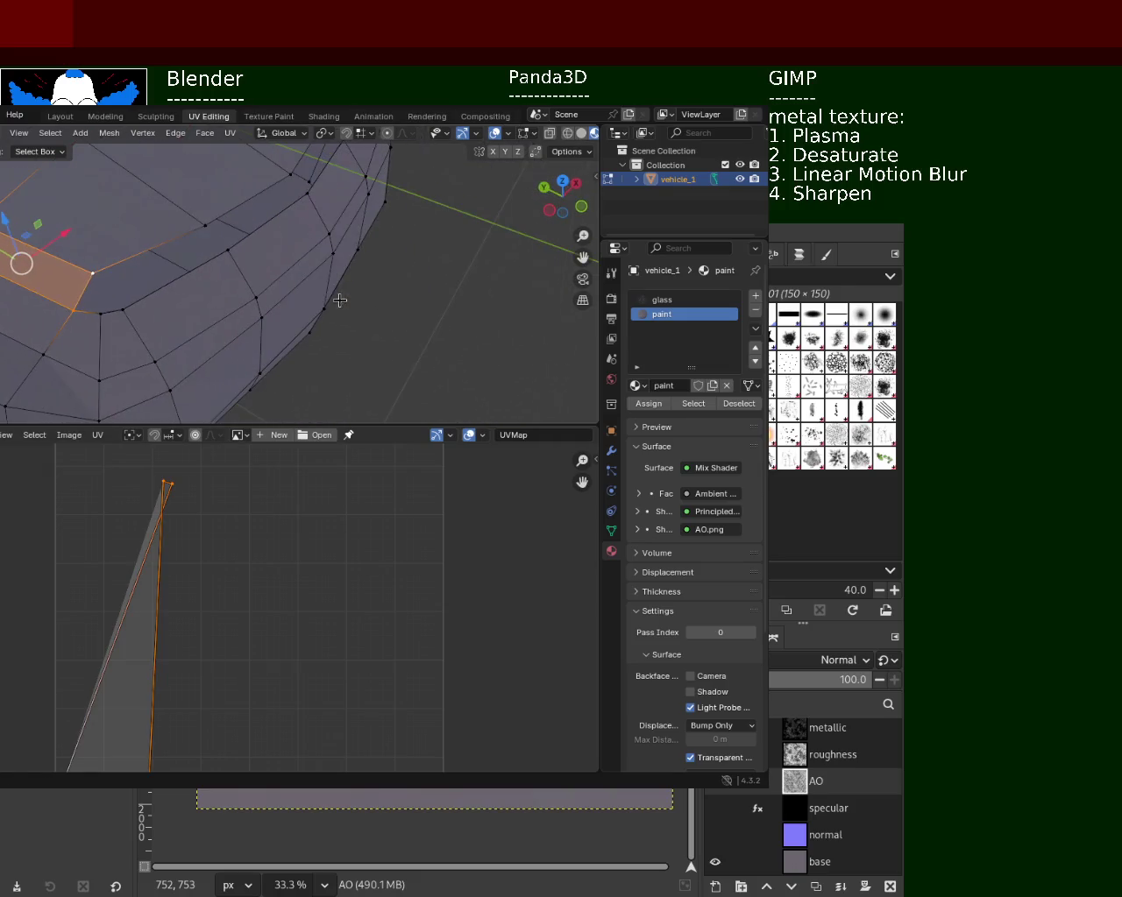
pyautogui.click(75, 306)
pyautogui.click(101, 311)
pyautogui.moveTo(87, 307)
pyautogui.keyDown('shift'); pyautogui.mouseDown(button='right')
pyautogui.moveTo(97, 294)
pyautogui.moveTo(124, 307)
pyautogui.mouseUp(button='right'); pyautogui.keyUp('shift')
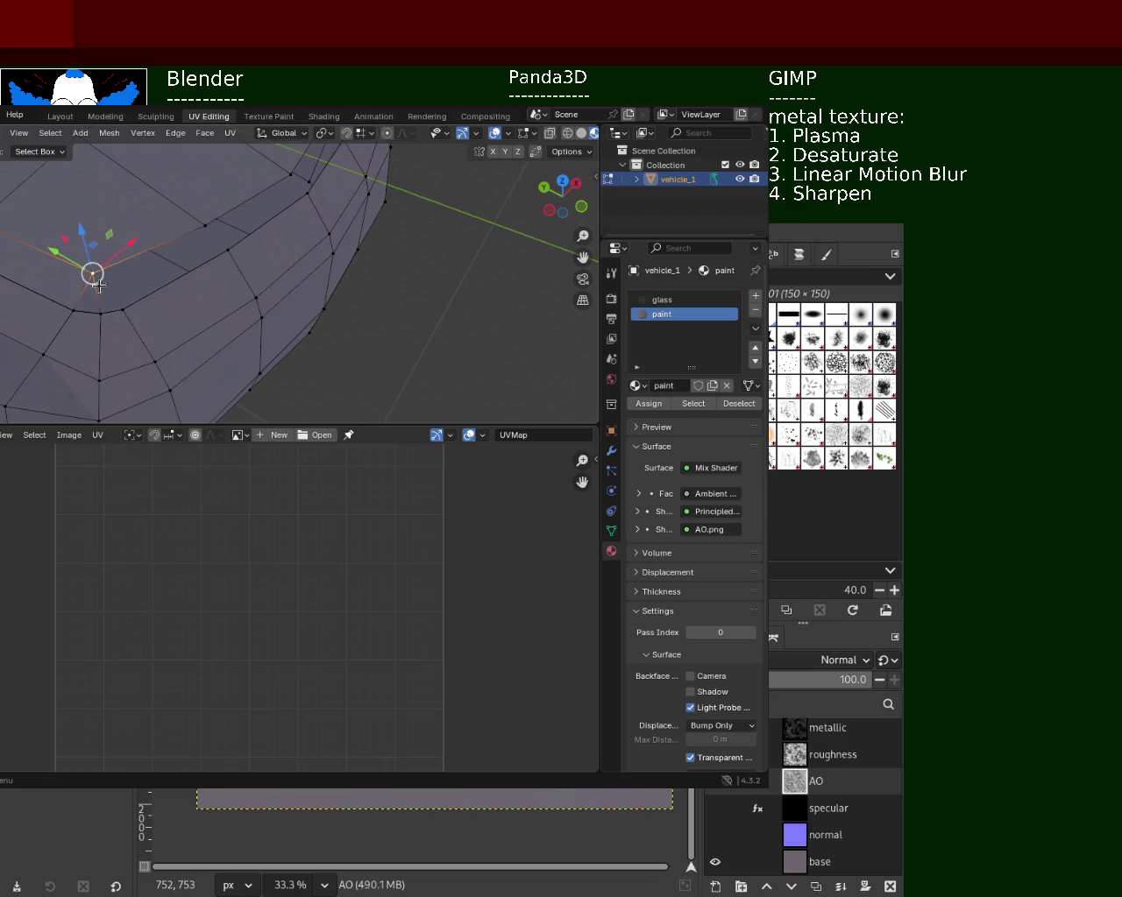
pyautogui.keyDown('shift'); pyautogui.moveTo(123, 307); pyautogui.dragTo(231, 247, button='right'); pyautogui.keyUp('shift')
pyautogui.keyDown('shift'); pyautogui.rightClick(230, 247); pyautogui.keyUp('shift')
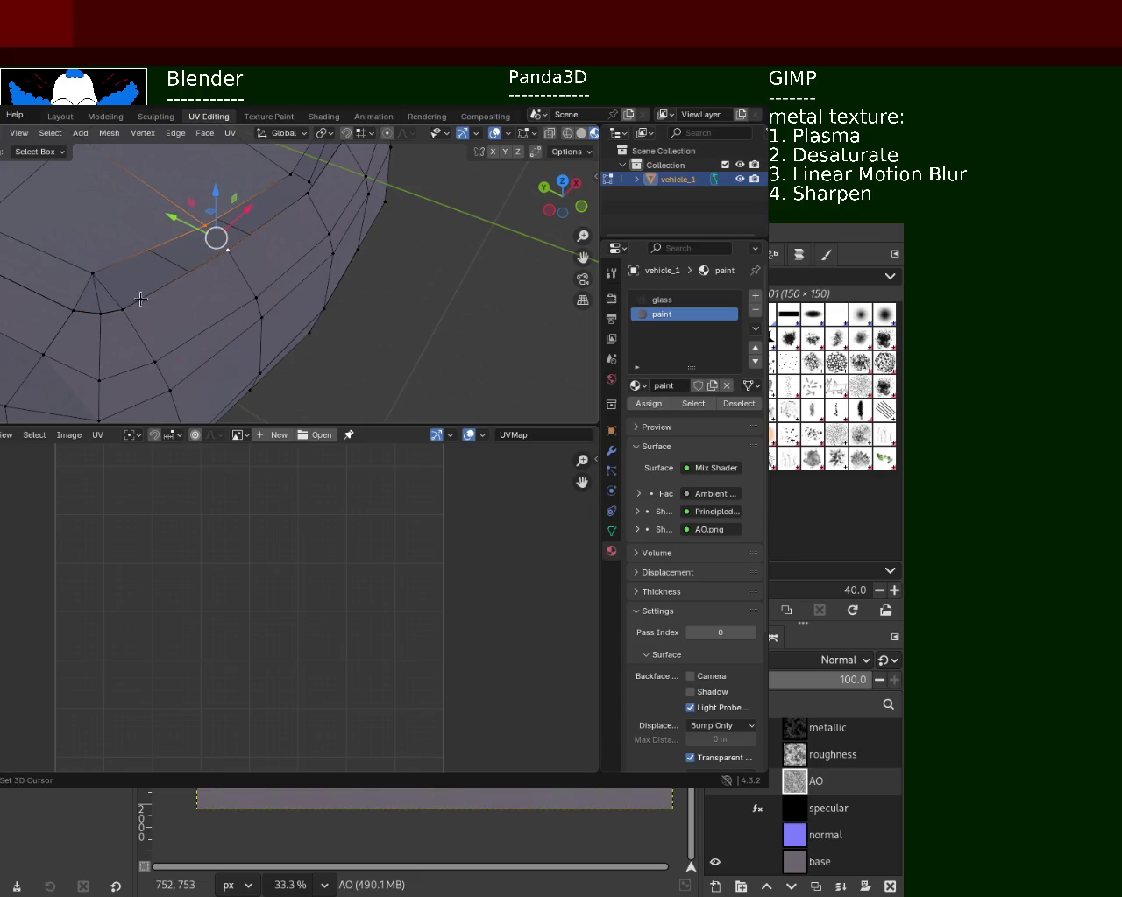
pyautogui.moveTo(129, 309)
pyautogui.mouseDown(button='middle')
pyautogui.moveTo(146, 313)
pyautogui.moveTo(123, 298)
pyautogui.mouseUp(button='middle')
pyautogui.keyDown('shift'); pyautogui.moveTo(60, 285); pyautogui.dragTo(110, 288, button='right'); pyautogui.keyUp('shift')
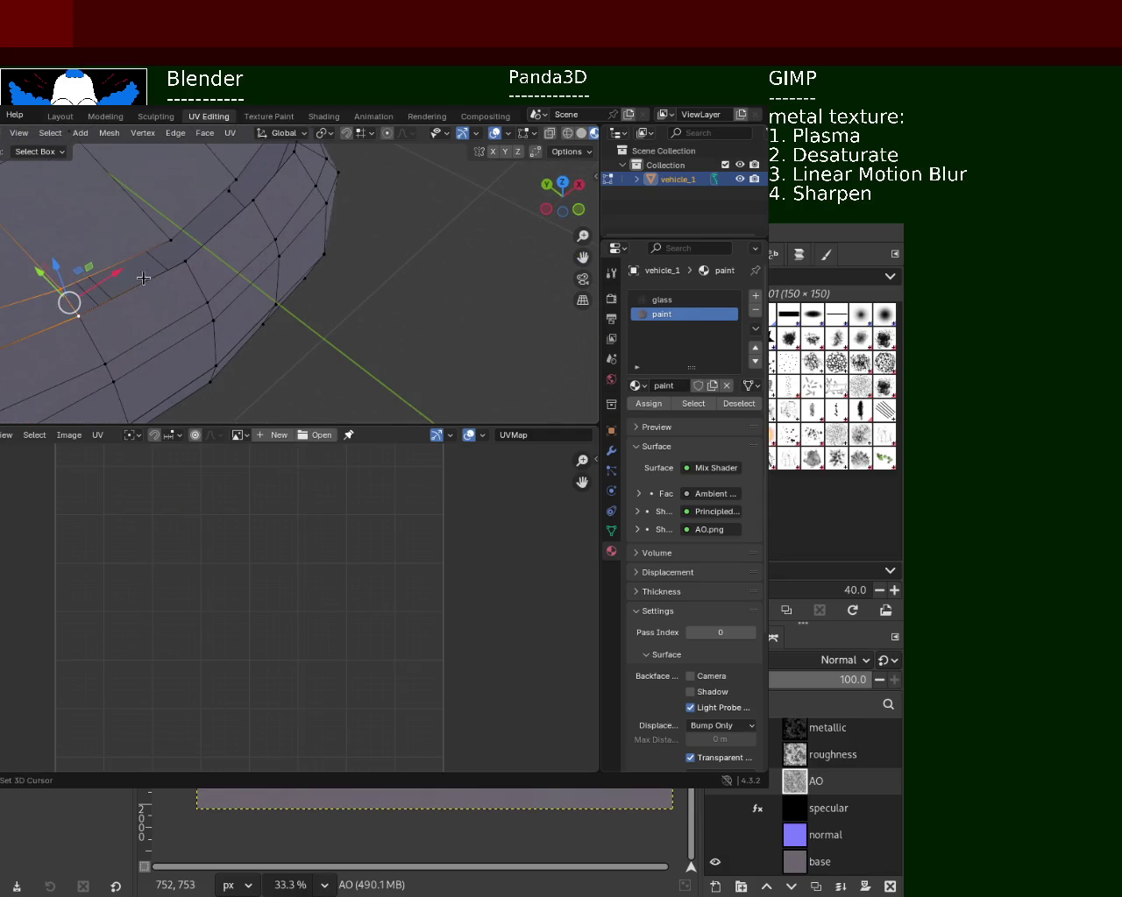
pyautogui.click(173, 243)
pyautogui.moveTo(175, 244); pyautogui.dragTo(193, 280, button='middle')
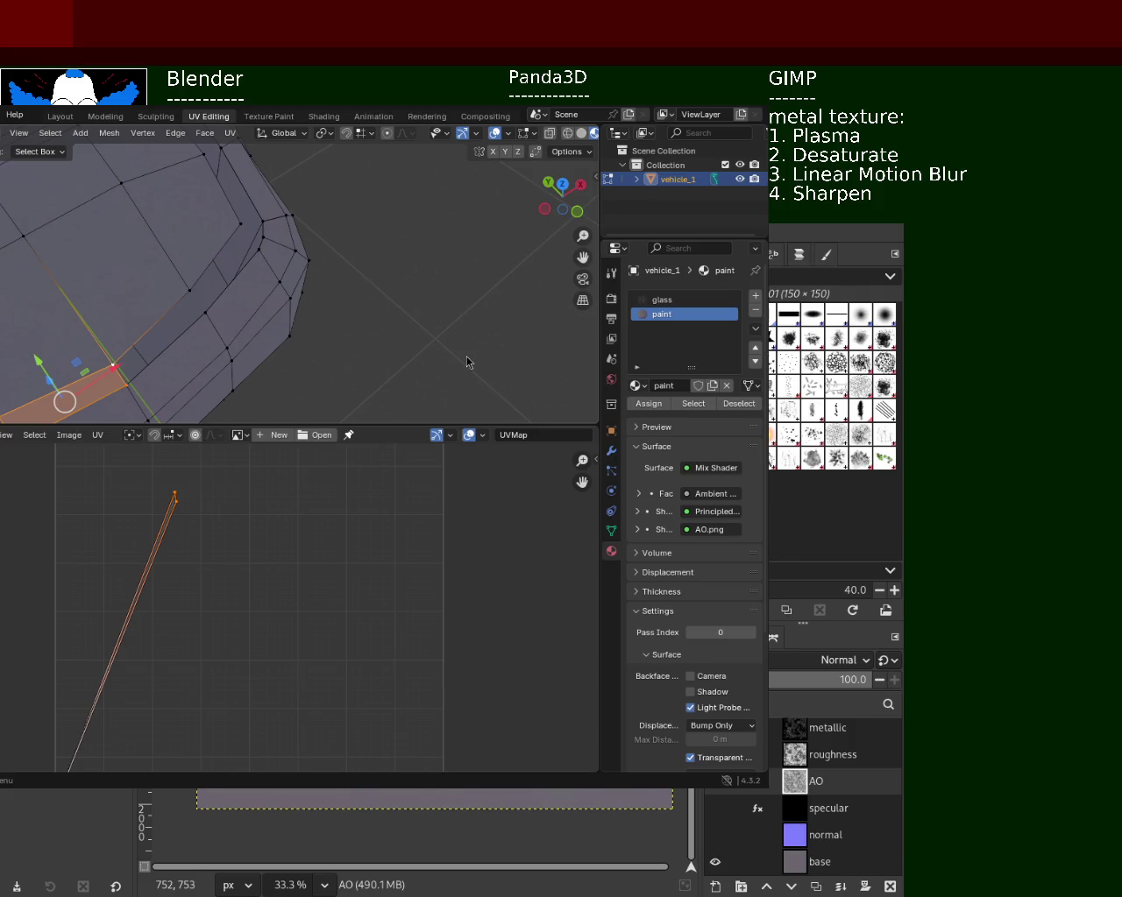
pyautogui.click(133, 389)
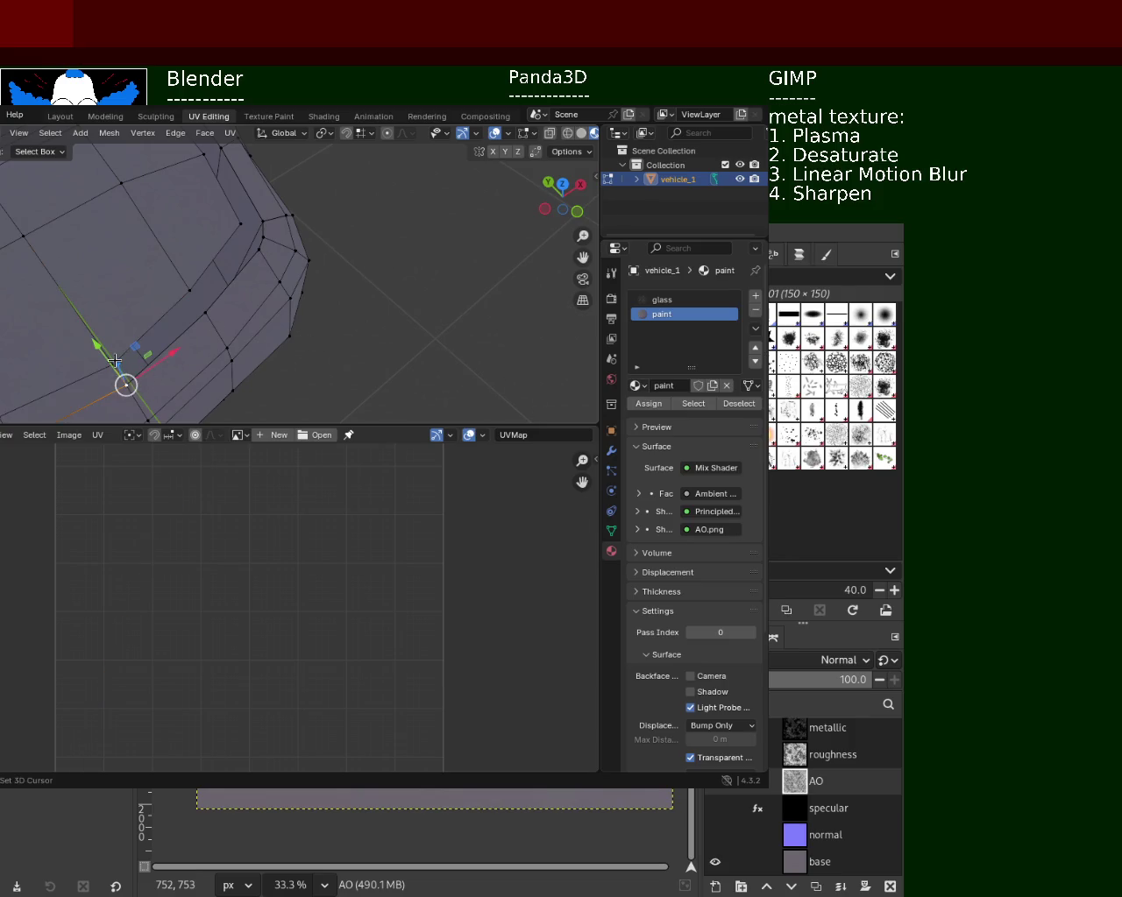
pyautogui.click(204, 311)
pyautogui.keyDown('alt'); pyautogui.click(204, 312); pyautogui.keyUp('alt')
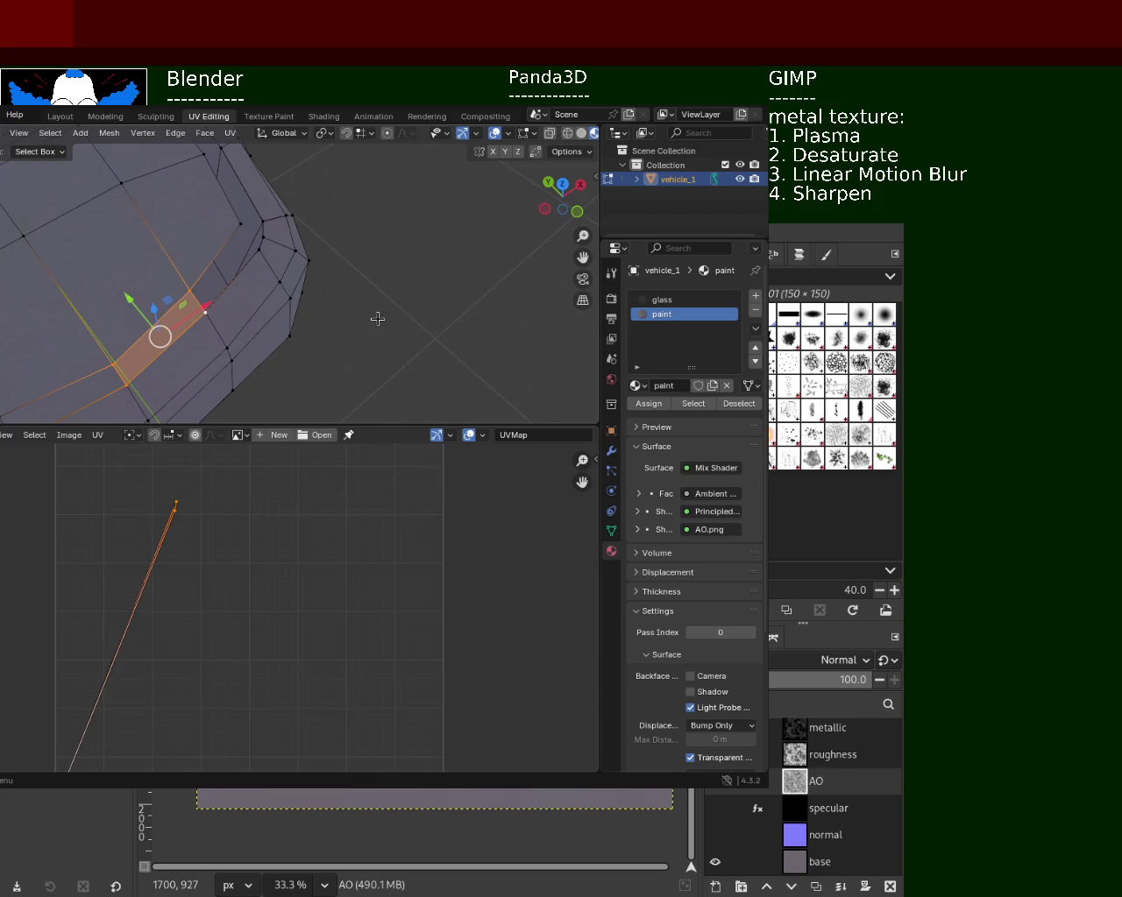
# - Select a face and an edge near the top of the car's front
pyautogui.moveTo(377, 319); pyautogui.dragTo(350, 352, button='middle')
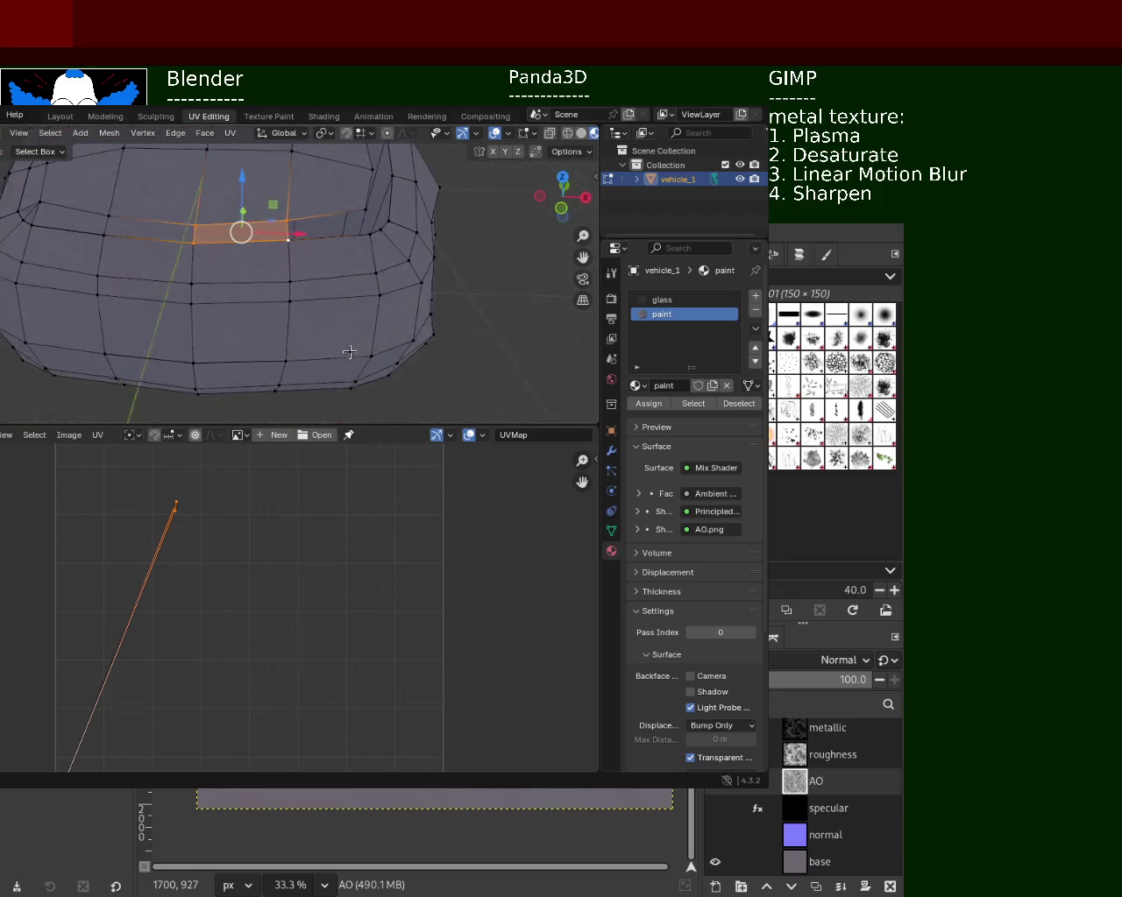
pyautogui.click(329, 242)
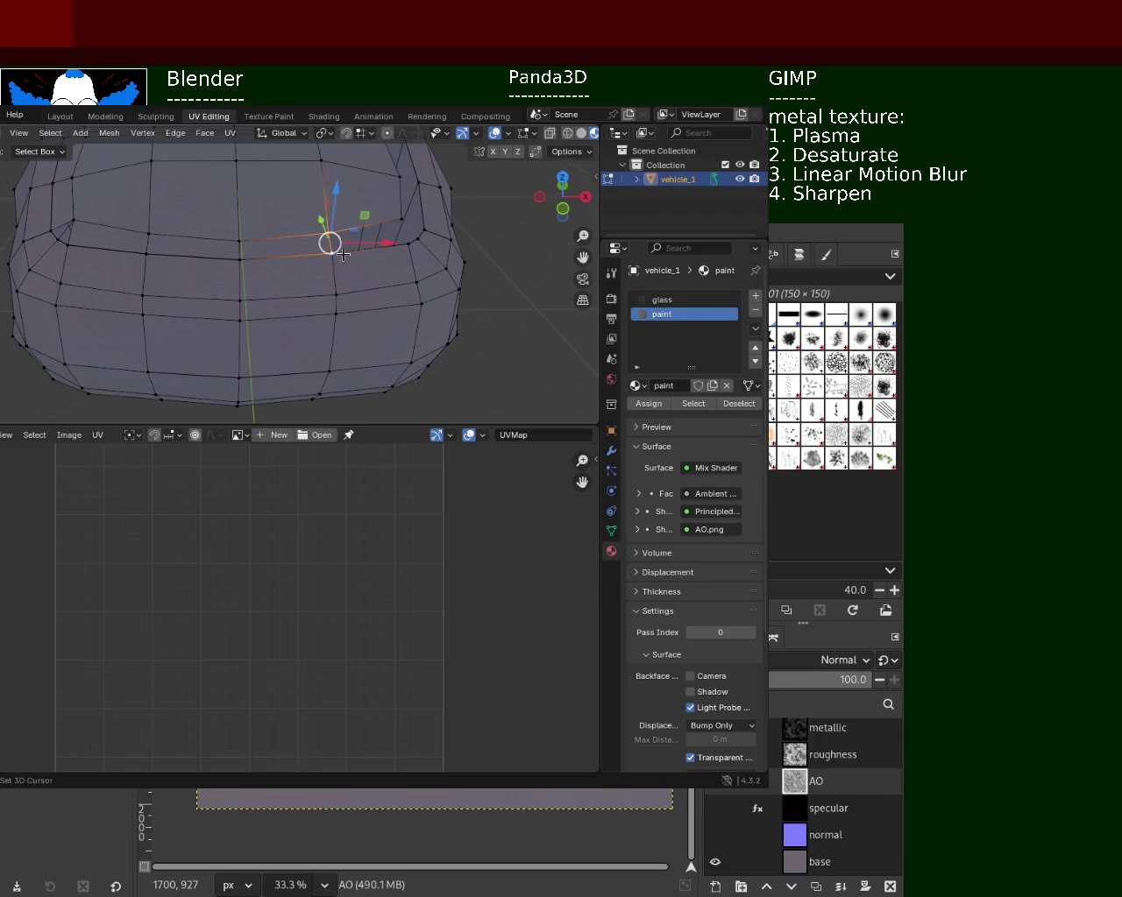
pyautogui.keyDown('shift'); pyautogui.moveTo(338, 255); pyautogui.dragTo(400, 239, button='right'); pyautogui.keyUp('shift')
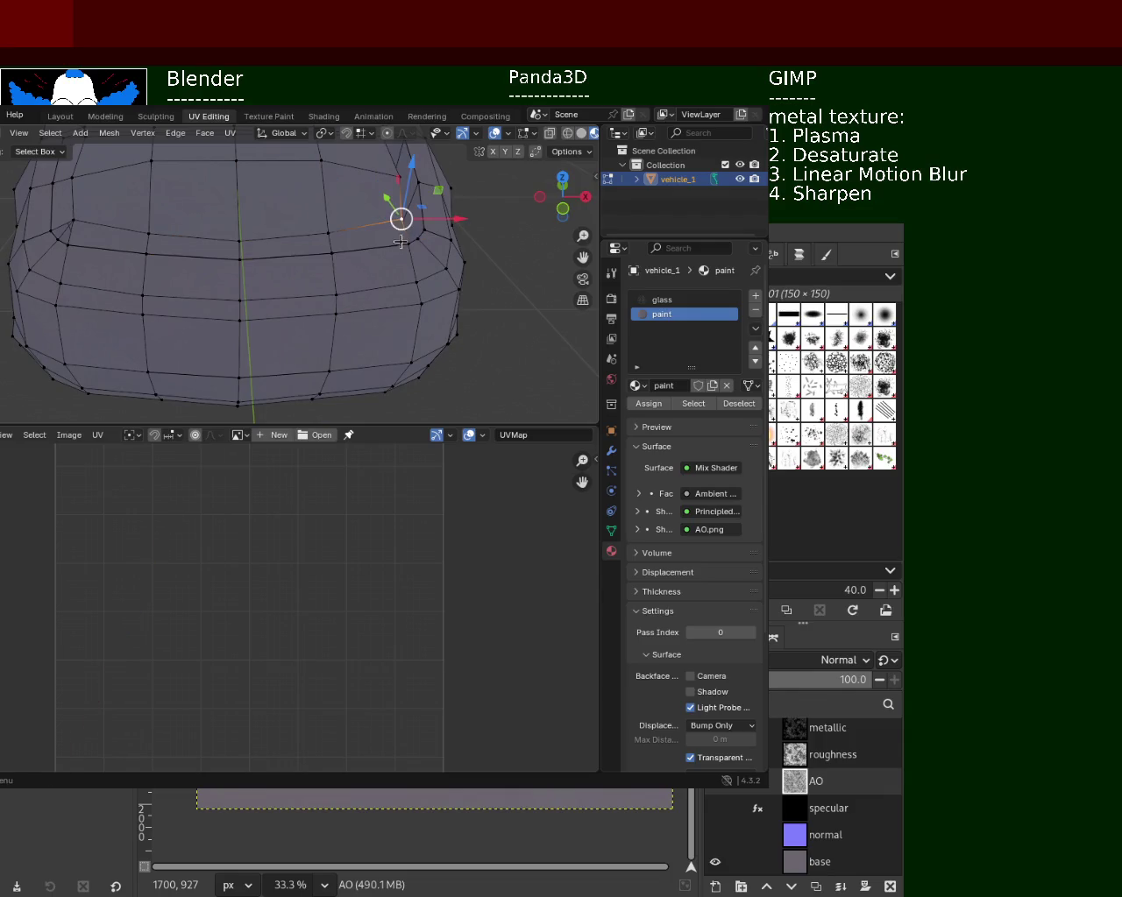
pyautogui.keyDown('shift'); pyautogui.click(403, 232); pyautogui.keyUp('shift')
pyautogui.moveTo(405, 232); pyautogui.dragTo(237, 313, button='middle')
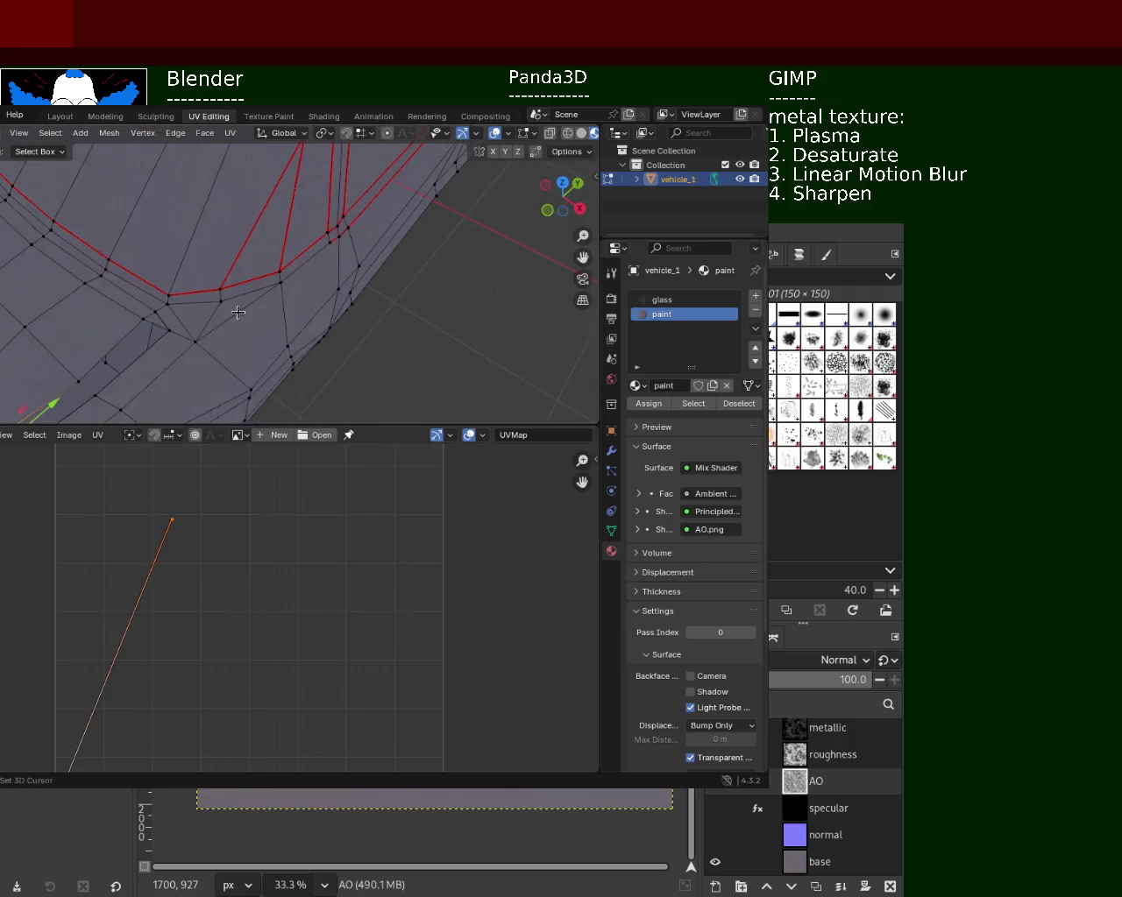
pyautogui.scroll(-5, 238, 313)
# - Select a bottom vertex, reposition the 3D cursor, and select the adjacent face
pyautogui.click(186, 302)
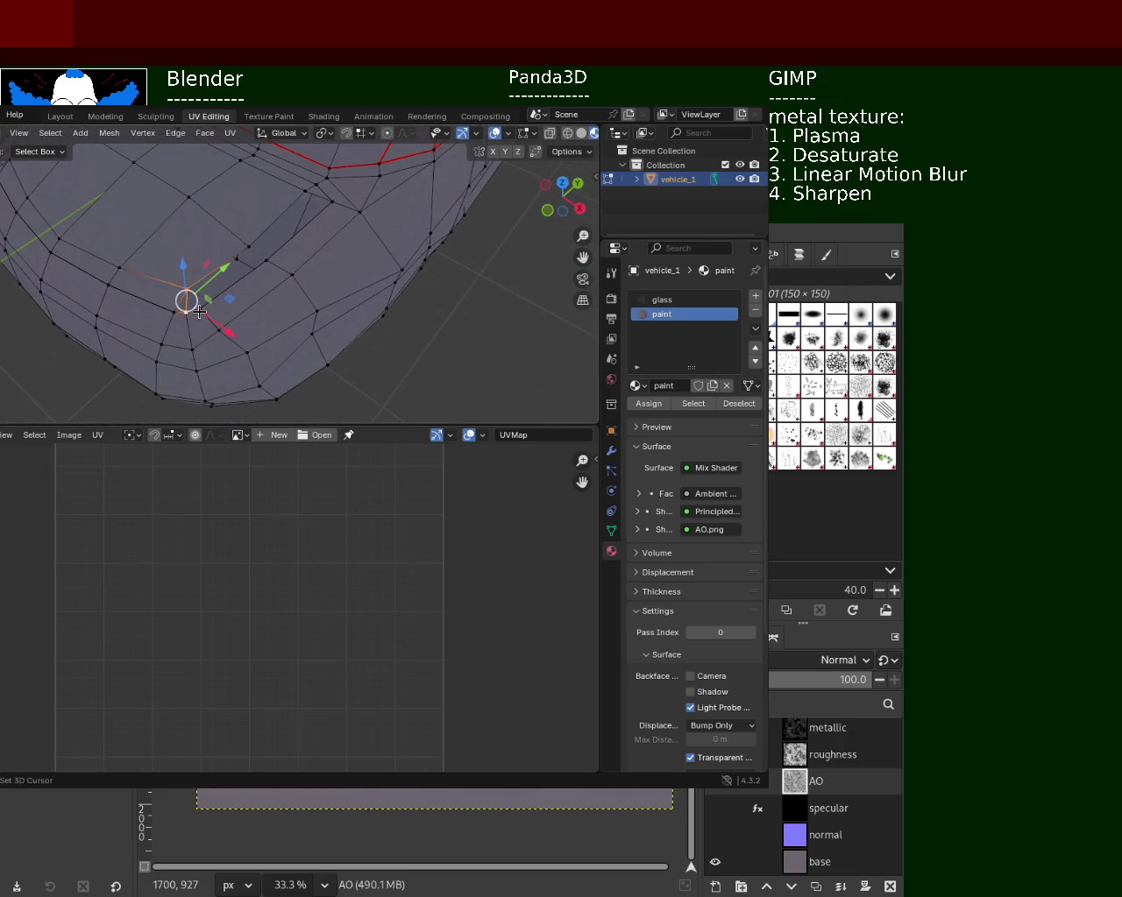
pyautogui.click(196, 308)
pyautogui.keyDown('shift'); pyautogui.rightClick(246, 241); pyautogui.keyUp('shift')
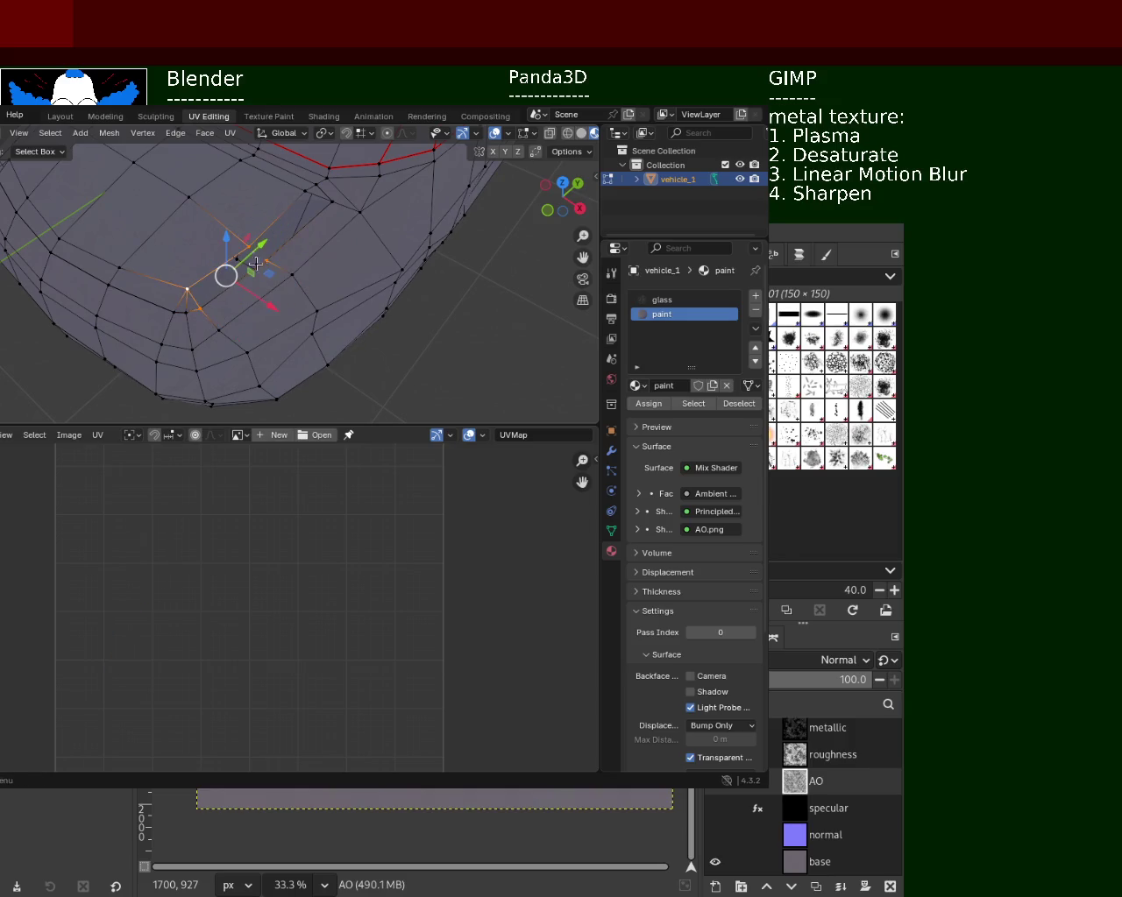
pyautogui.keyDown('shift'); pyautogui.rightClick(254, 250); pyautogui.keyUp('shift')
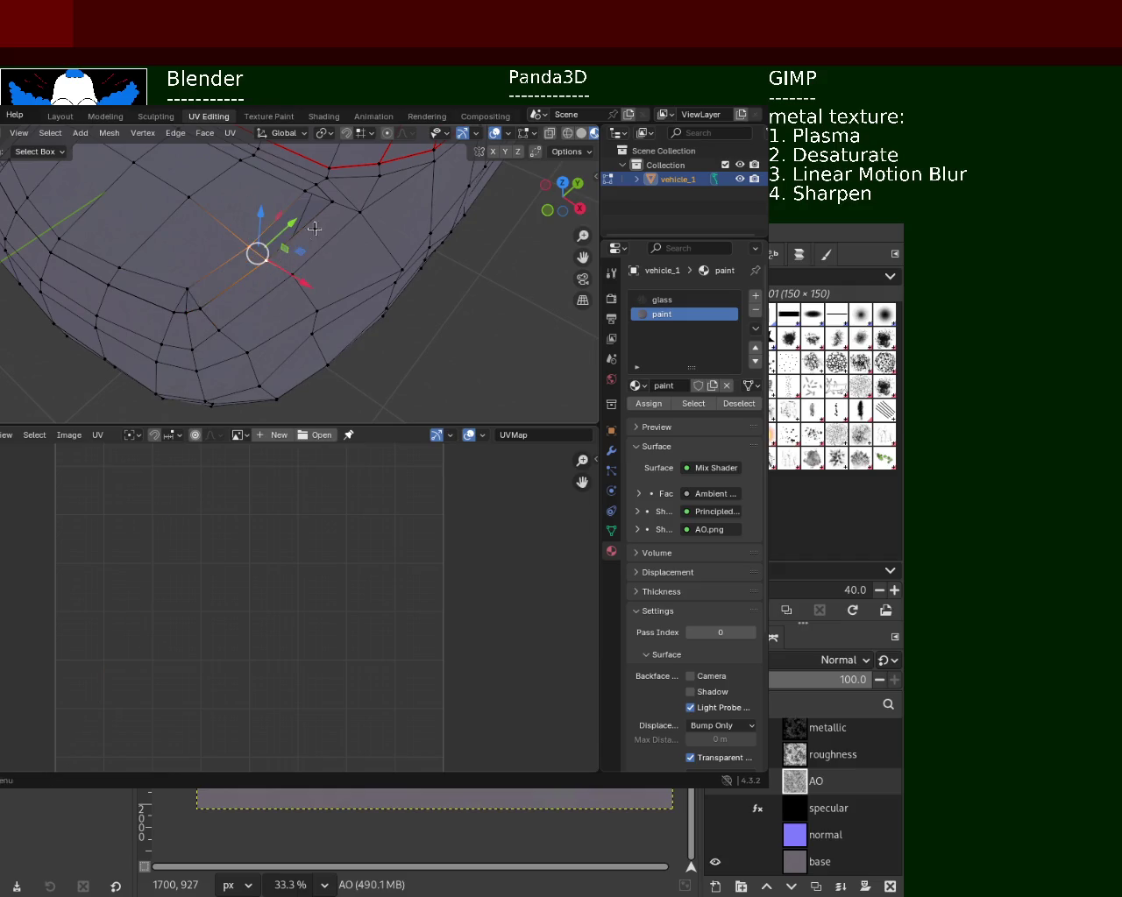
pyautogui.keyDown('shift'); pyautogui.rightClick(289, 224); pyautogui.keyUp('shift')
pyautogui.click(302, 223)
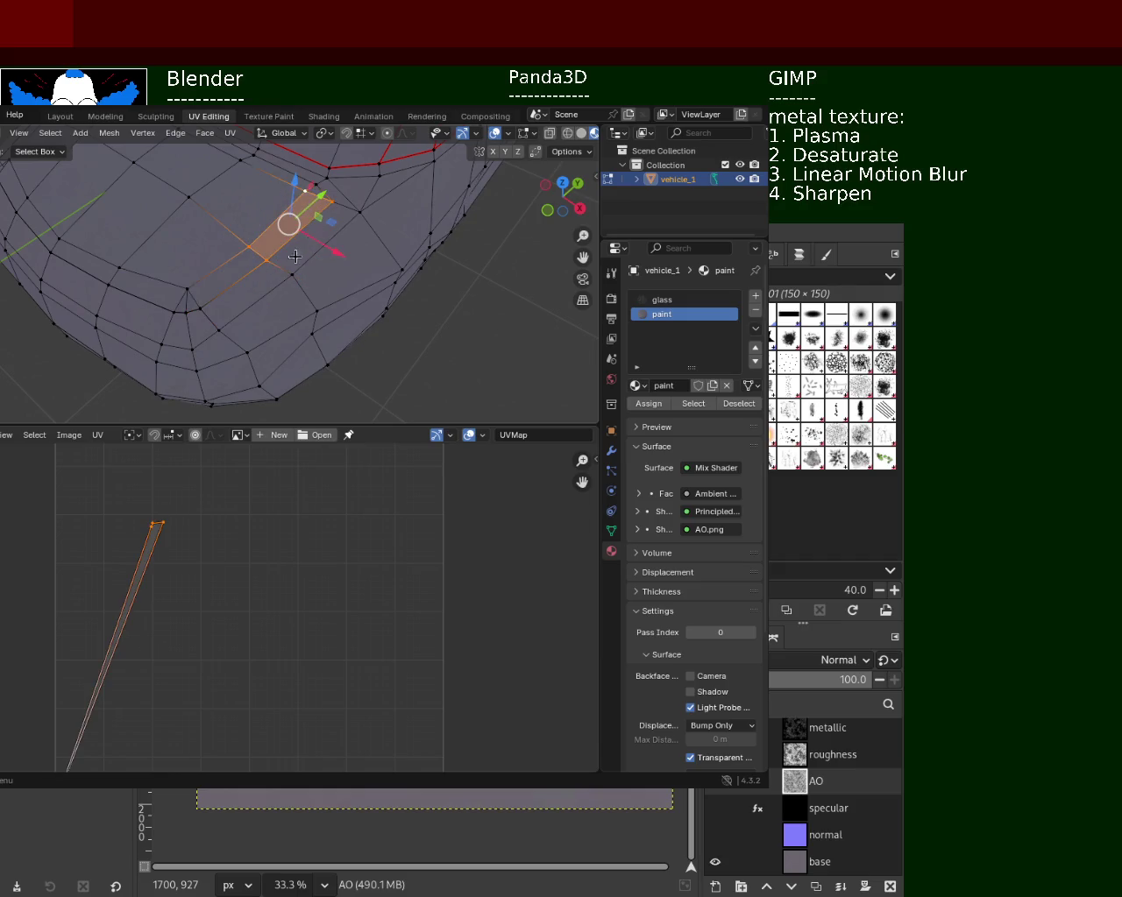
pyautogui.moveTo(302, 223); pyautogui.dragTo(363, 300, button='middle')
# - Save vehicle_1.blend, orbit to a three-quarter view, and save again
pyautogui.hotkey('ctrl', 's')
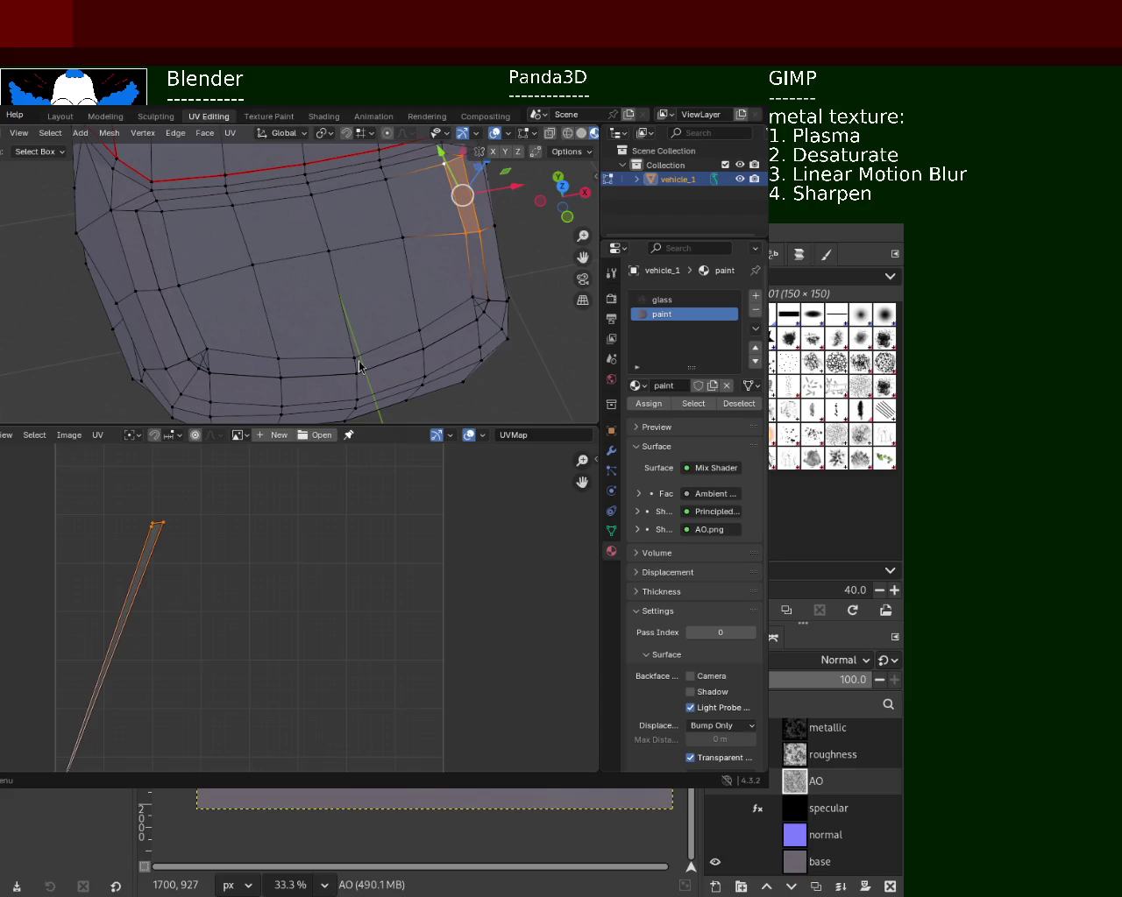
pyautogui.scroll(-3, 392, 288)
pyautogui.moveTo(391, 288)
pyautogui.mouseDown(button='middle')
pyautogui.moveTo(436, 313)
pyautogui.moveTo(310, 293)
pyautogui.moveTo(242, 307)
pyautogui.moveTo(263, 255)
pyautogui.moveTo(270, 307)
pyautogui.mouseUp(button='middle')
pyautogui.hotkey('ctrl', 's')
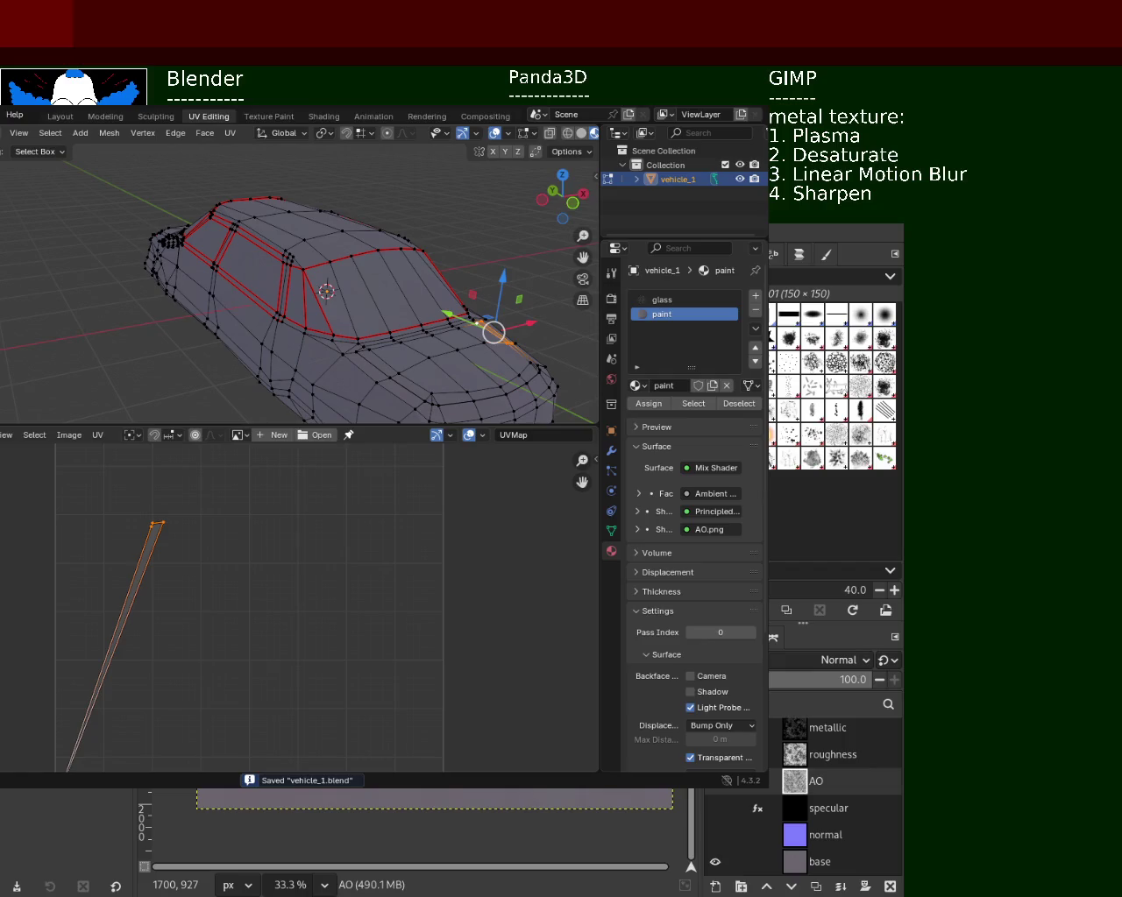
# - Dismiss the File > Export format list without exporting and return vehicle_1 to Object Mode
pyautogui.click(1, 115)
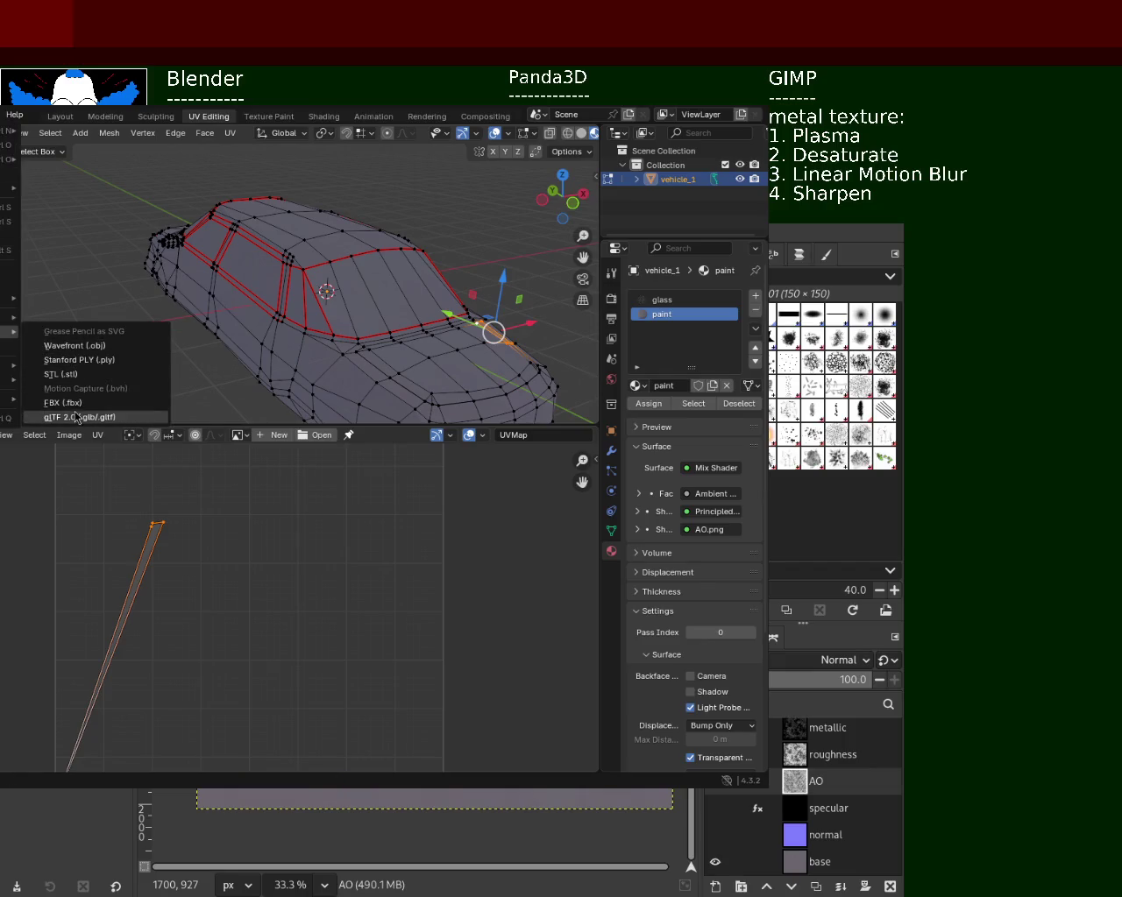
pyautogui.click(76, 417)
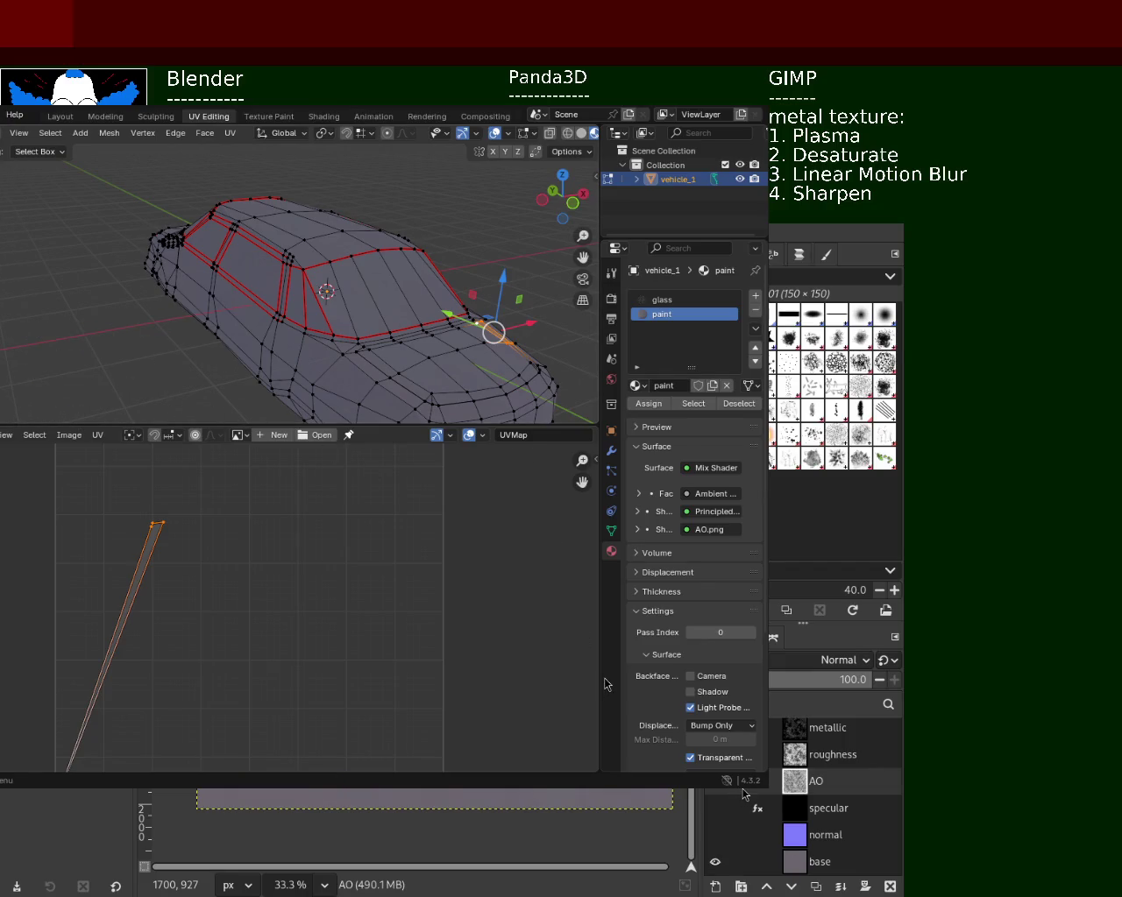
pyautogui.press('Tab')
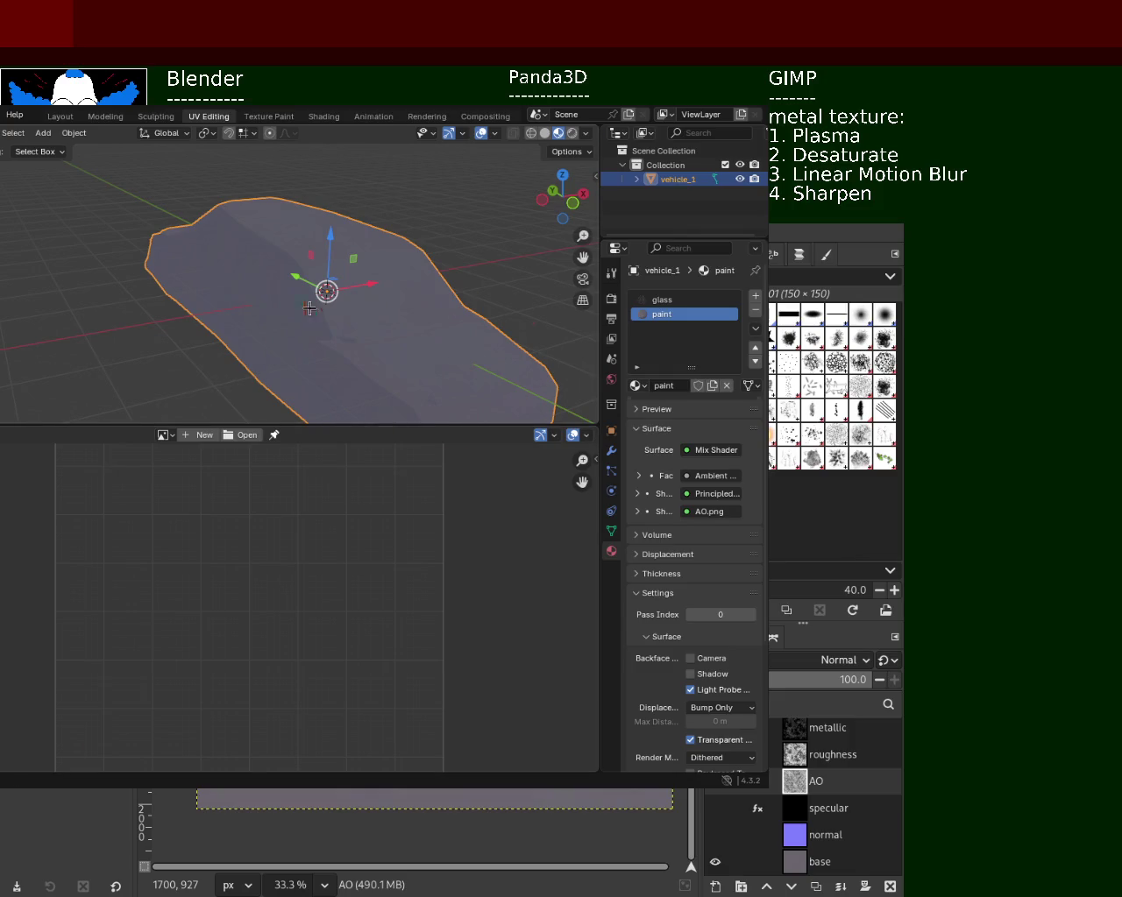
# - Re-enter Edit Mode, turn on X-ray wireframe, and switch to front view
pyautogui.press('Tab')
pyautogui.moveTo(312, 316)
pyautogui.mouseDown(button='middle')
pyautogui.moveTo(226, 244)
pyautogui.moveTo(309, 318)
pyautogui.moveTo(288, 341)
pyautogui.moveTo(289, 312)
pyautogui.mouseUp(button='middle')
pyautogui.scroll(-5, 225, 244)
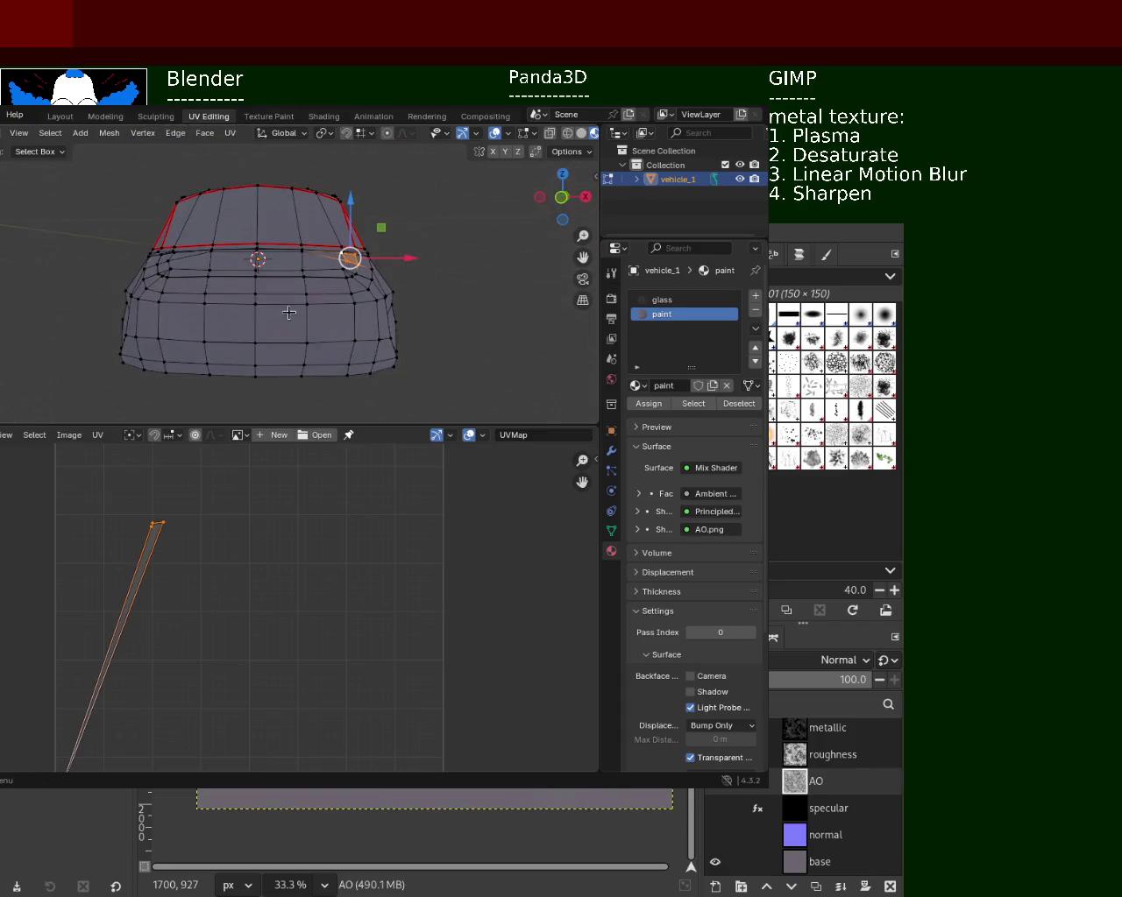
pyautogui.moveTo(288, 230); pyautogui.dragTo(441, 163, button='middle')
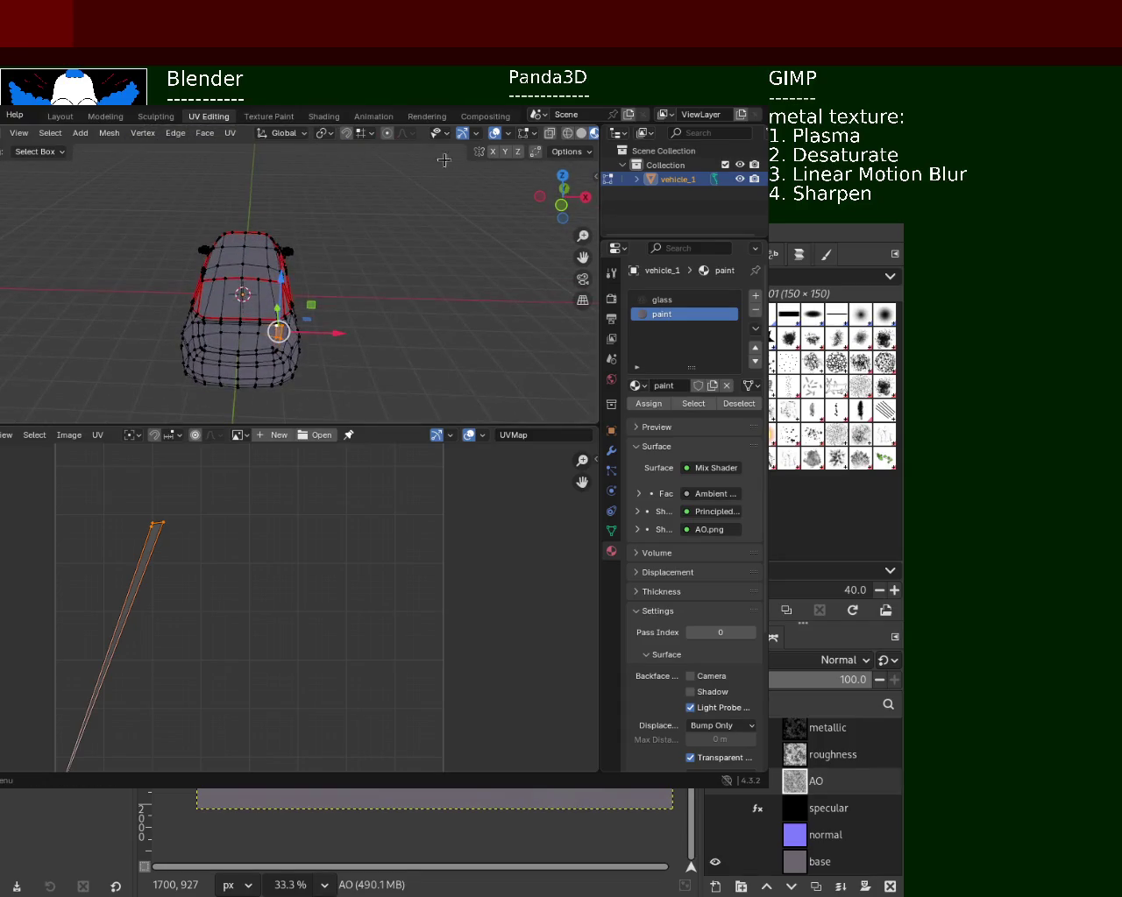
pyautogui.click(567, 133)
pyautogui.click(561, 205)
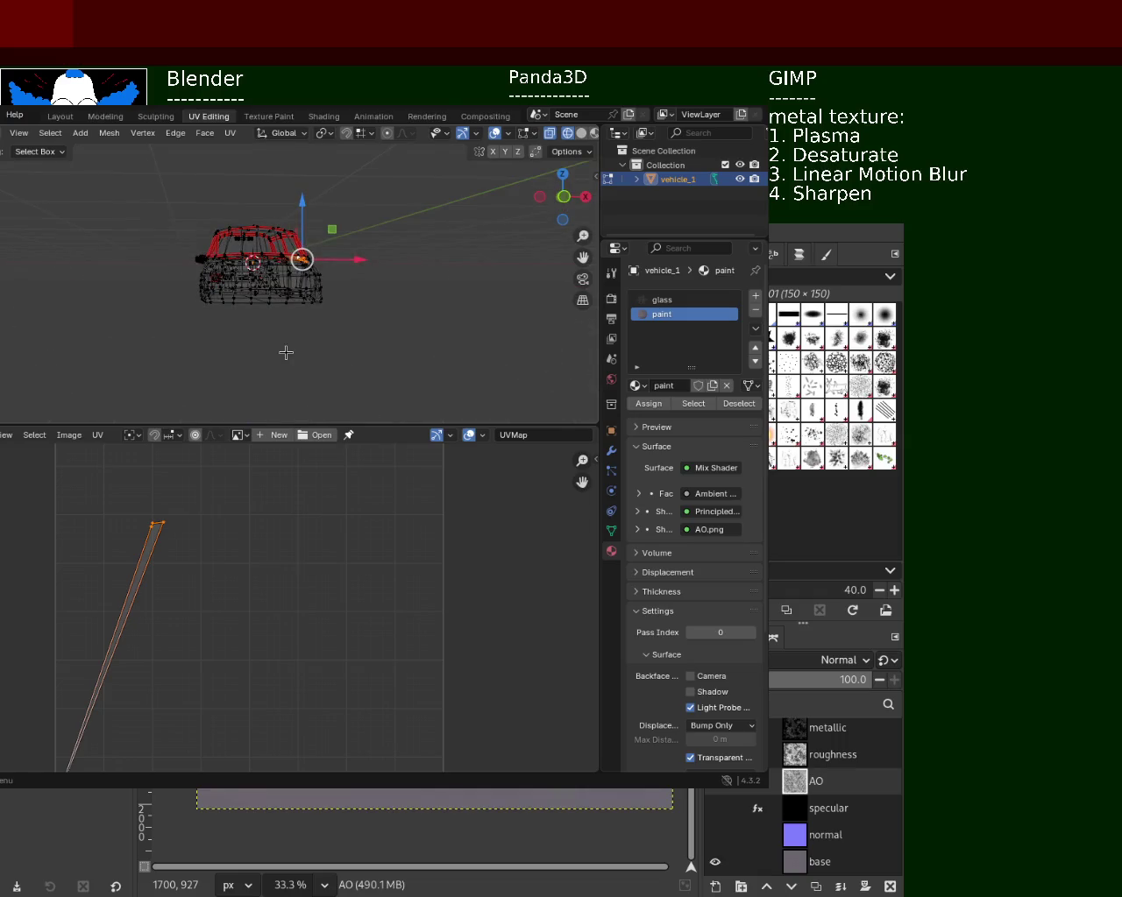
pyautogui.scroll(4, 351, 315)
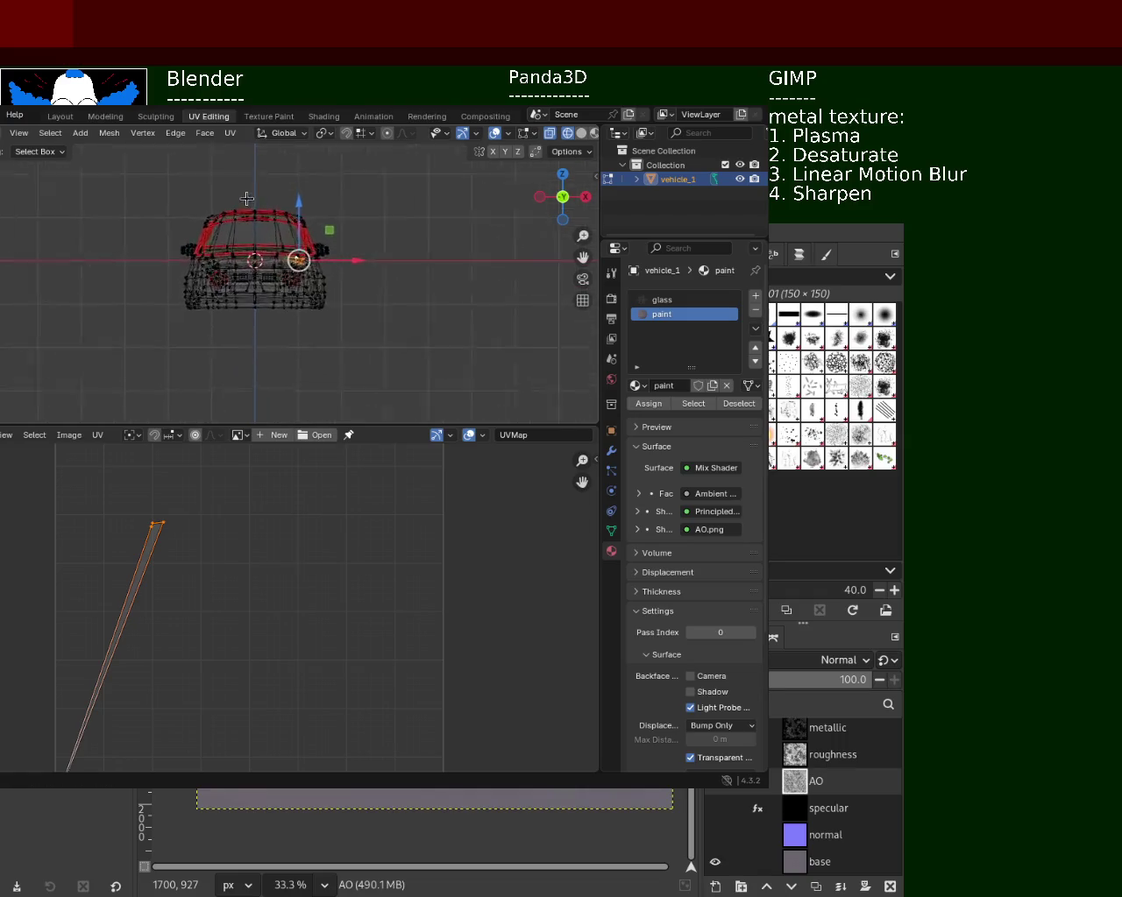
pyautogui.scroll(1, 351, 315)
# - Box-select the right half of the car, delete those vertices, and restore solid shading
pyautogui.moveTo(443, 385); pyautogui.dragTo(279, 137)
pyautogui.press('x')
pyautogui.click(271, 274)
pyautogui.moveTo(322, 281)
pyautogui.mouseDown(button='middle')
pyautogui.moveTo(264, 339)
pyautogui.moveTo(491, 243)
pyautogui.mouseUp(button='middle')
pyautogui.click(581, 133)
pyautogui.moveTo(237, 310)
pyautogui.mouseDown(button='middle')
pyautogui.moveTo(266, 261)
pyautogui.moveTo(372, 270)
pyautogui.moveTo(380, 291)
pyautogui.mouseUp(button='middle')
# - Try several vertical (Z) moves on the selected front vertices, cancelling each
pyautogui.press('g')
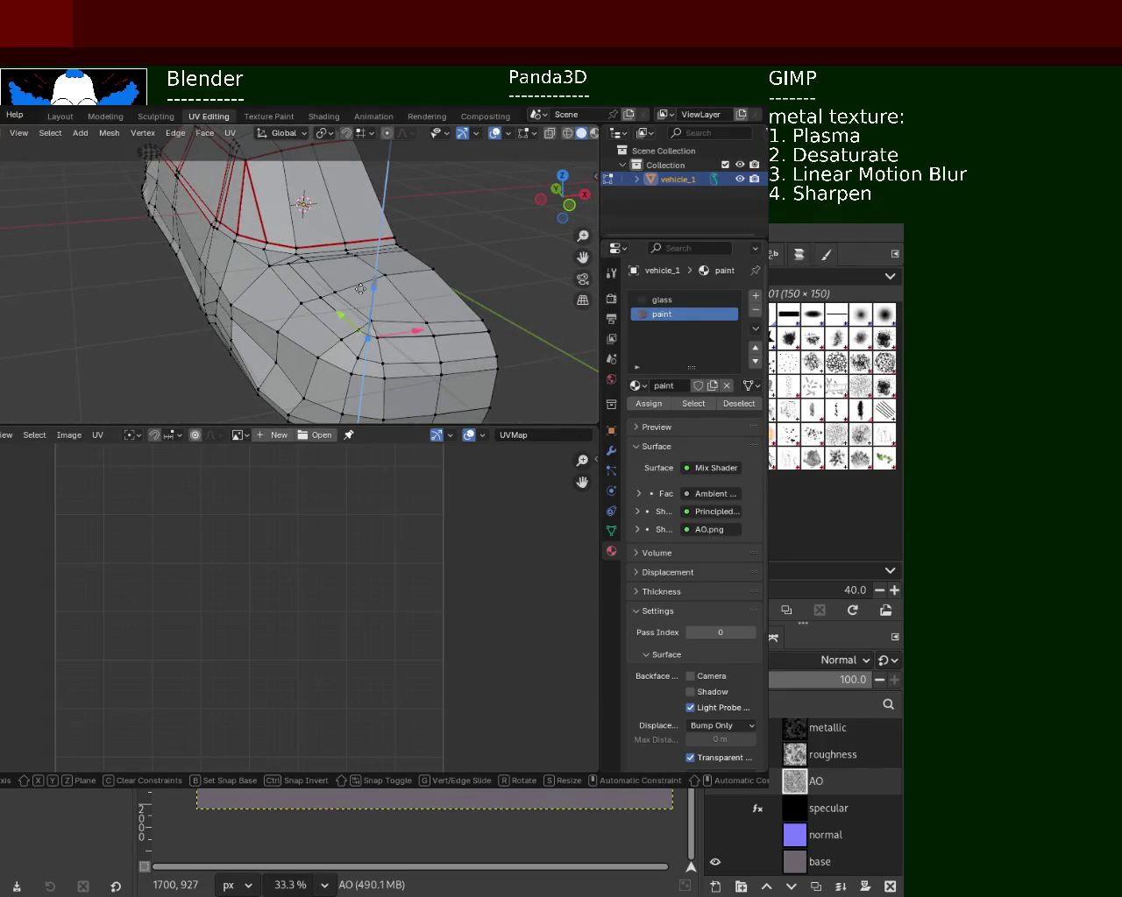
pyautogui.press('Escape')
pyautogui.scroll(1, 333, 273)
pyautogui.scroll(2, 332, 273)
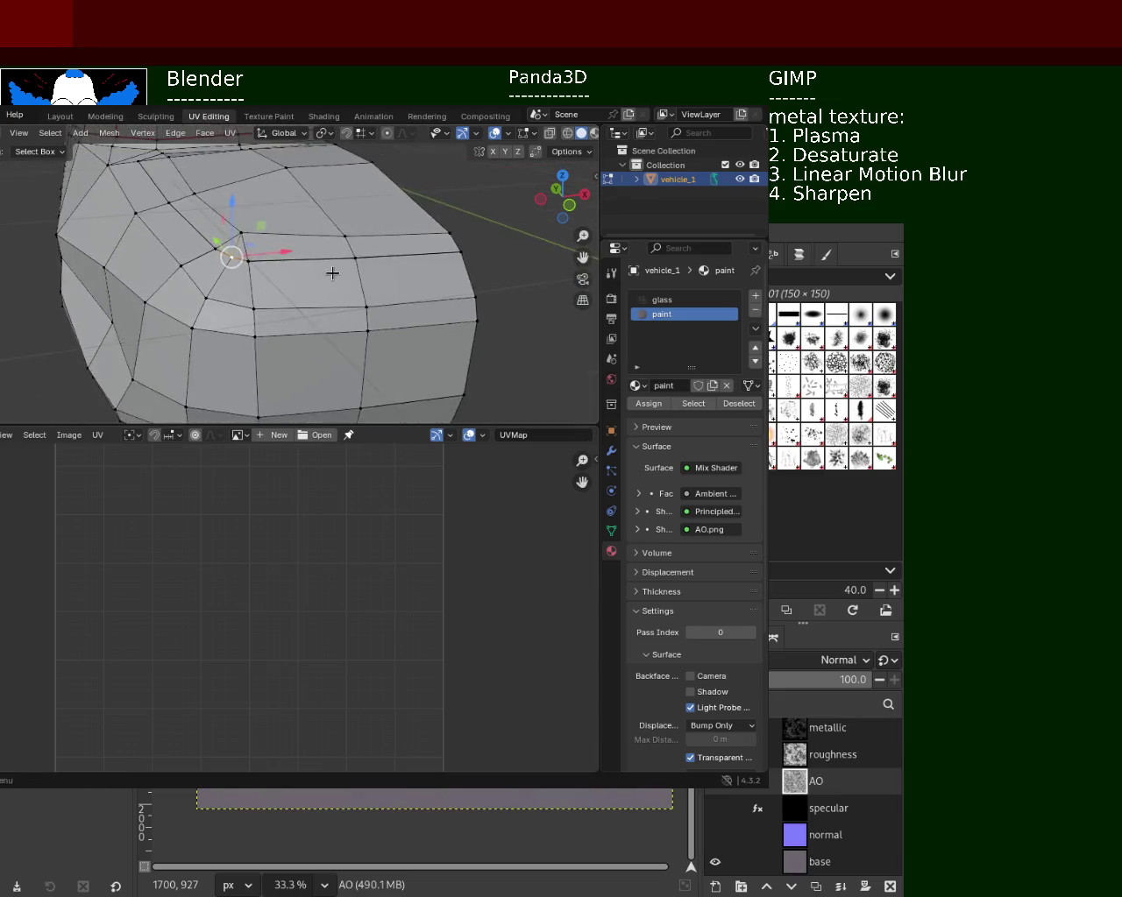
pyautogui.moveTo(332, 273); pyautogui.dragTo(385, 293, button='middle')
pyautogui.press('g')
pyautogui.press('Escape')
pyautogui.press('g')
pyautogui.press('z')
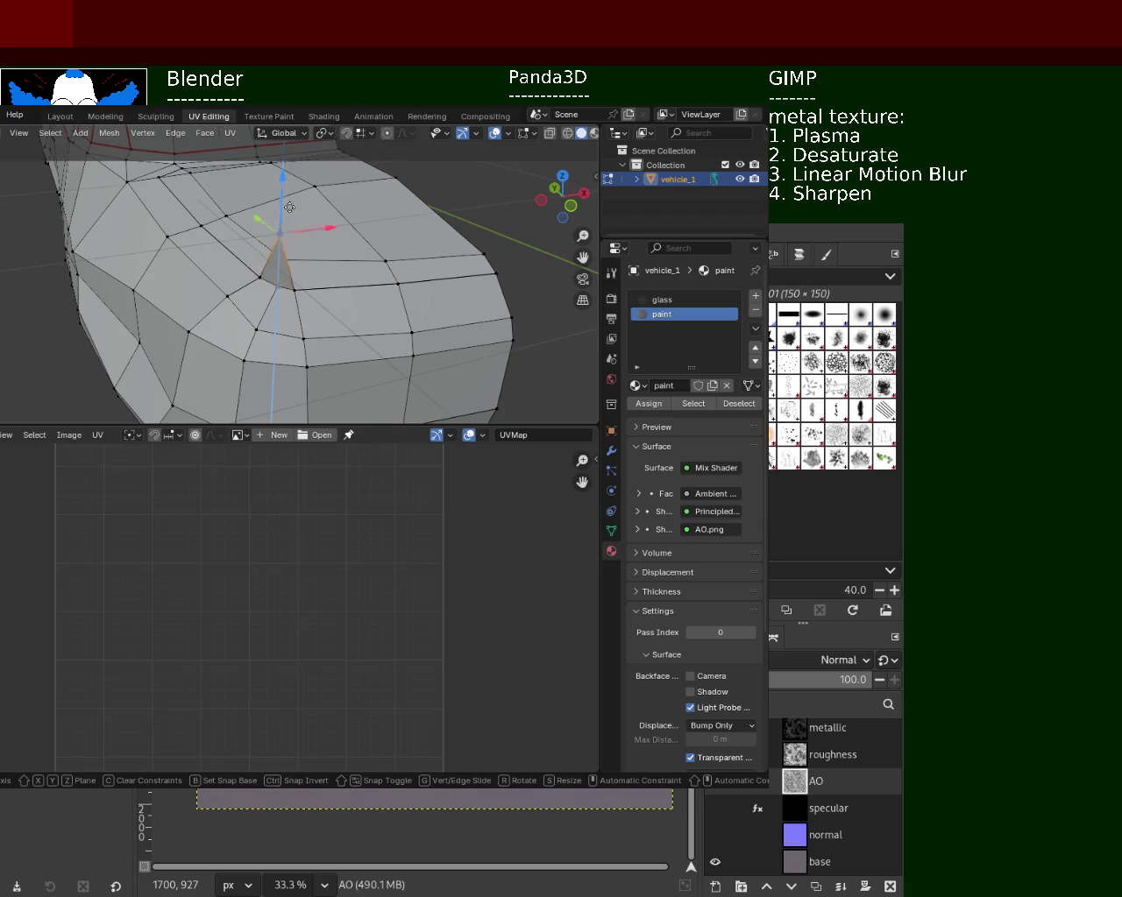
pyautogui.press('Escape')
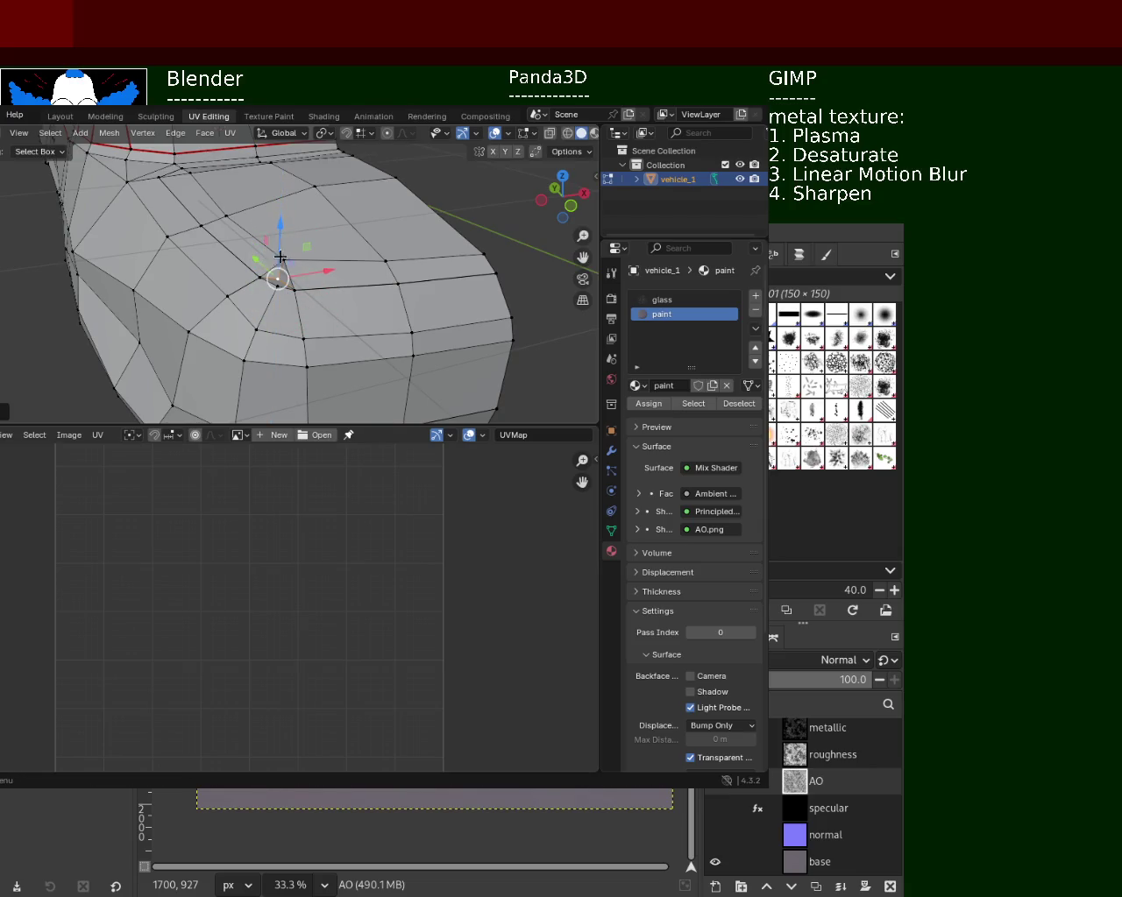
pyautogui.press('g')
pyautogui.press('Escape')
# - Merge the selected vertices At Last and raise the merged vertex
pyautogui.press('m')
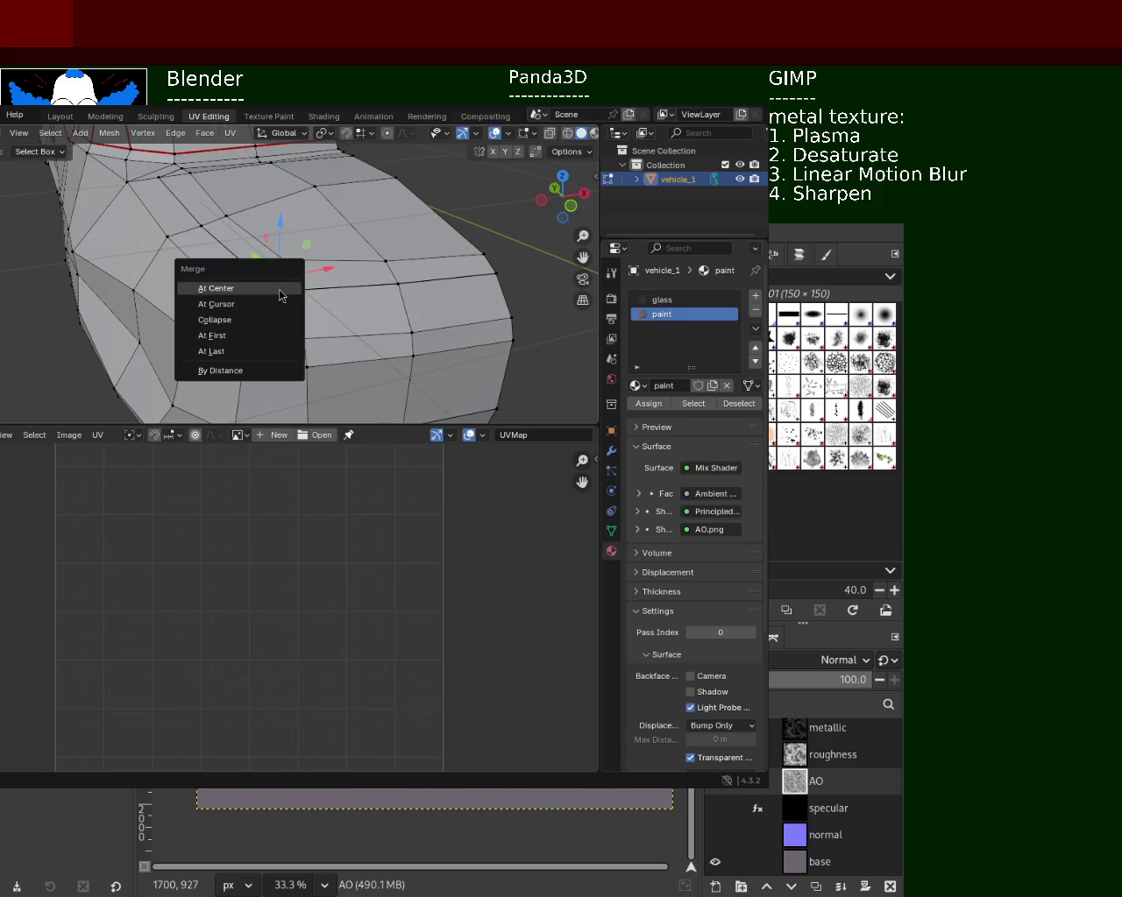
pyautogui.click(274, 352)
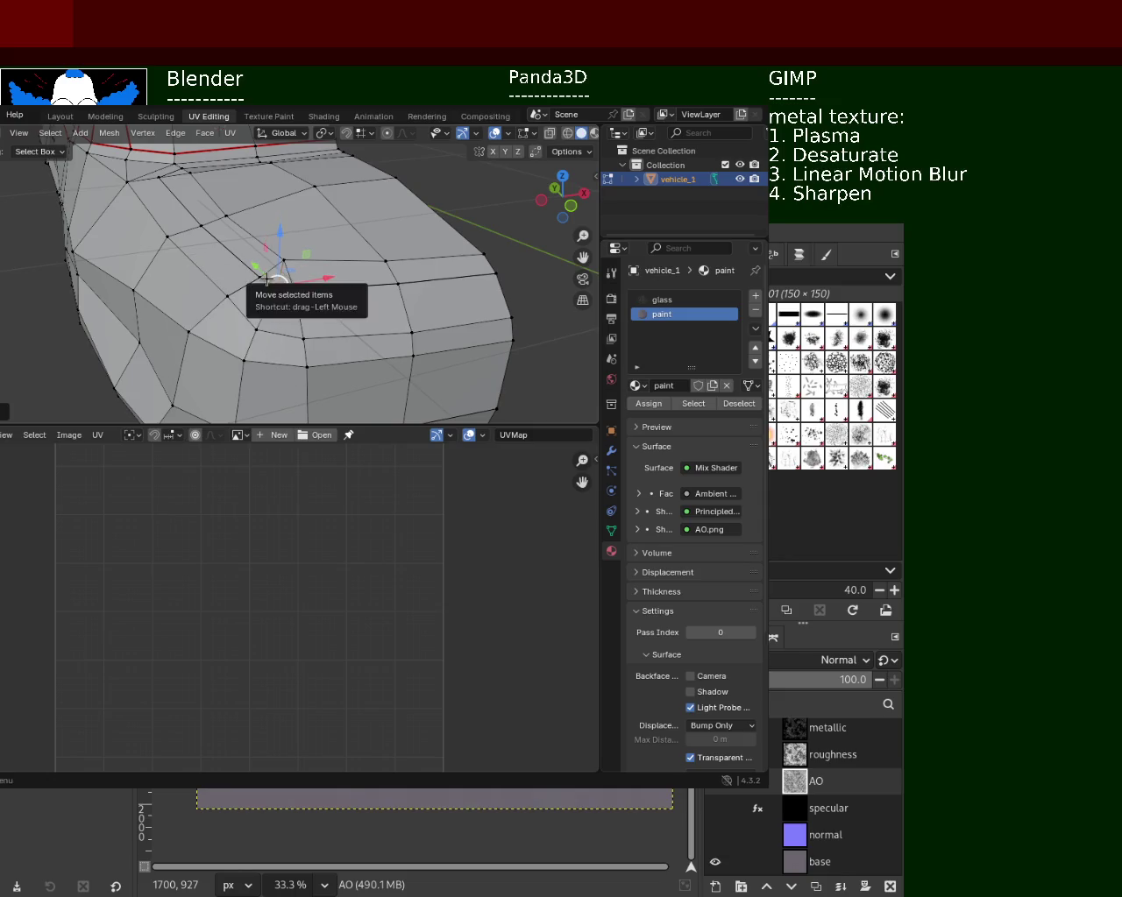
pyautogui.moveTo(264, 240); pyautogui.dragTo(264, 223)
pyautogui.moveTo(264, 224); pyautogui.dragTo(331, 244, button='middle')
pyautogui.click(331, 243)
# - Keep Global transform orientation and try another move on the vertex, cancelling it
pyautogui.moveTo(268, 210)
pyautogui.mouseDown(button='middle')
pyautogui.moveTo(383, 212)
pyautogui.moveTo(292, 301)
pyautogui.mouseUp(button='middle')
pyautogui.scroll(4, 292, 300)
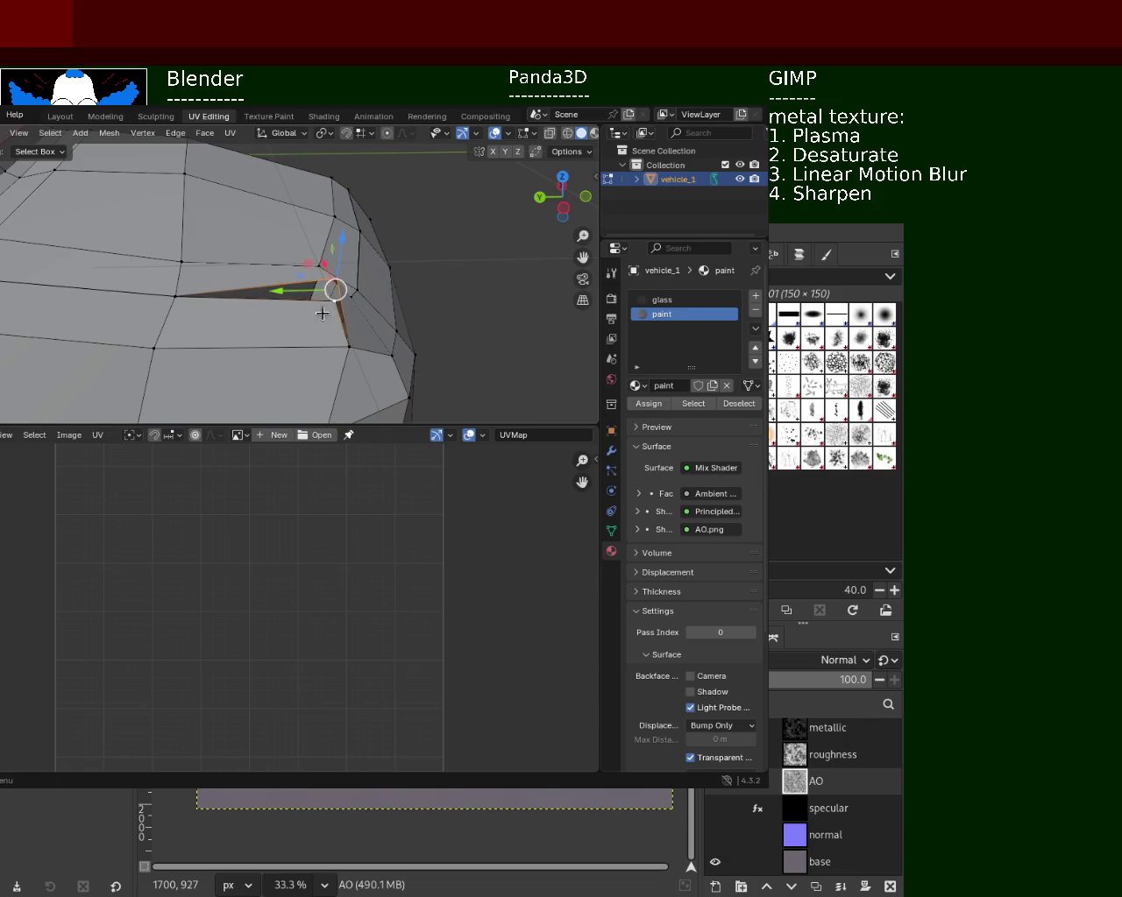
pyautogui.moveTo(300, 325)
pyautogui.mouseDown(button='middle')
pyautogui.moveTo(273, 332)
pyautogui.moveTo(272, 350)
pyautogui.mouseUp(button='middle')
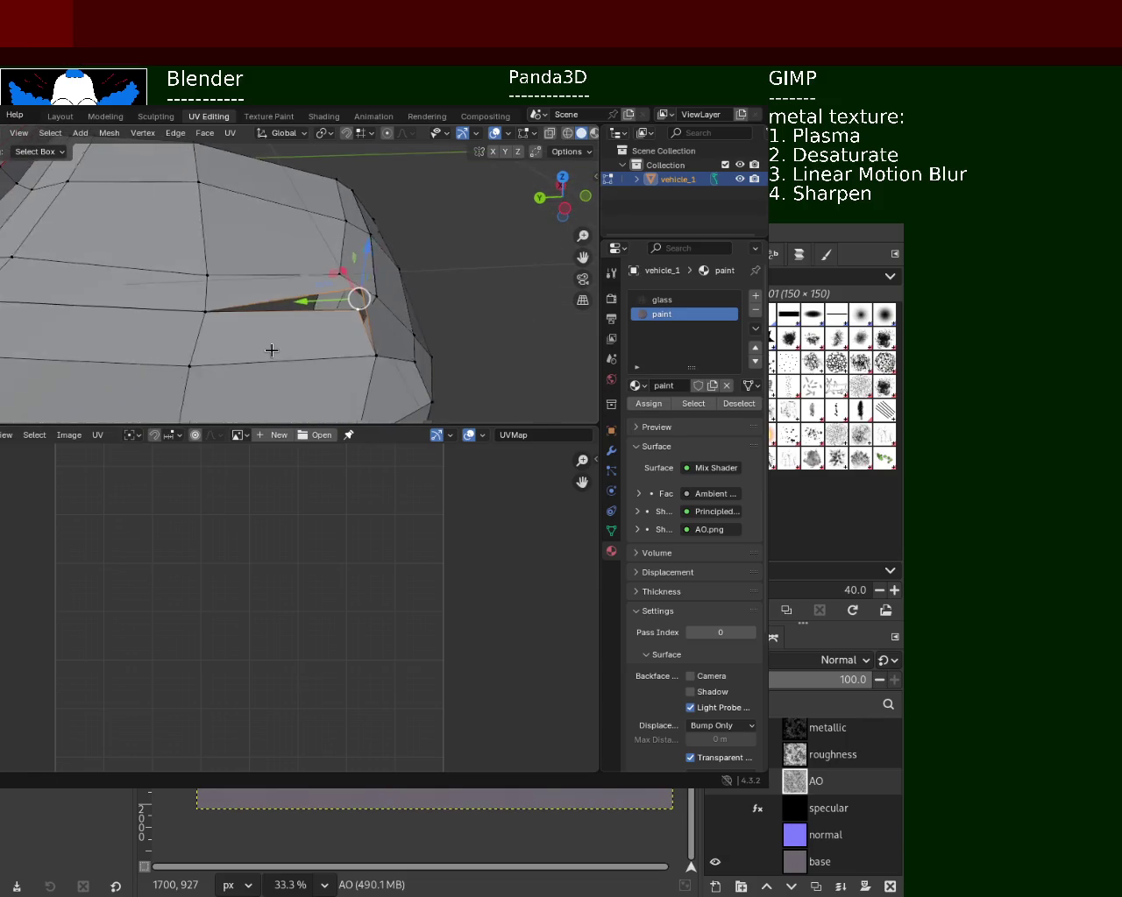
pyautogui.press(',')
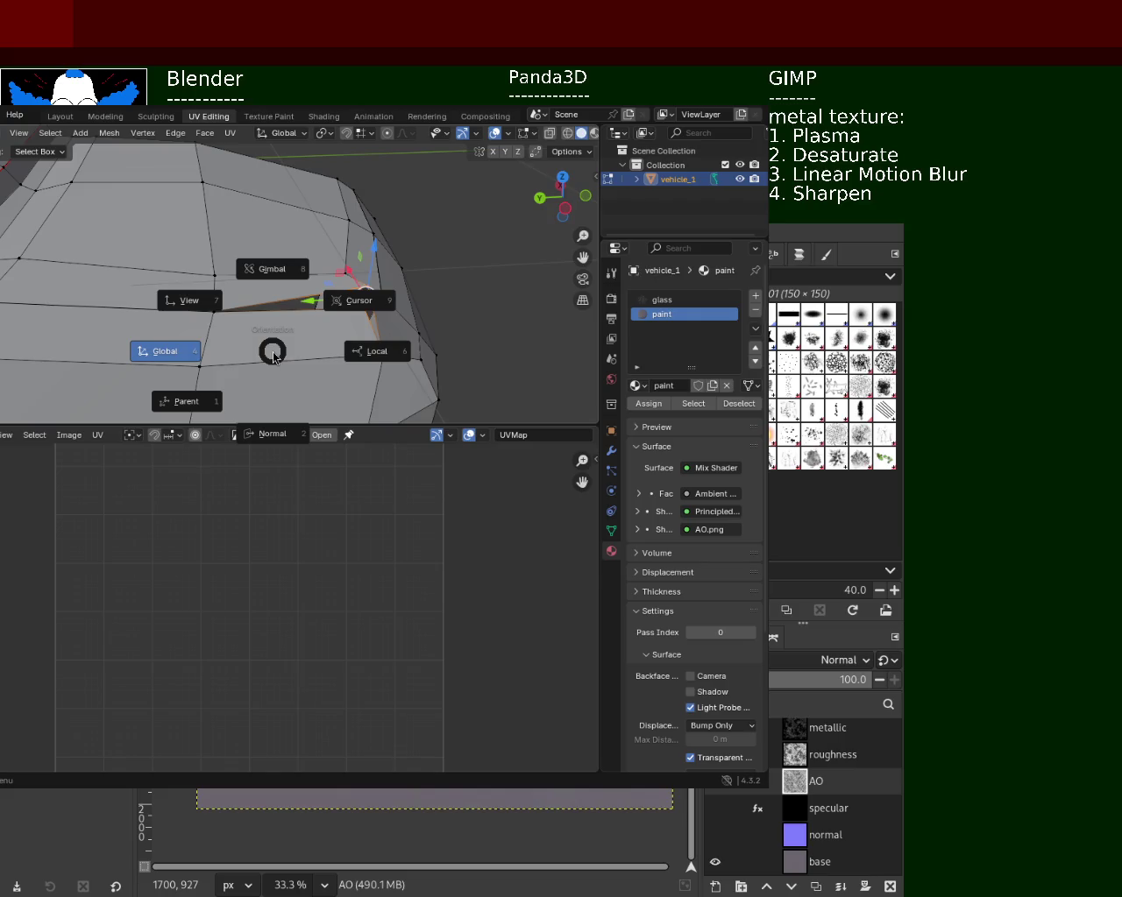
pyautogui.click(273, 354)
pyautogui.press('.')
pyautogui.press('Escape')
pyautogui.press('g')
pyautogui.press('Escape')
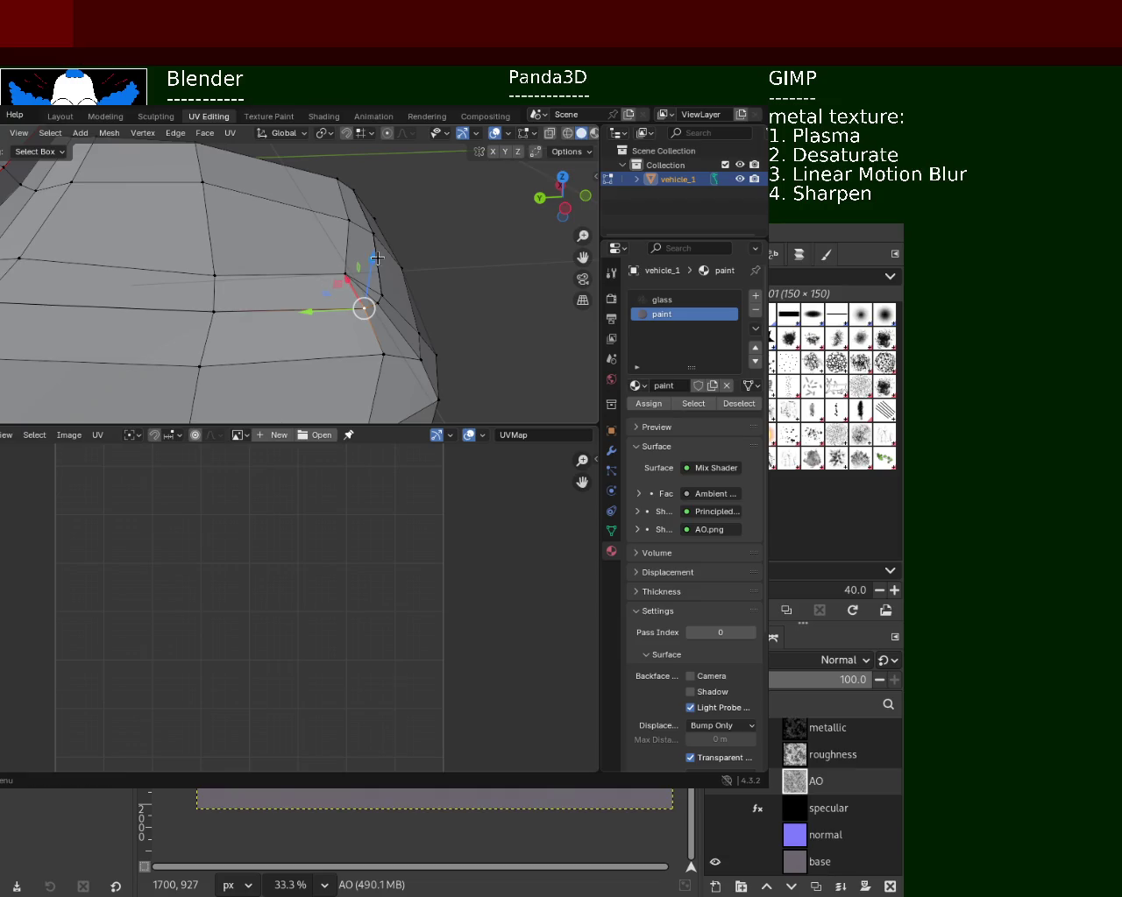
pyautogui.moveTo(376, 259)
pyautogui.mouseDown(button='middle')
pyautogui.moveTo(156, 311)
pyautogui.moveTo(295, 291)
pyautogui.moveTo(136, 208)
pyautogui.mouseUp(button='middle')
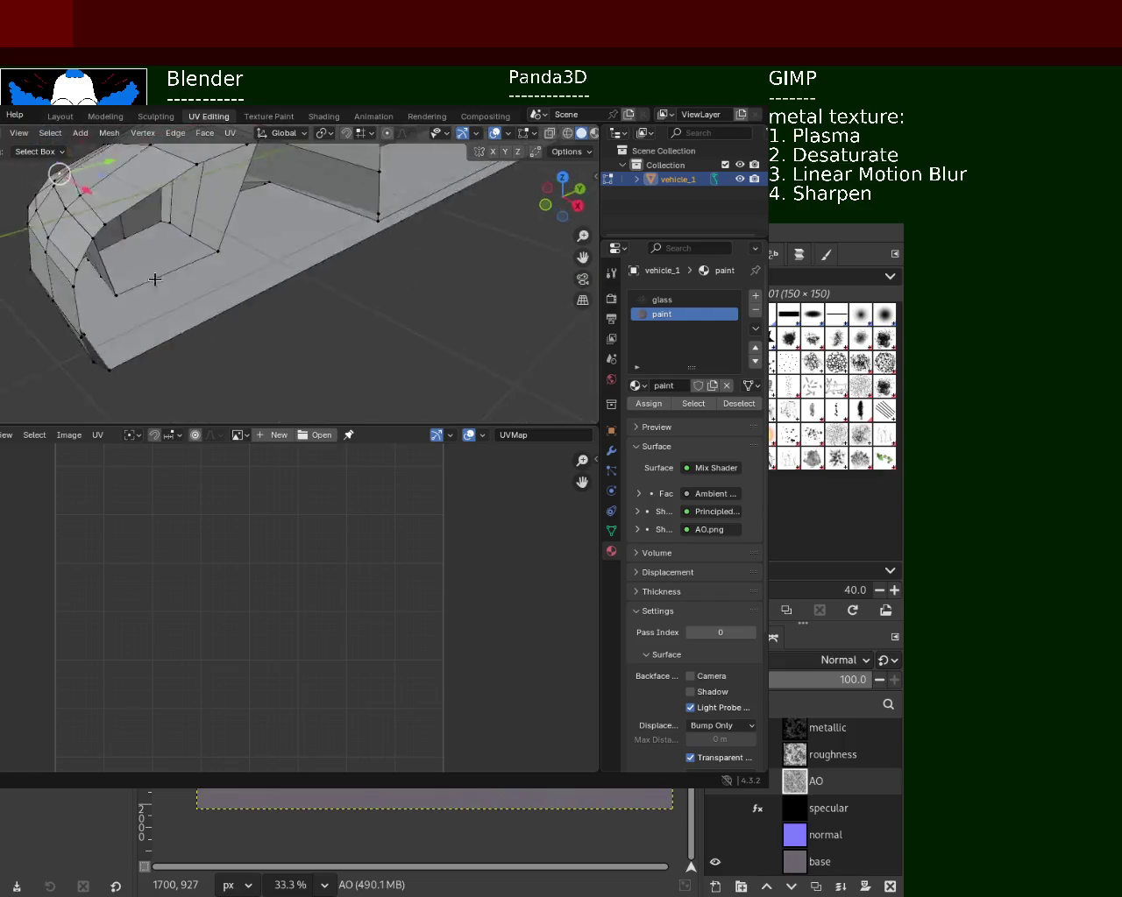
# - Delete the four inner wall faces, then the two remaining wall faces
pyautogui.moveTo(289, 263)
pyautogui.mouseDown(button='middle')
pyautogui.moveTo(222, 253)
pyautogui.moveTo(114, 263)
pyautogui.mouseUp(button='middle')
pyautogui.click(247, 235)
pyautogui.keyDown('shift'); pyautogui.click(223, 224); pyautogui.keyUp('shift')
pyautogui.keyDown('shift'); pyautogui.click(191, 291); pyautogui.keyUp('shift')
pyautogui.keyDown('shift'); pyautogui.click(105, 259); pyautogui.keyUp('shift')
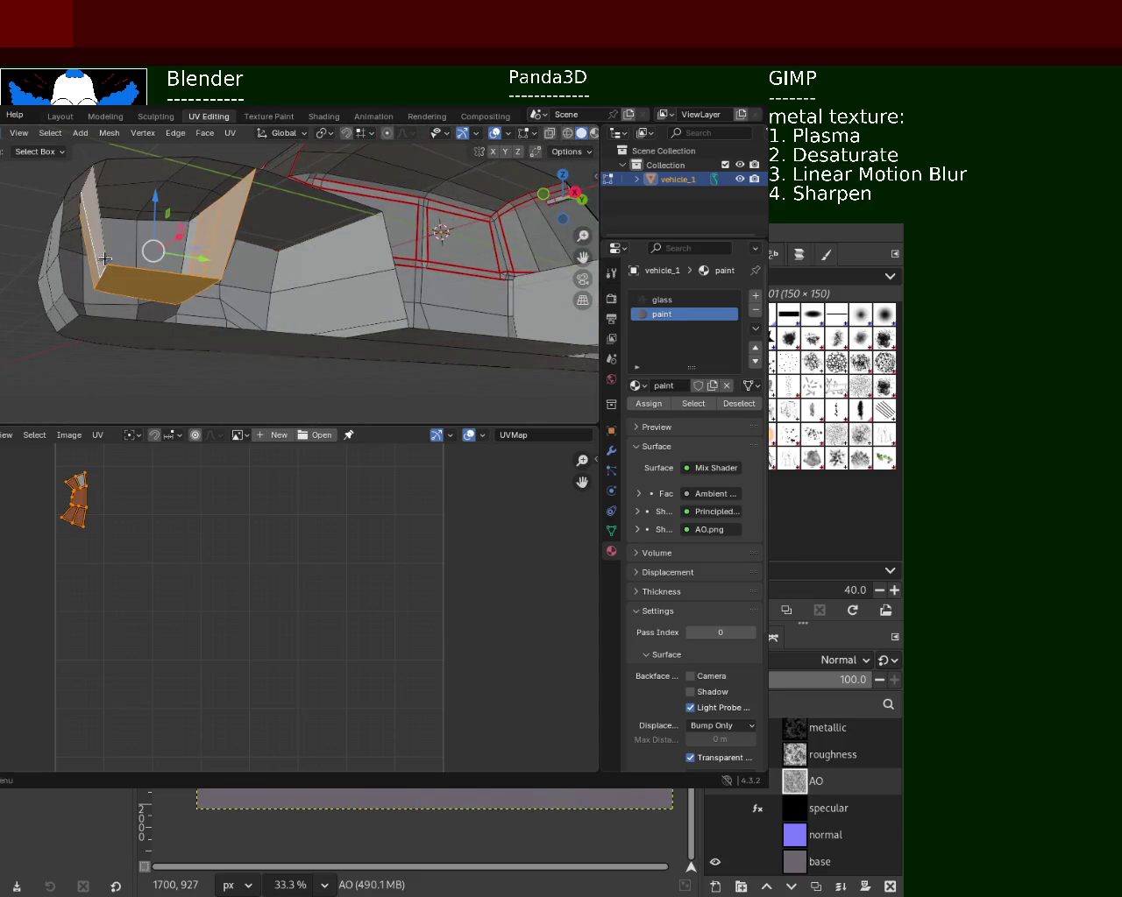
pyautogui.press('x')
pyautogui.click(92, 291)
pyautogui.moveTo(166, 255)
pyautogui.mouseDown(button='middle')
pyautogui.moveTo(155, 268)
pyautogui.moveTo(136, 255)
pyautogui.moveTo(210, 233)
pyautogui.moveTo(85, 251)
pyautogui.mouseUp(button='middle')
pyautogui.click(180, 251)
pyautogui.keyDown('shift'); pyautogui.click(169, 252); pyautogui.keyUp('shift')
pyautogui.press('x')
pyautogui.click(168, 253)
# - Delete the stray vertical edge and the diagonal edge at the front
pyautogui.click(212, 232)
pyautogui.press('x')
pyautogui.click(211, 233)
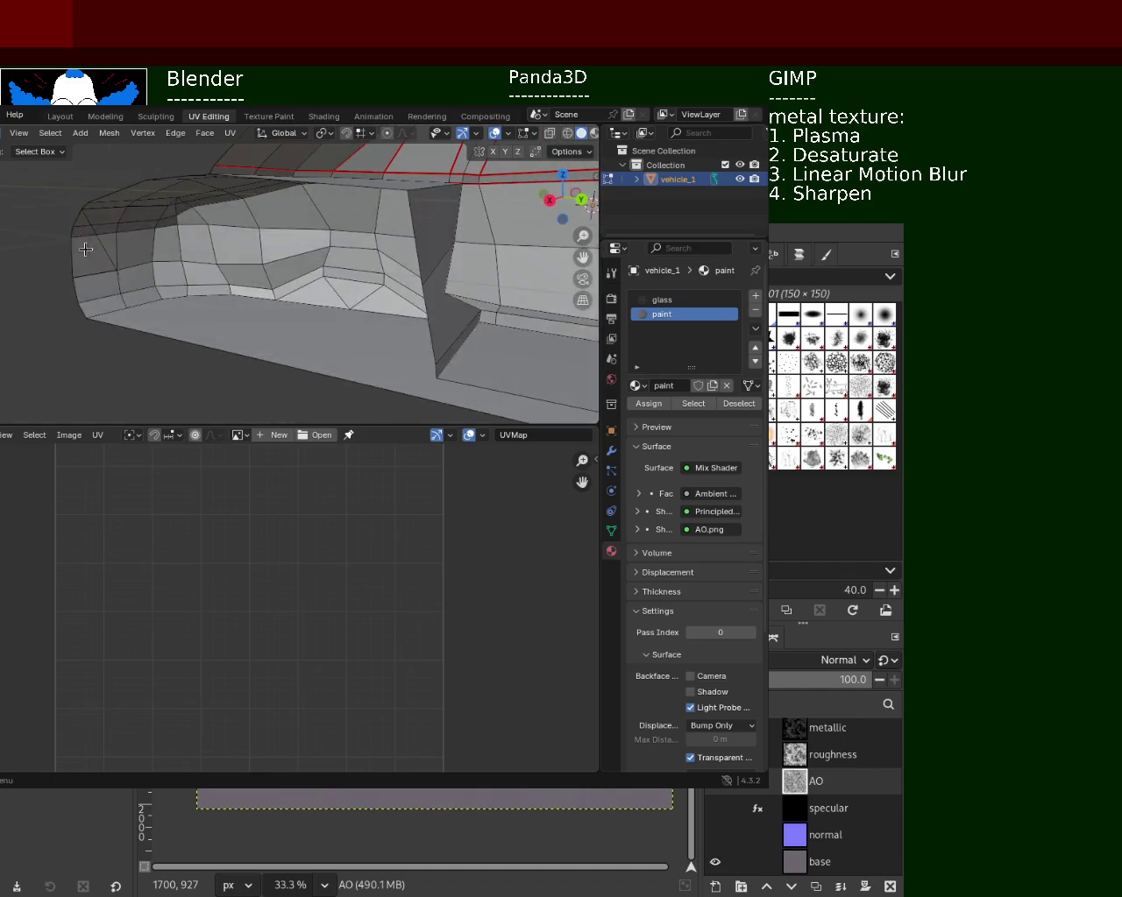
pyautogui.click(90, 230)
pyautogui.click(111, 270)
pyautogui.press('x')
pyautogui.press('Escape')
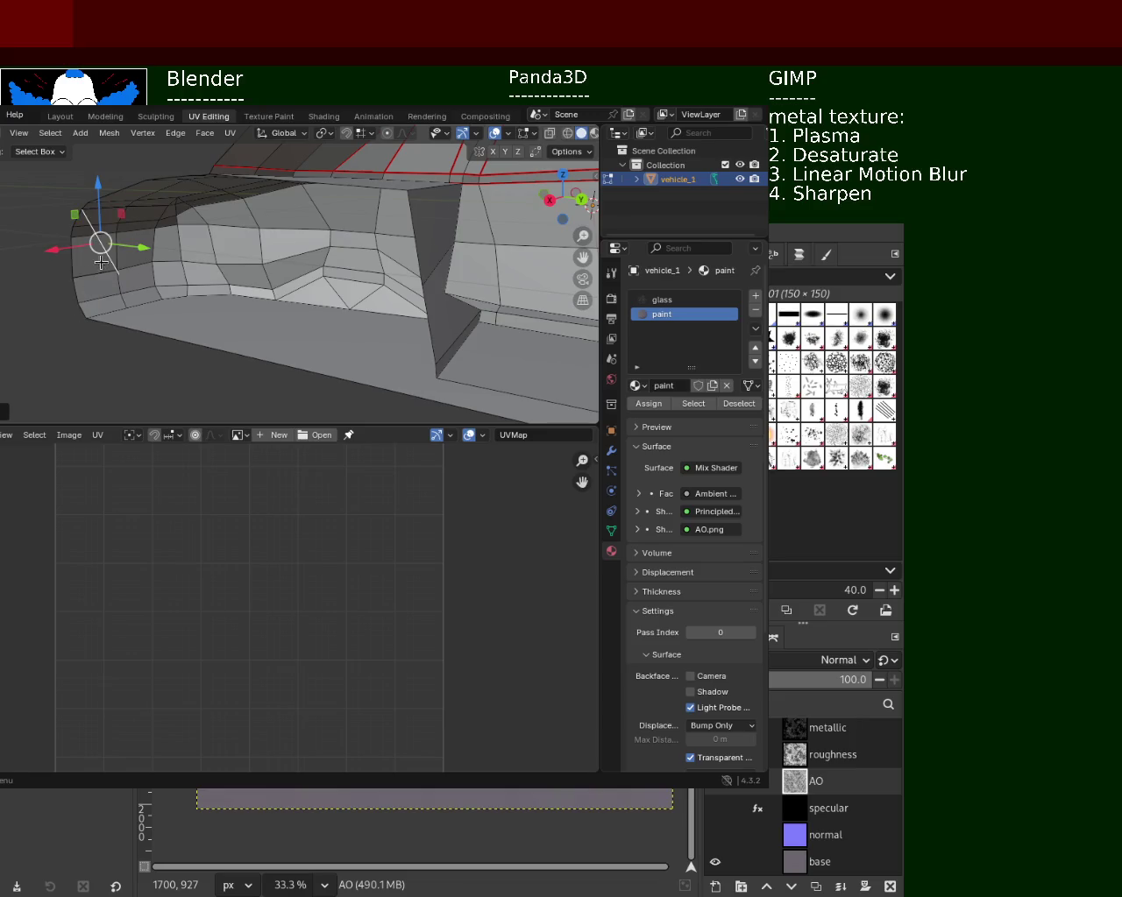
pyautogui.press('x')
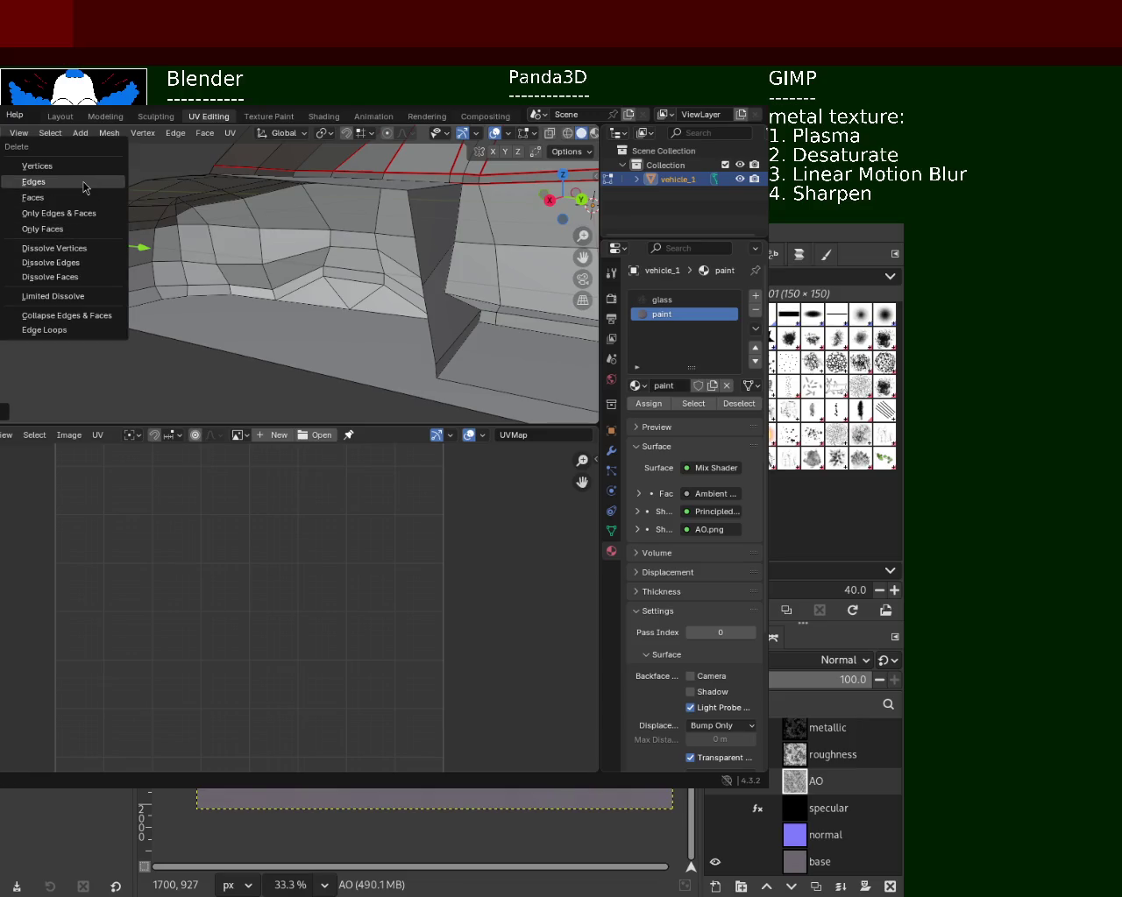
pyautogui.click(87, 182)
pyautogui.moveTo(86, 201)
pyautogui.mouseDown(button='middle')
pyautogui.moveTo(271, 270)
pyautogui.moveTo(163, 255)
pyautogui.moveTo(257, 268)
pyautogui.mouseUp(button='middle')
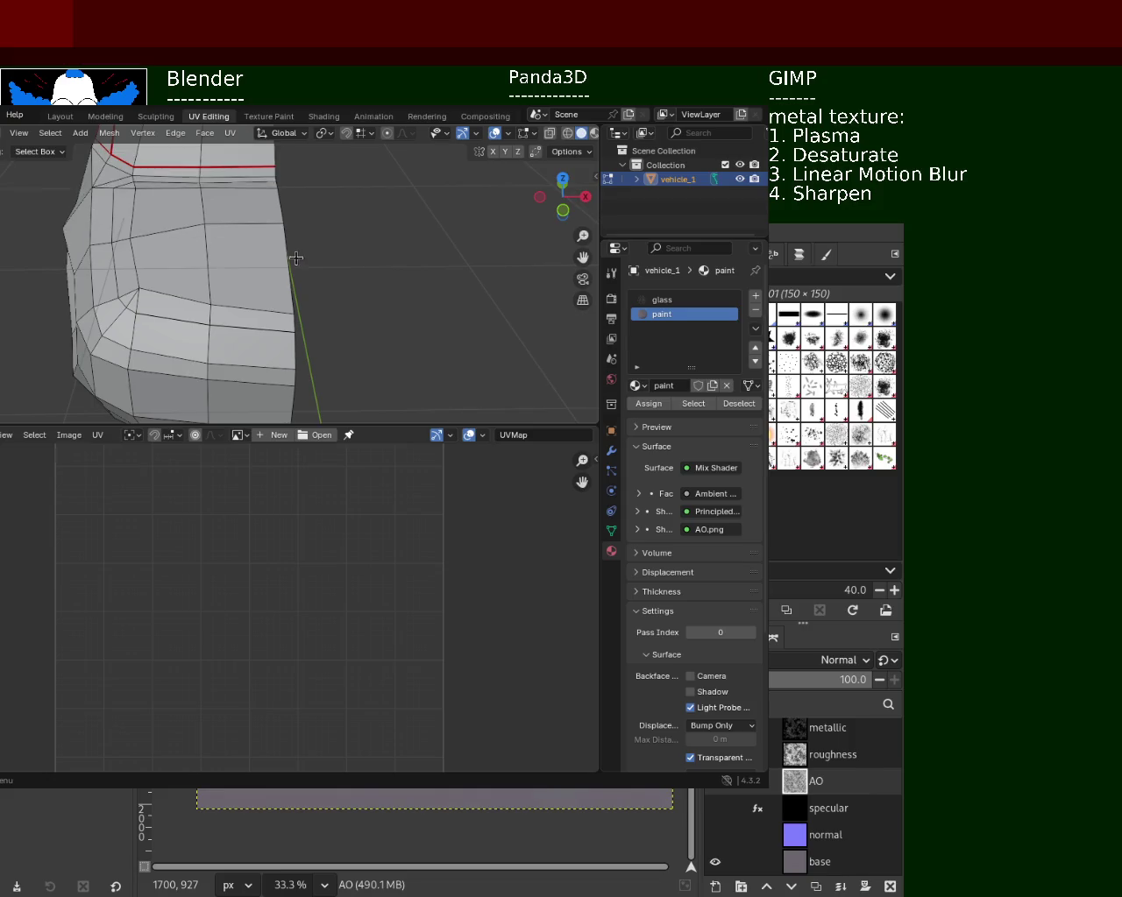
# - Zoom out to the whole vehicle and select all half-car geometry, showing every UV island
pyautogui.moveTo(293, 253); pyautogui.dragTo(358, 296, button='middle')
pyautogui.scroll(-3, 138, 221)
pyautogui.moveTo(138, 221); pyautogui.dragTo(324, 245, button='middle')
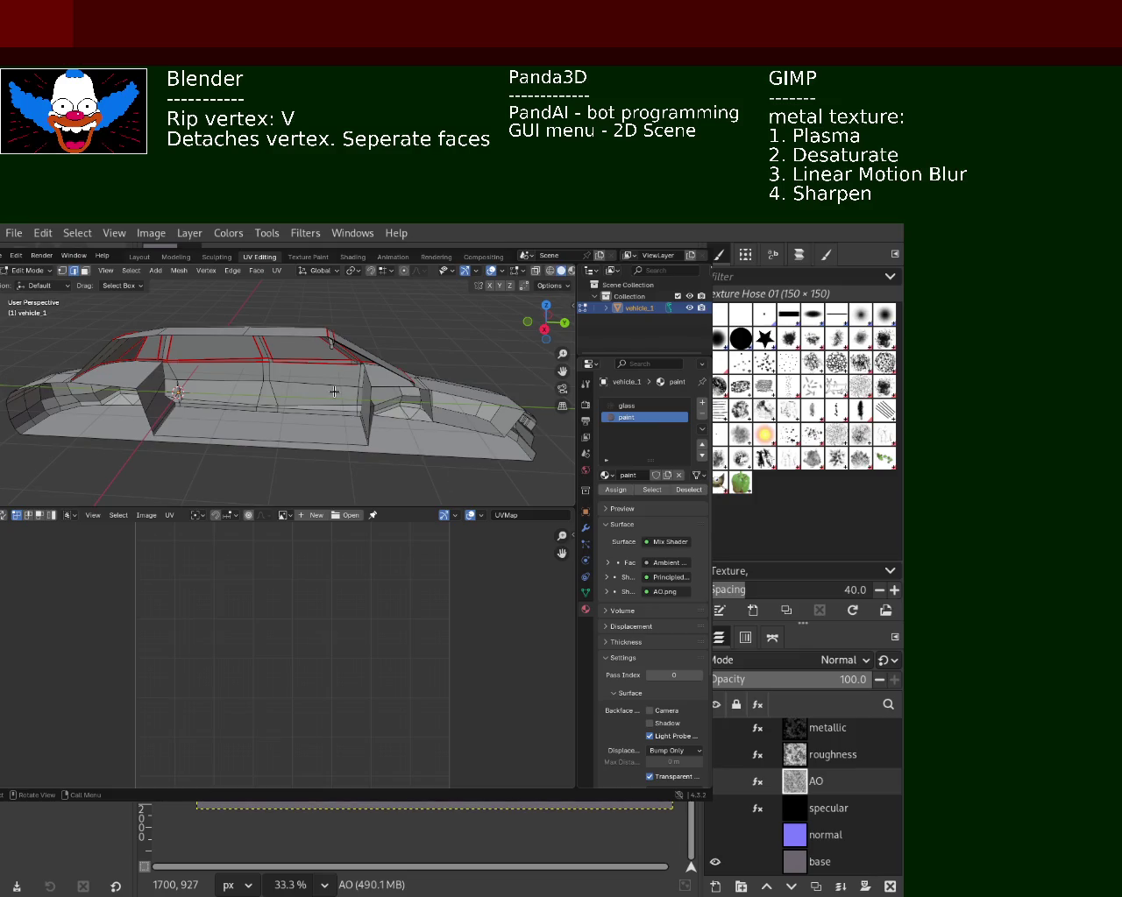
pyautogui.press('a')
pyautogui.moveTo(340, 405); pyautogui.dragTo(368, 392, button='middle')
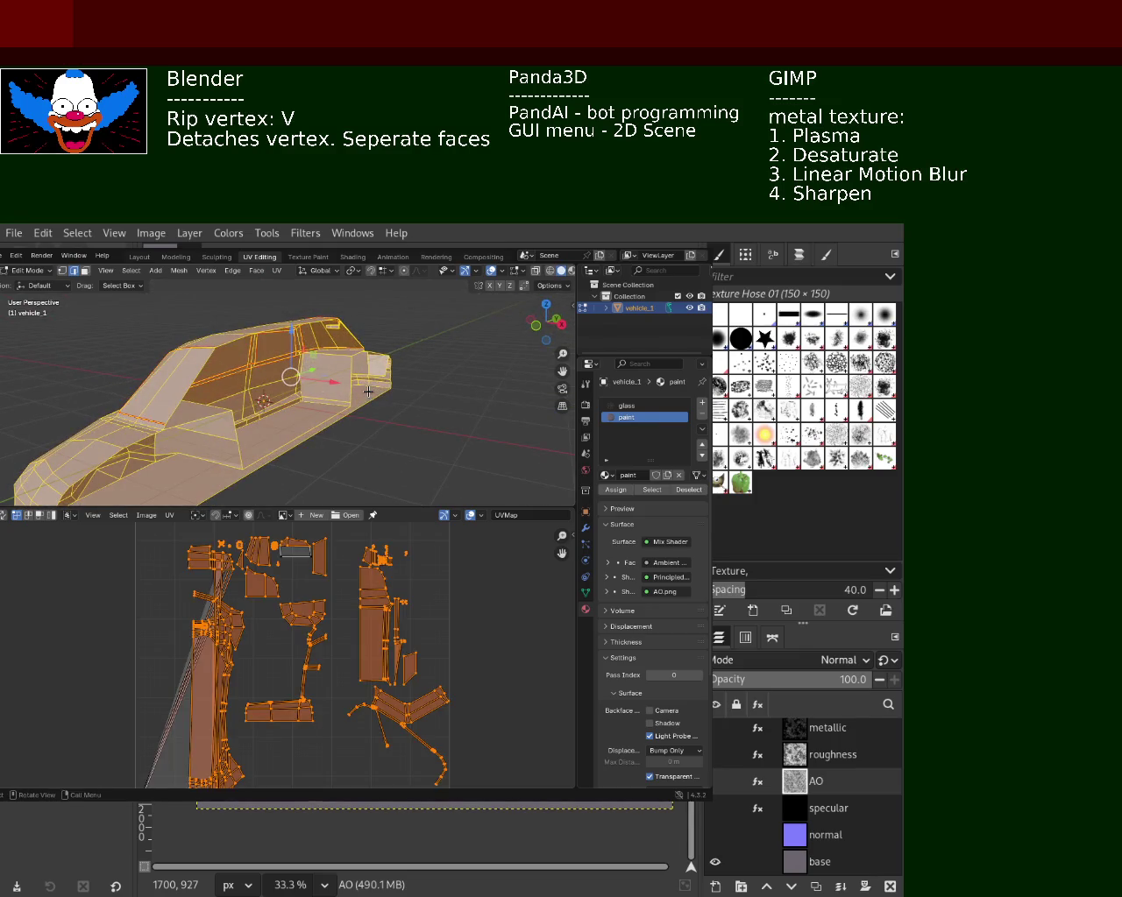
# - Undo an accidental Collapse, then Merge by Distance to remove 7 duplicate vertices
pyautogui.press('m')
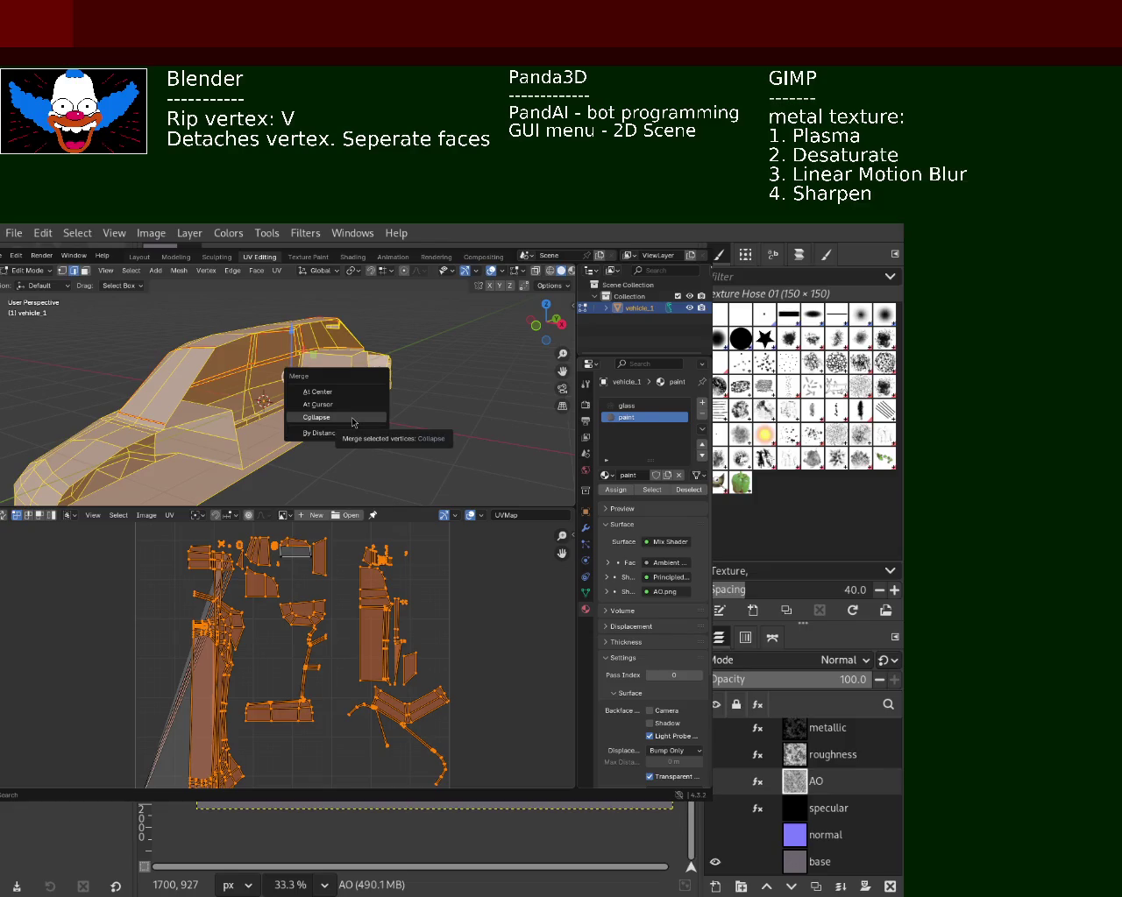
pyautogui.click(353, 422)
pyautogui.hotkey('ctrl', 'z')
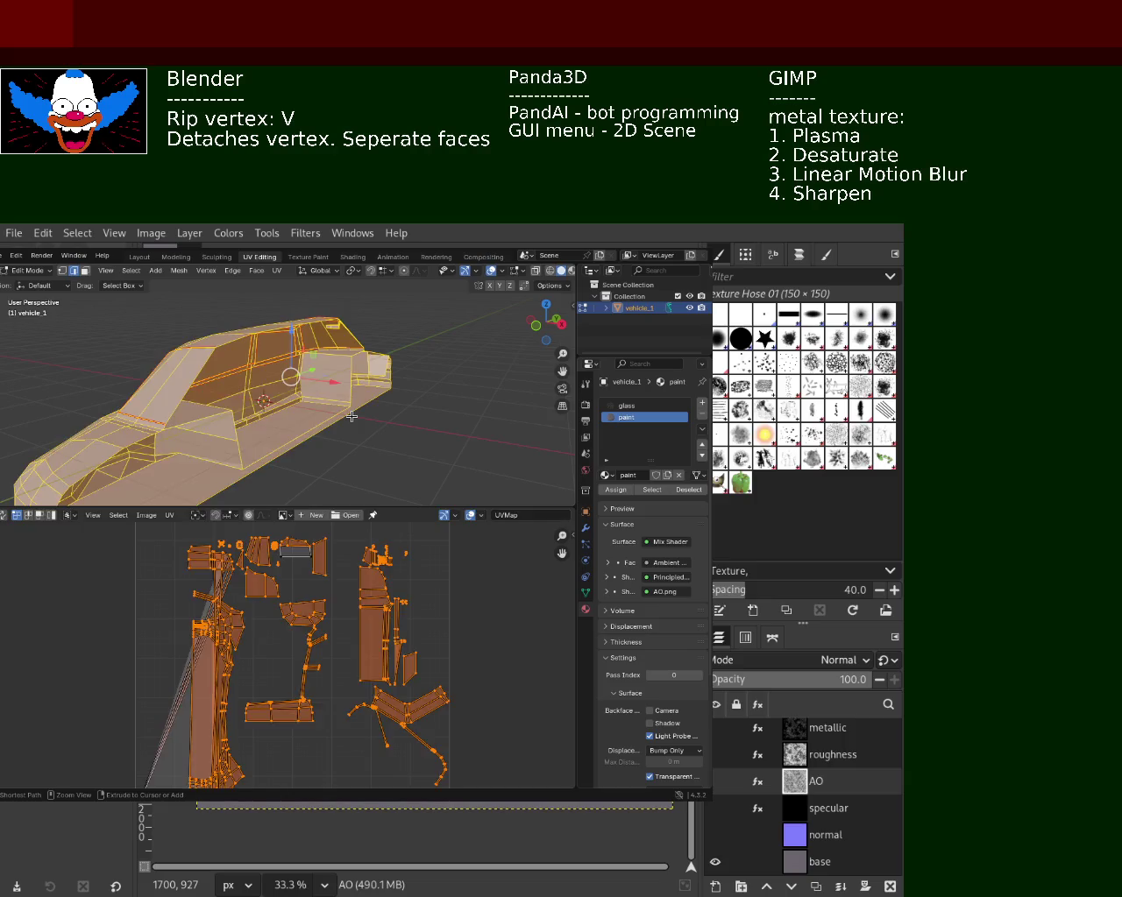
pyautogui.press('m')
pyautogui.click(351, 430)
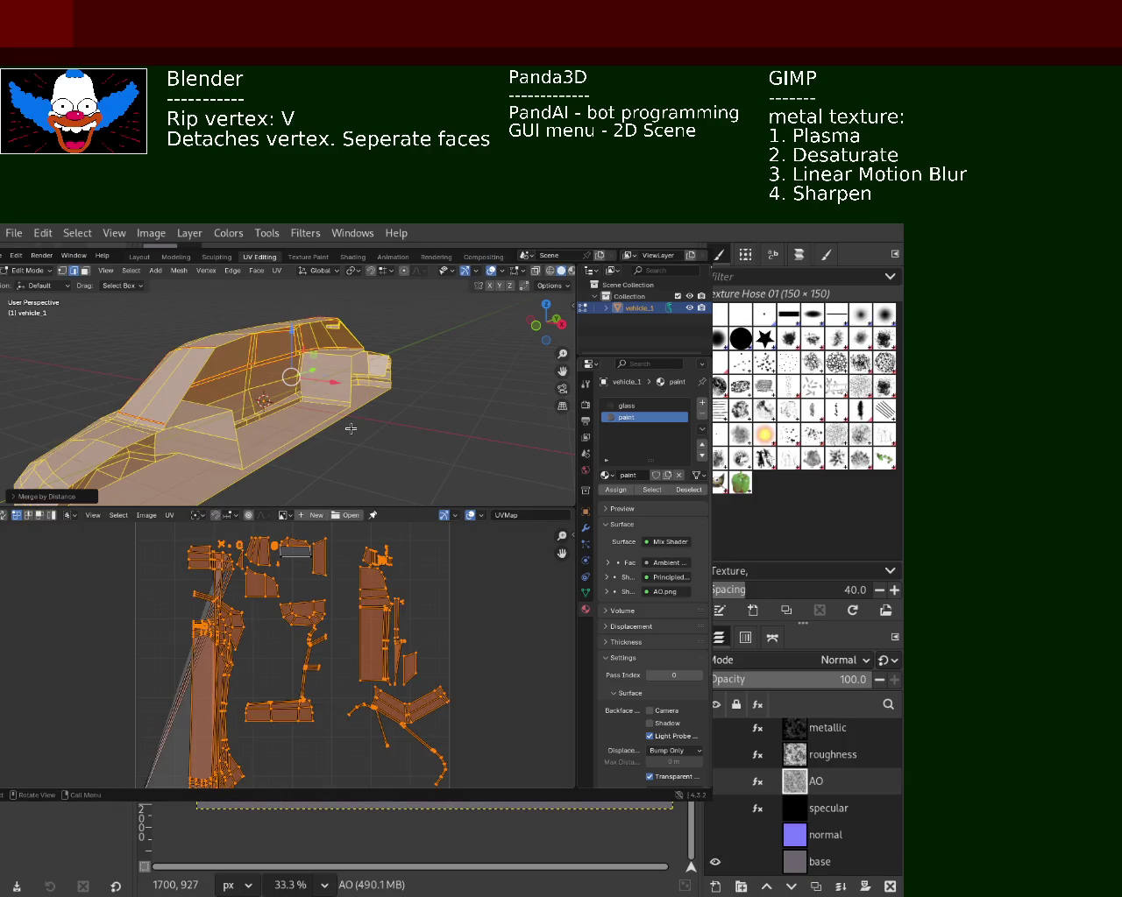
pyautogui.moveTo(351, 428); pyautogui.dragTo(357, 356, button='middle')
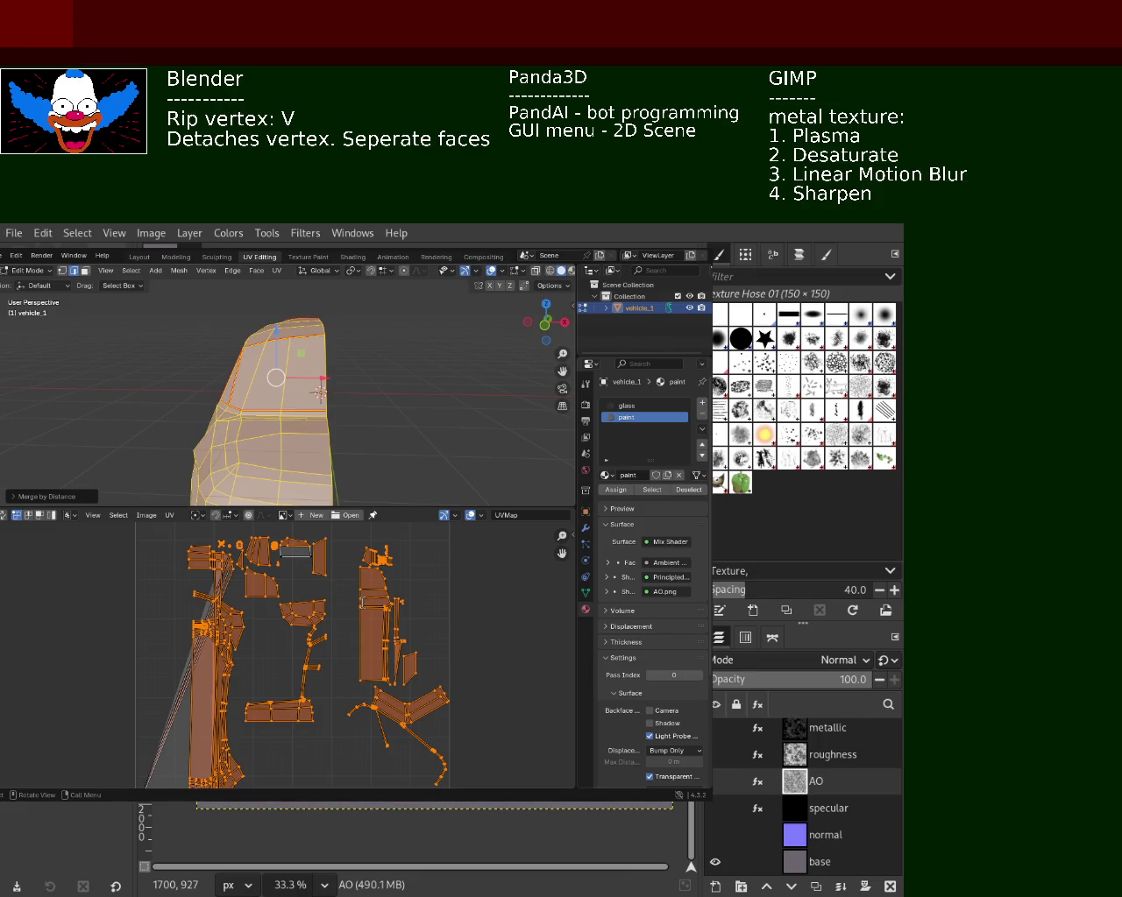
pyautogui.write('-------')
pyautogui.write('revert:')
pyautogui.write(' b')
pyautogui.press('BackSpace')
pyautogui.write('mer')
pyautogui.press('BackSpace')
pyautogui.press('BackSpace')
pyautogui.press('BackSpace')
pyautogui.write('M merge')
pyautogui.press('BackSpace')
pyautogui.write('-')
pyautogui.press('BackSpace')
pyautogui.write('e-by d')
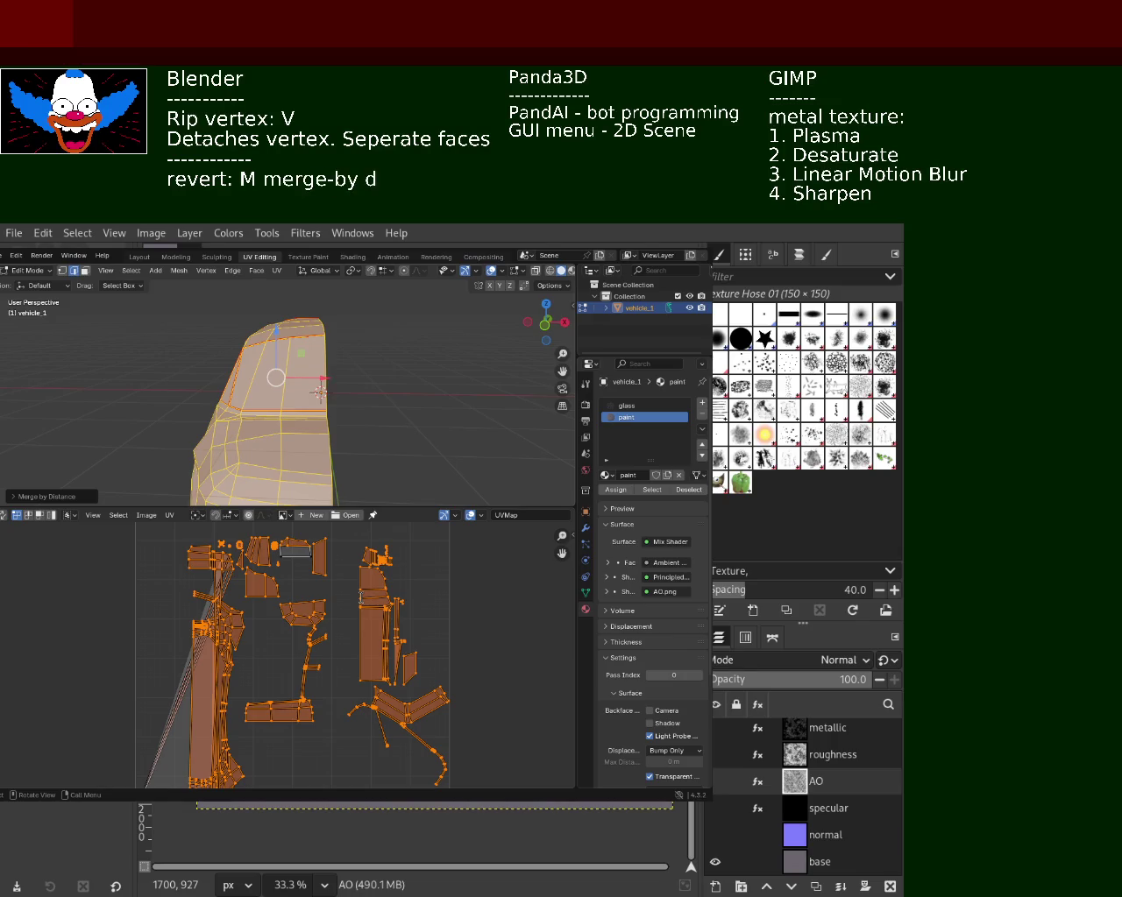
pyautogui.press('BackSpace')
pyautogui.press('BackSpace')
pyautogui.press('BackSpace')
pyautogui.press('BackSpace')
pyautogui.press('BackSpace')
pyautogui.press('BackSpace')
pyautogui.write('by distance')
pyautogui.moveTo(389, 468)
pyautogui.mouseDown(button='middle')
pyautogui.moveTo(231, 475)
pyautogui.moveTo(376, 444)
pyautogui.moveTo(396, 410)
pyautogui.mouseUp(button='middle')
# - Deselect all geometry on the car mesh so the UV editor is empty
pyautogui.click(403, 438)
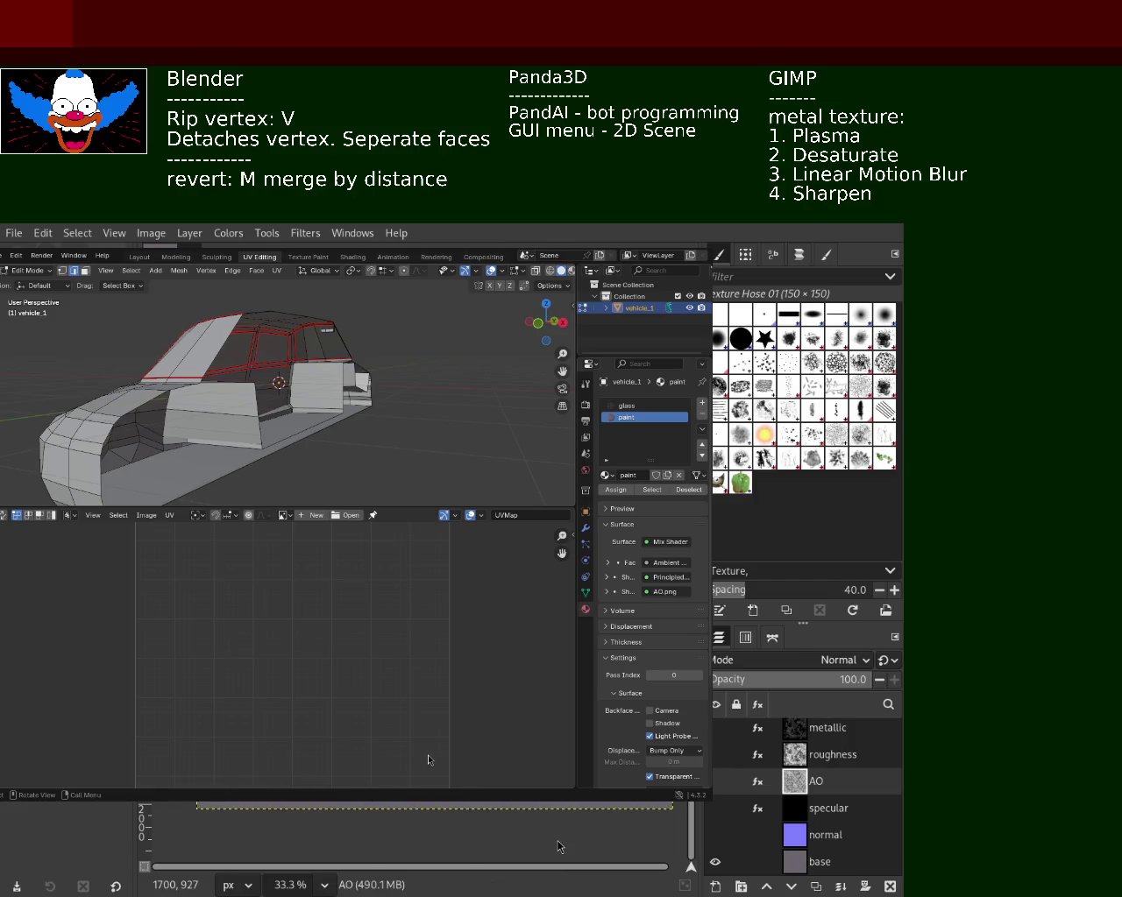
pyautogui.moveTo(396, 454)
pyautogui.mouseDown(button='middle')
pyautogui.moveTo(340, 358)
pyautogui.moveTo(281, 319)
pyautogui.mouseUp(button='middle')
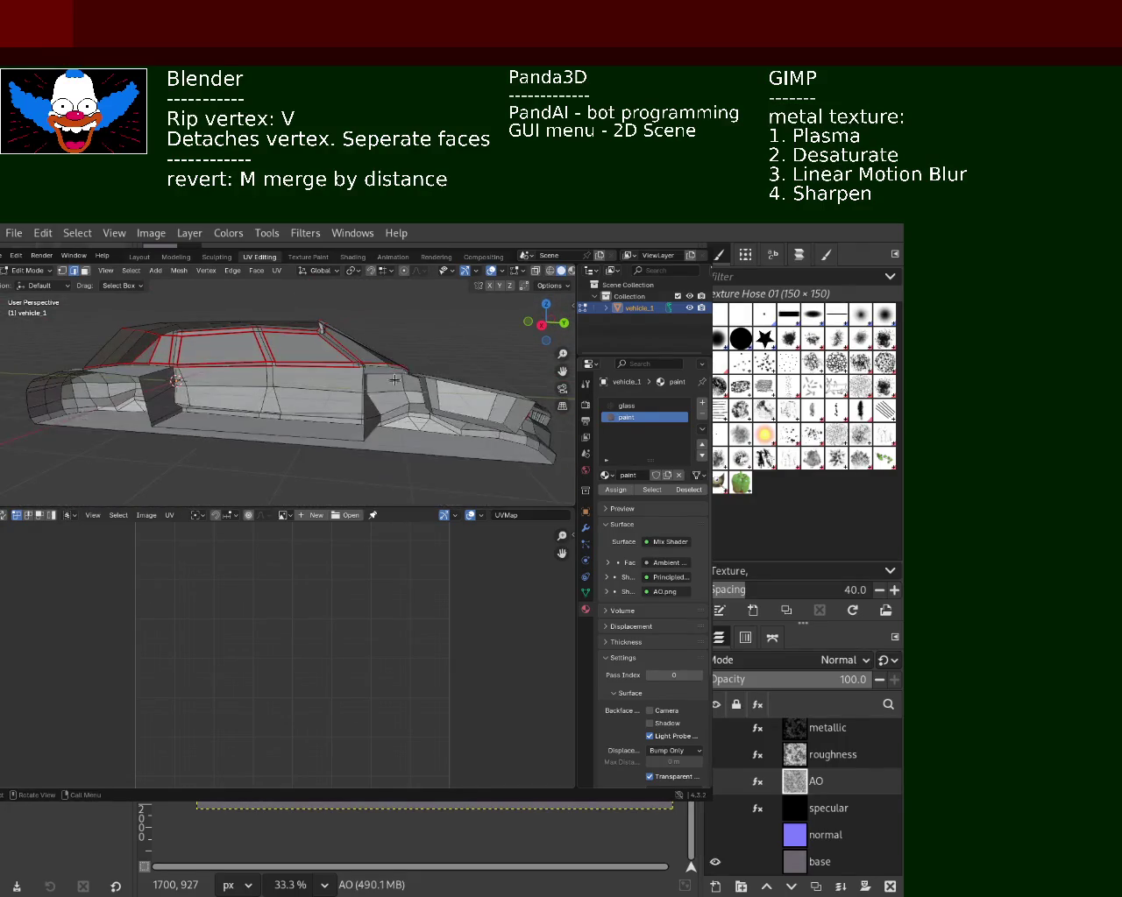
# - Delete the large rear side panel and its two adjoining faces, opening the car body
pyautogui.scroll(2, 433, 389)
pyautogui.scroll(2, 433, 388)
pyautogui.scroll(3, 350, 380)
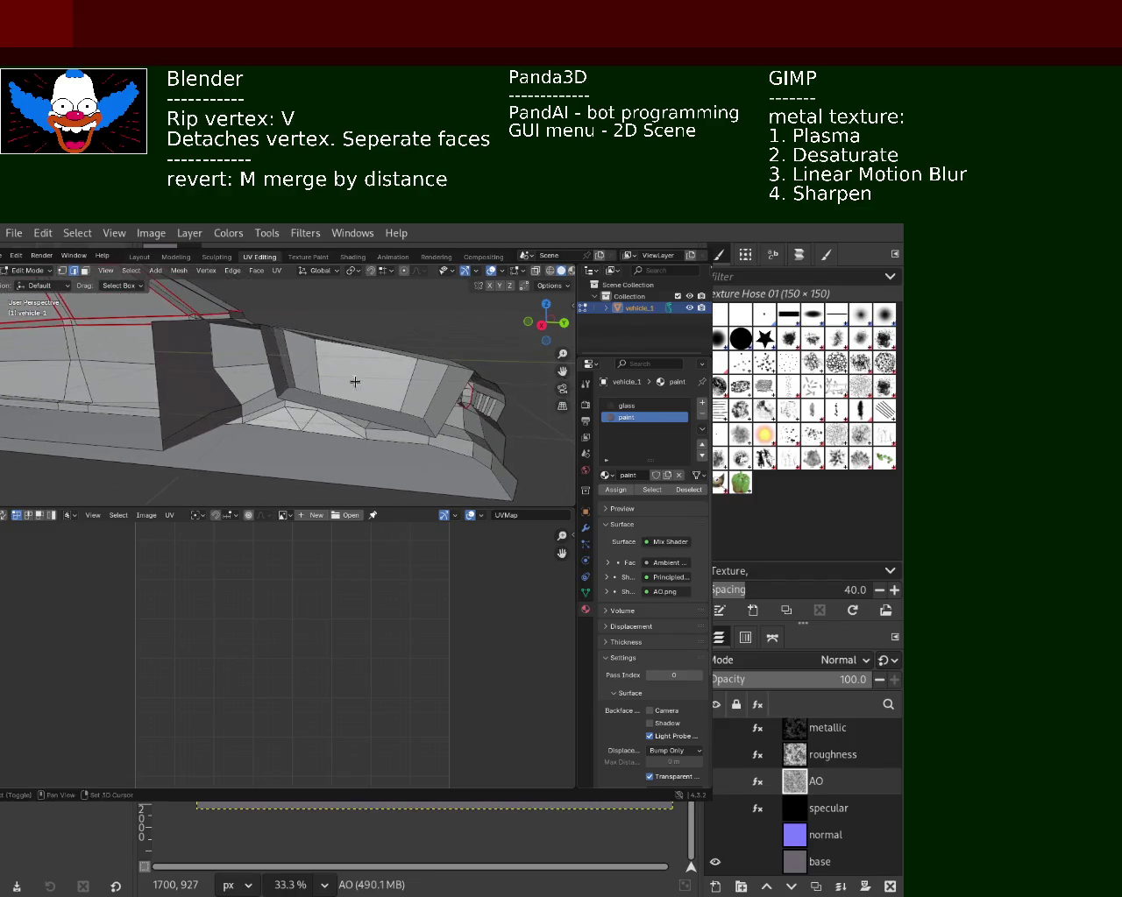
pyautogui.click(336, 394)
pyautogui.click(310, 405)
pyautogui.click(310, 405)
pyautogui.click(85, 271)
pyautogui.keyDown('shift'); pyautogui.click(266, 365); pyautogui.keyUp('shift')
pyautogui.keyDown('shift'); pyautogui.click(306, 368); pyautogui.keyUp('shift')
pyautogui.keyDown('shift'); pyautogui.click(359, 389); pyautogui.keyUp('shift')
pyautogui.press('x')
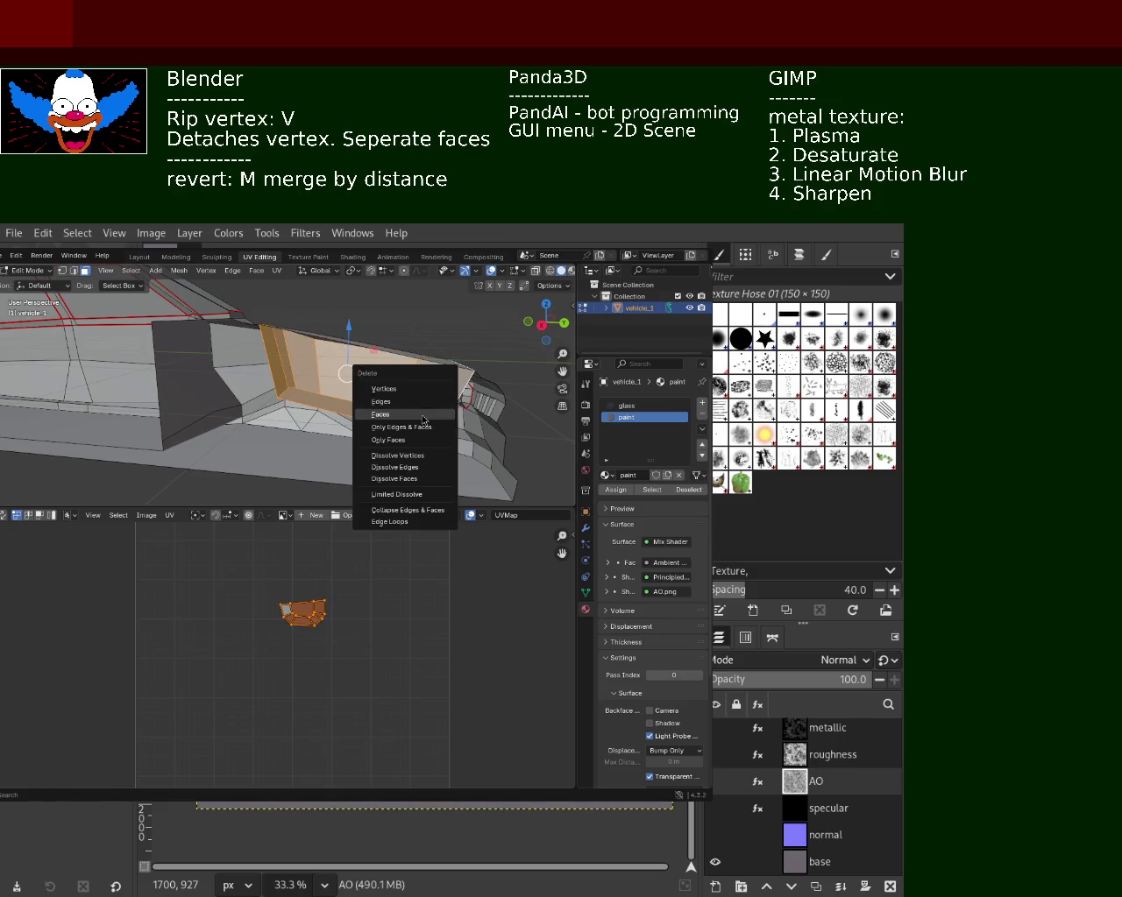
pyautogui.click(421, 414)
pyautogui.moveTo(364, 386)
pyautogui.mouseDown(button='middle')
pyautogui.moveTo(289, 397)
pyautogui.moveTo(273, 368)
pyautogui.mouseUp(button='middle')
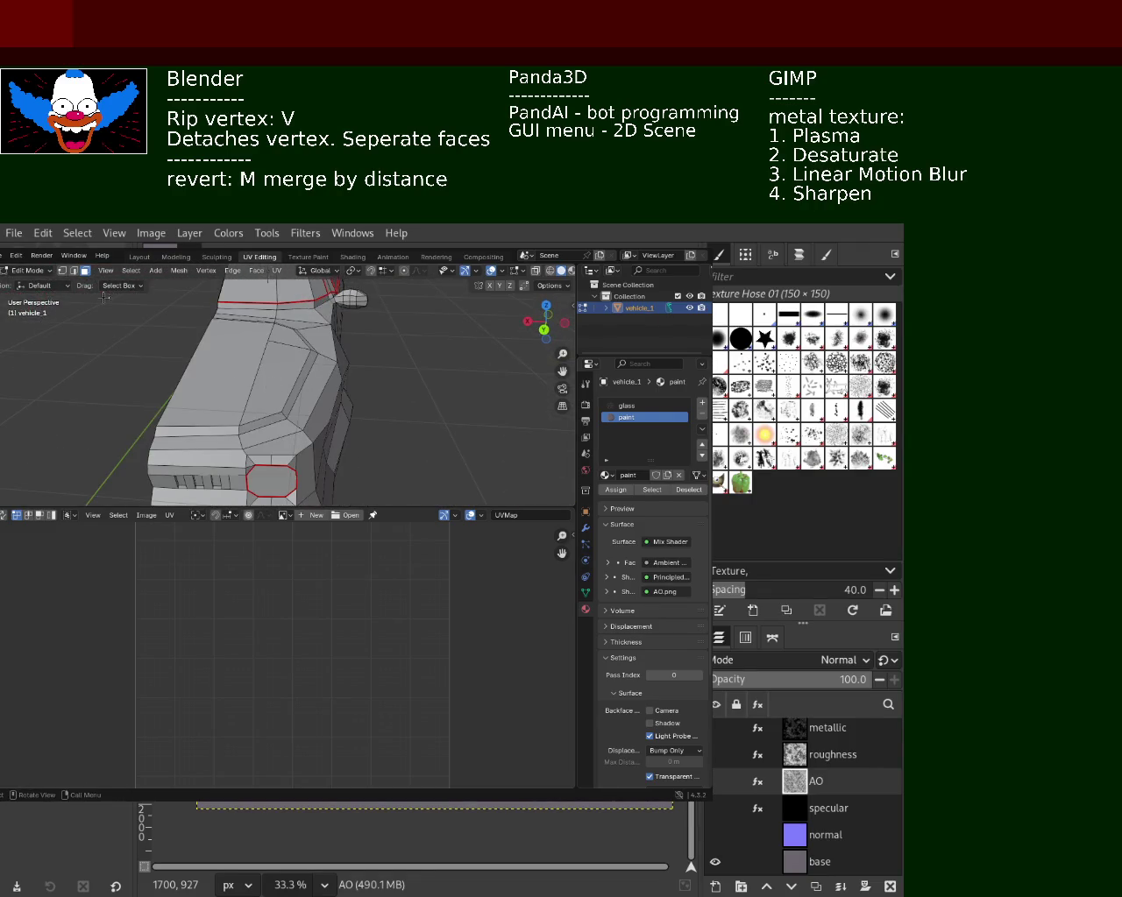
# - Rip a car-body vertex loose, move it to a new spot, and save vehicle_1.blend
pyautogui.click(62, 271)
pyautogui.click(287, 425)
pyautogui.press('v')
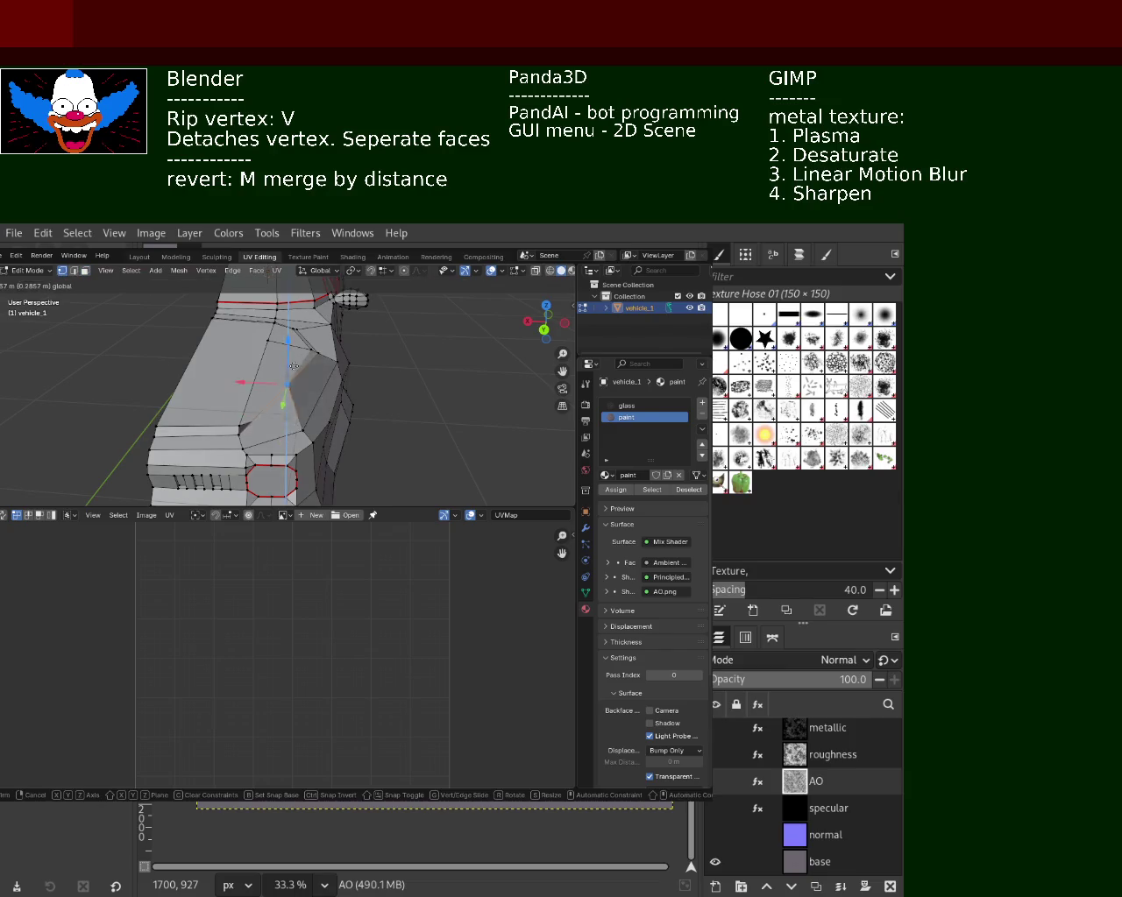
pyautogui.click(294, 404)
pyautogui.hotkey('ctrl', 's')
pyautogui.moveTo(294, 404); pyautogui.dragTo(360, 383, button='middle')
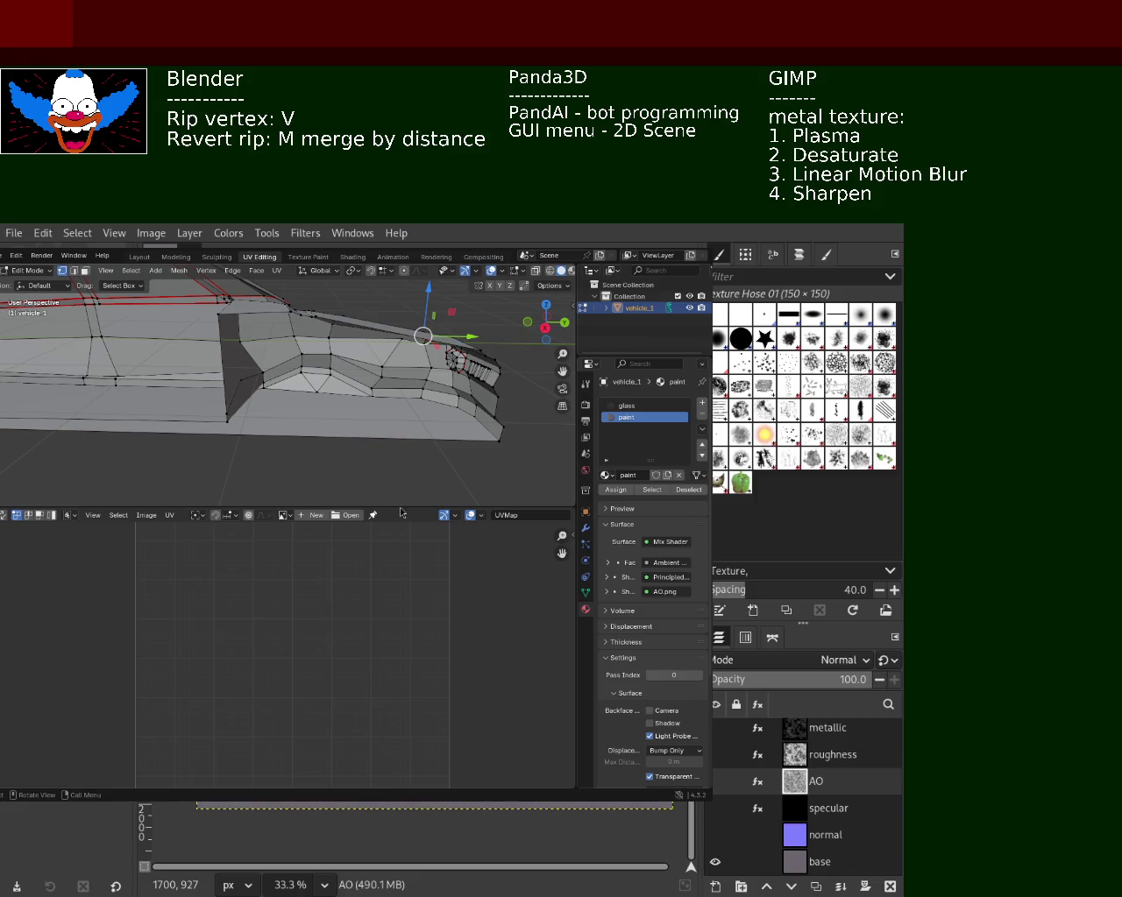
# - Save vehicle_1.blend and show the car's Modifier Properties with an empty modifier stack
pyautogui.moveTo(256, 387)
pyautogui.mouseDown(button='middle')
pyautogui.moveTo(333, 416)
pyautogui.moveTo(294, 414)
pyautogui.mouseUp(button='middle')
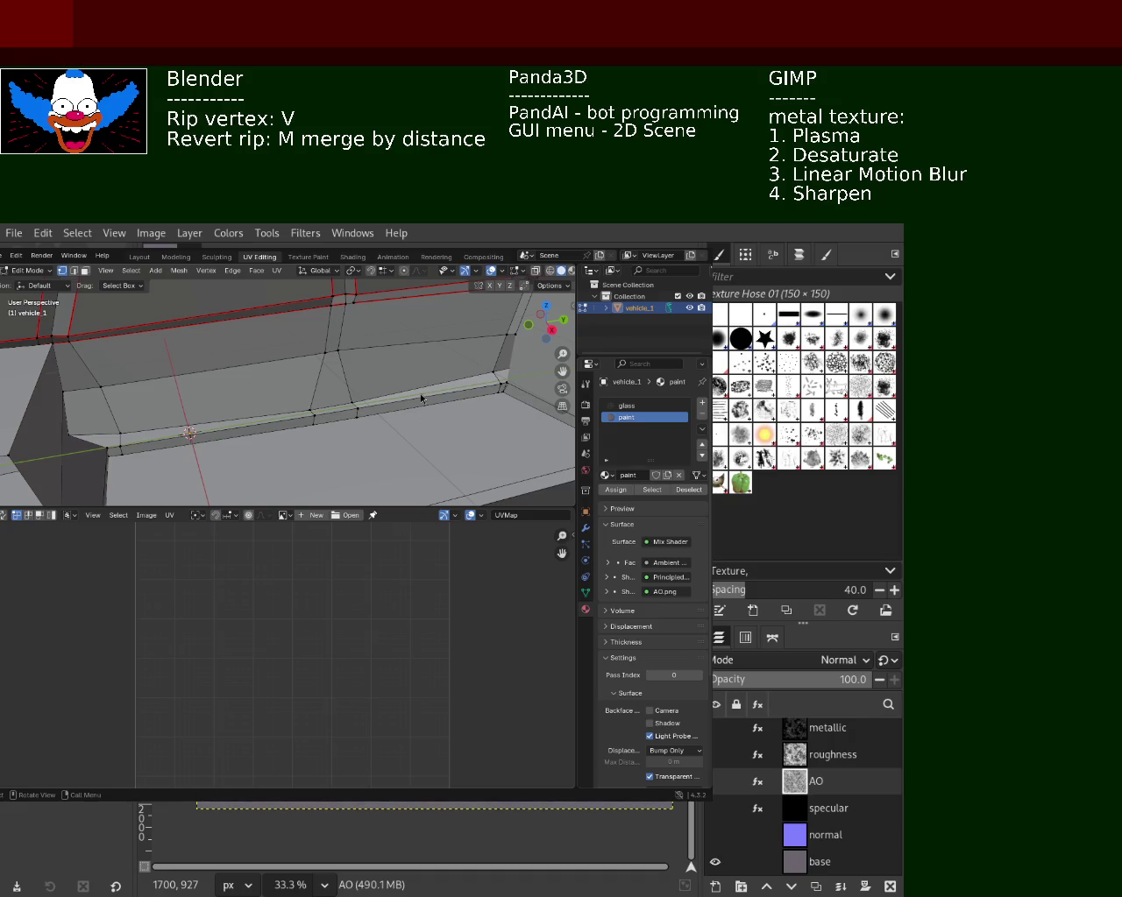
pyautogui.moveTo(241, 395)
pyautogui.mouseDown(button='middle')
pyautogui.moveTo(235, 370)
pyautogui.moveTo(188, 421)
pyautogui.moveTo(267, 416)
pyautogui.mouseUp(button='middle')
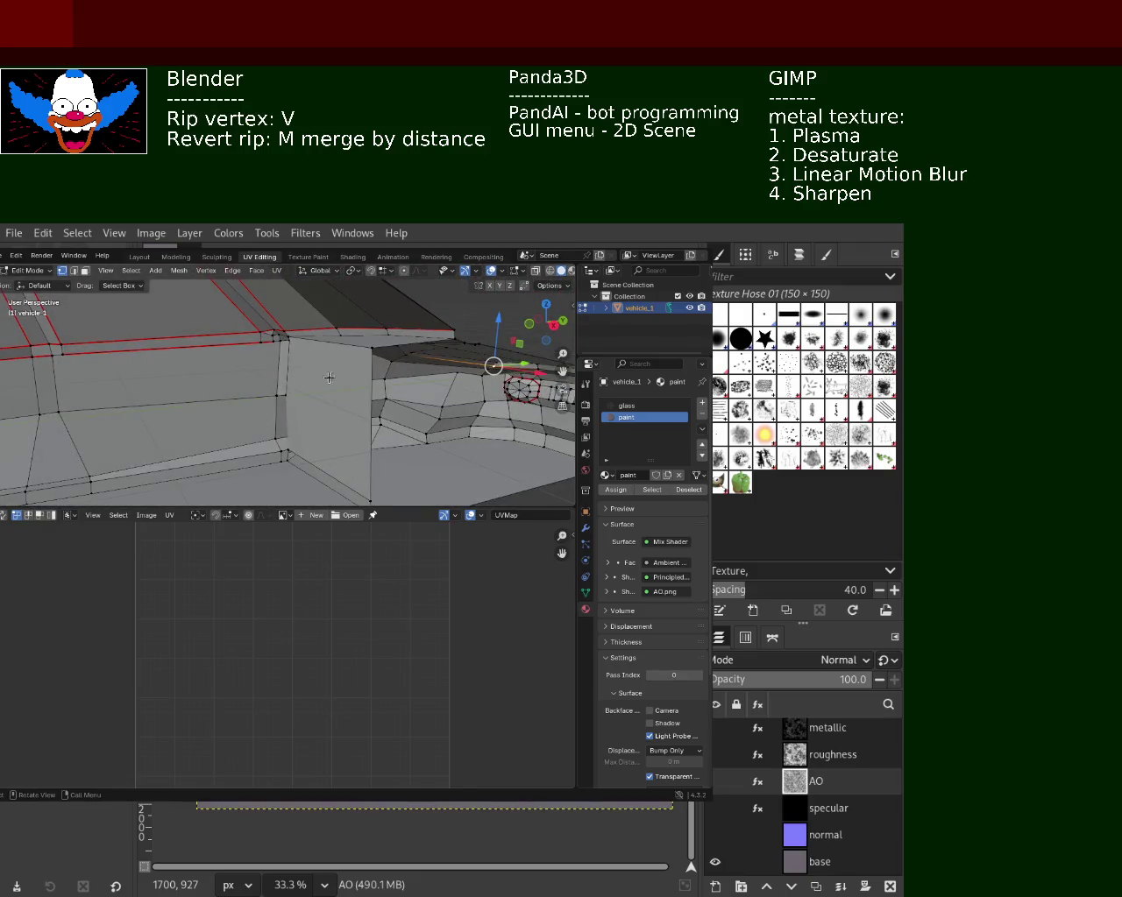
pyautogui.scroll(-3, 322, 381)
pyautogui.moveTo(322, 381); pyautogui.dragTo(279, 397, button='middle')
pyautogui.hotkey('ctrl', 's')
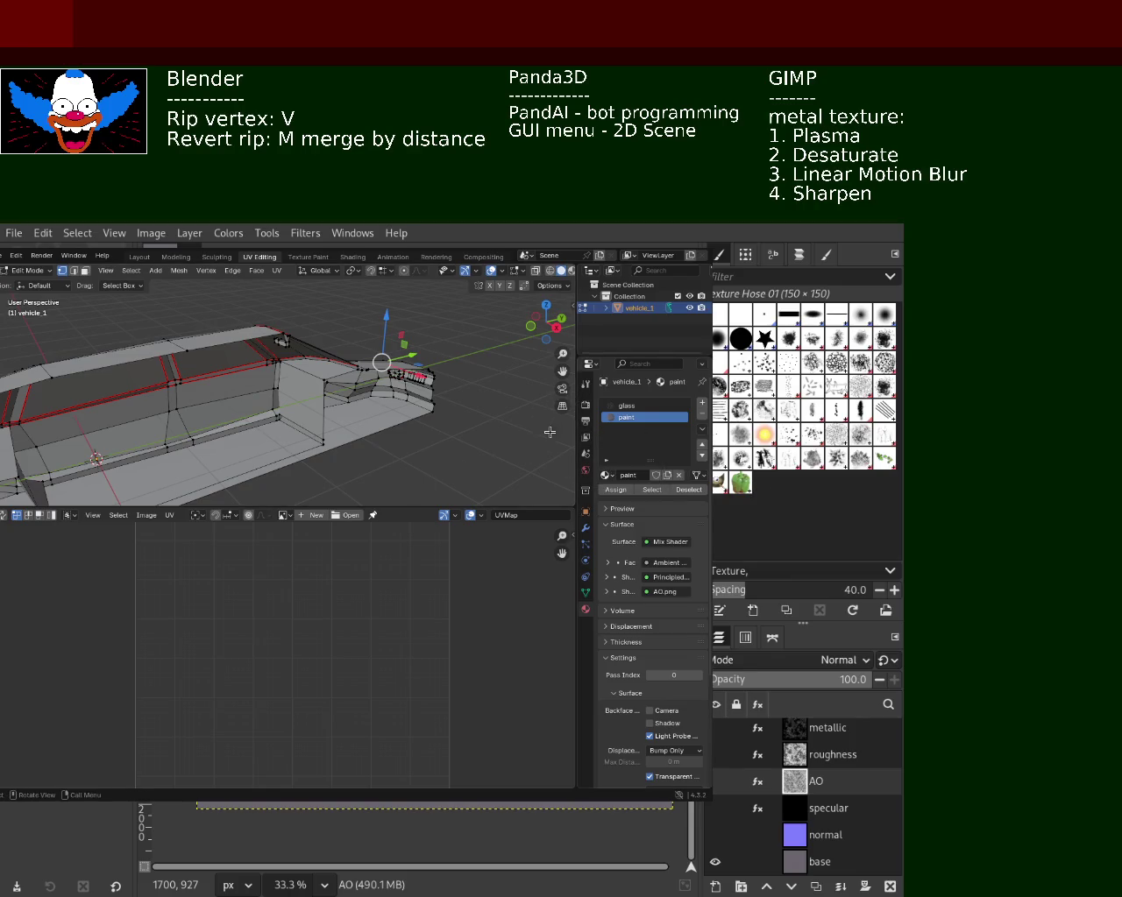
pyautogui.click(590, 534)
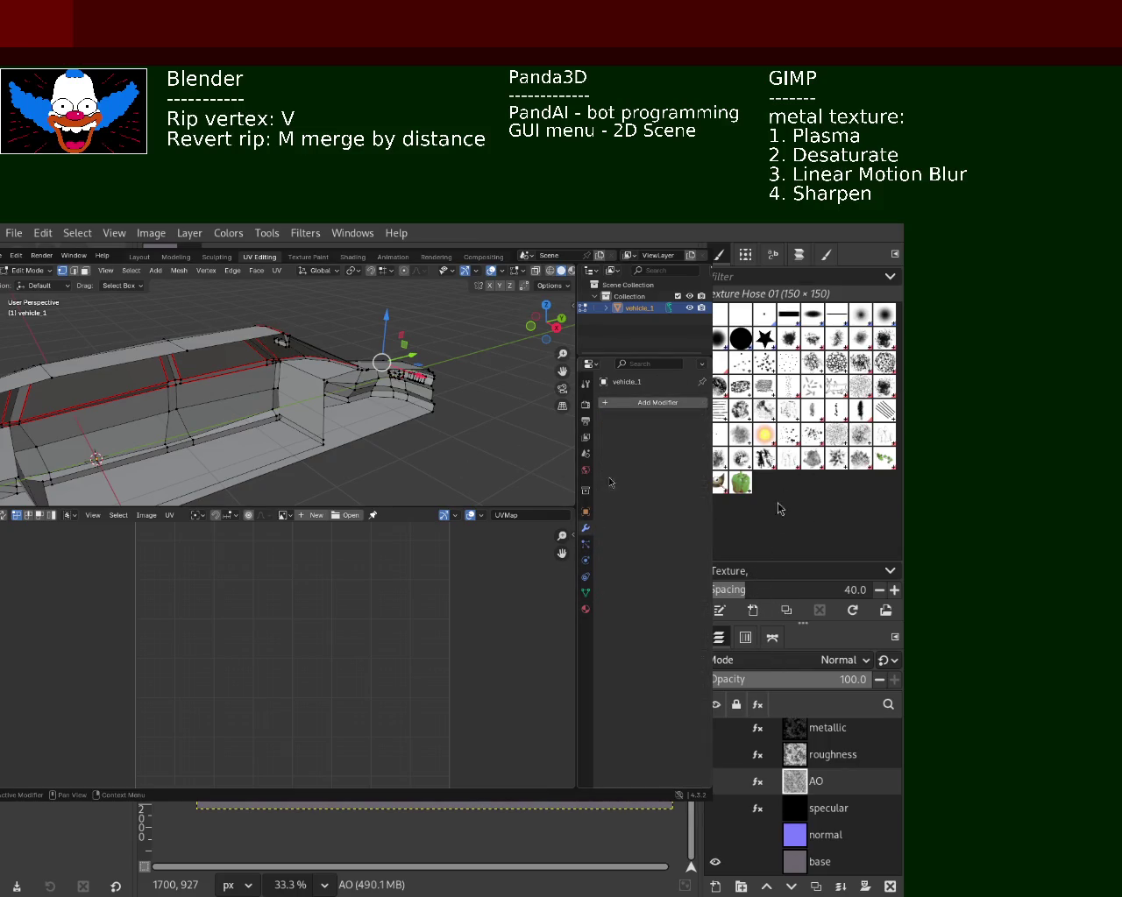
# - Add a Mirror modifier to the car, mirroring on Y only with Merge at 0.001 m
pyautogui.moveTo(333, 401); pyautogui.dragTo(472, 408, button='middle')
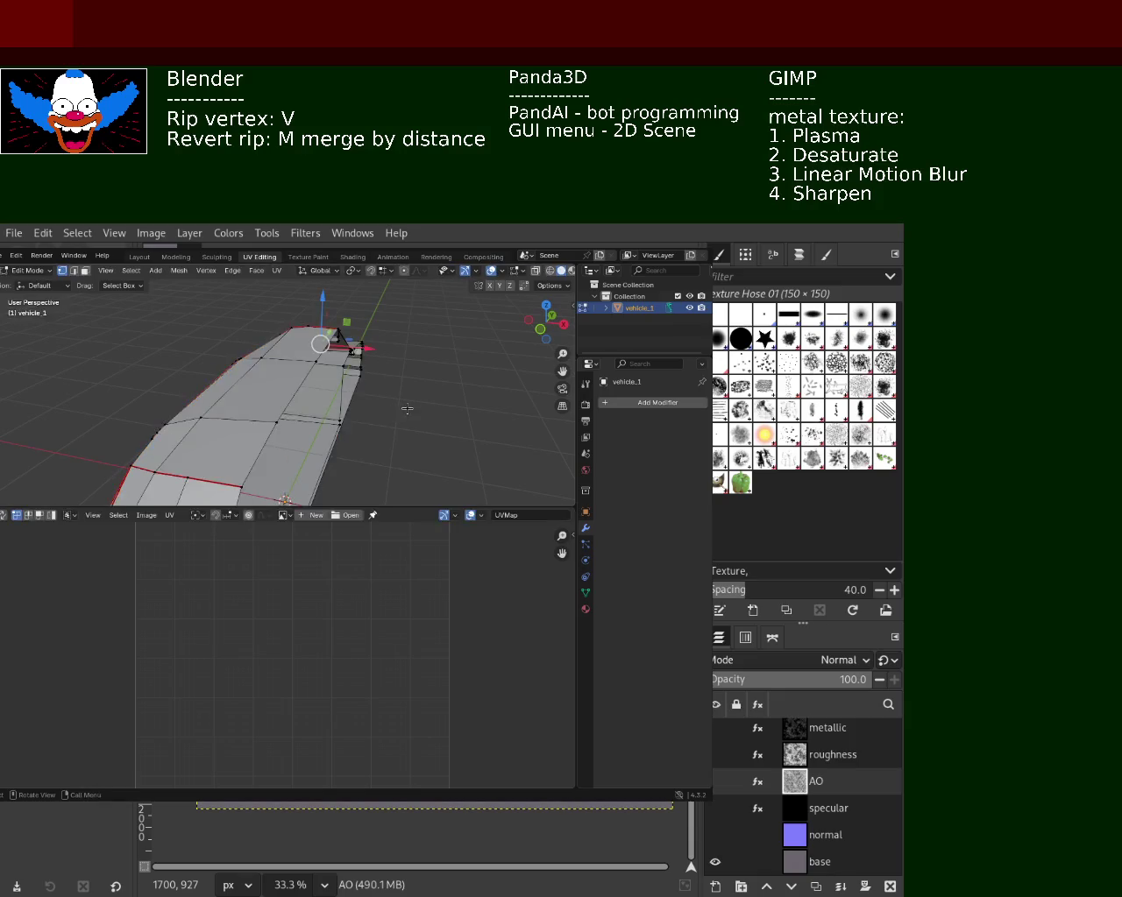
pyautogui.click(609, 402)
pyautogui.click(576, 401)
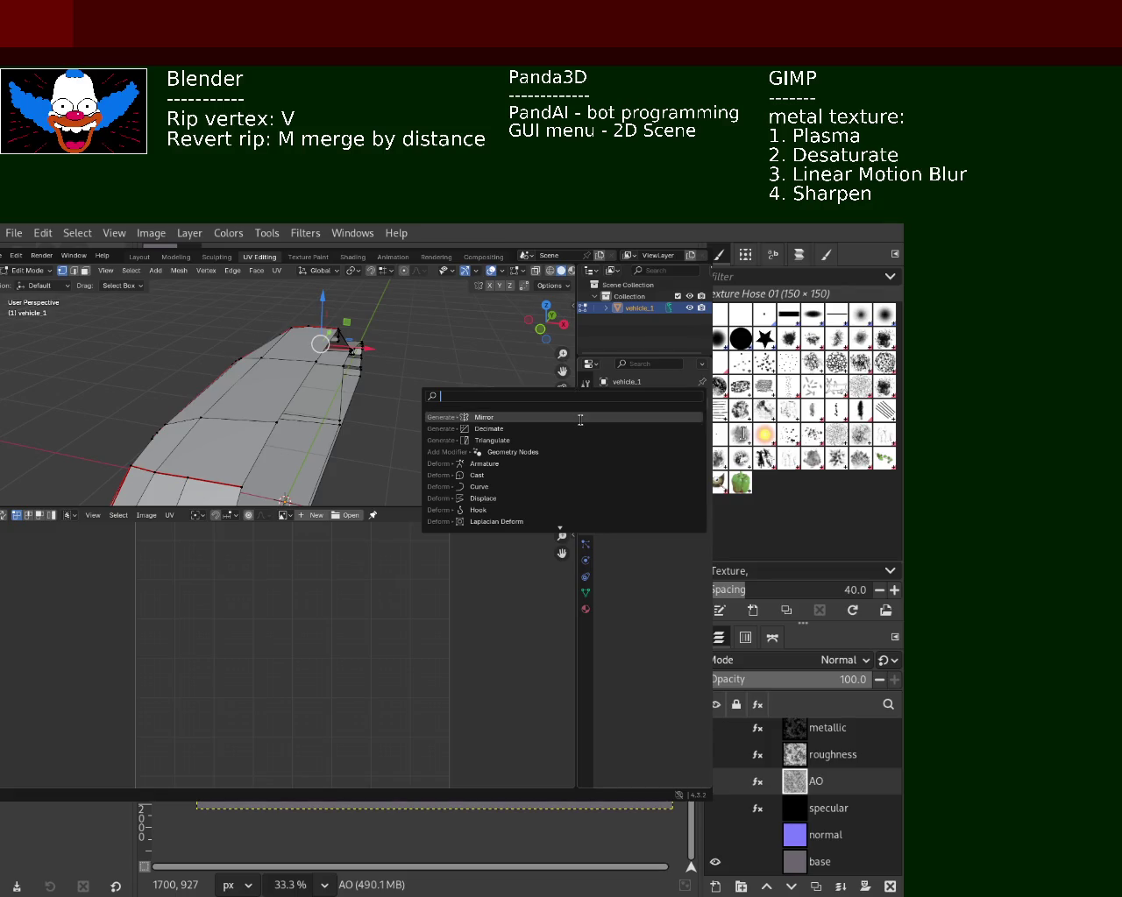
pyautogui.click(578, 418)
pyautogui.click(650, 441)
pyautogui.moveTo(387, 443)
pyautogui.mouseDown(button='middle')
pyautogui.moveTo(371, 360)
pyautogui.moveTo(400, 370)
pyautogui.moveTo(383, 395)
pyautogui.mouseUp(button='middle')
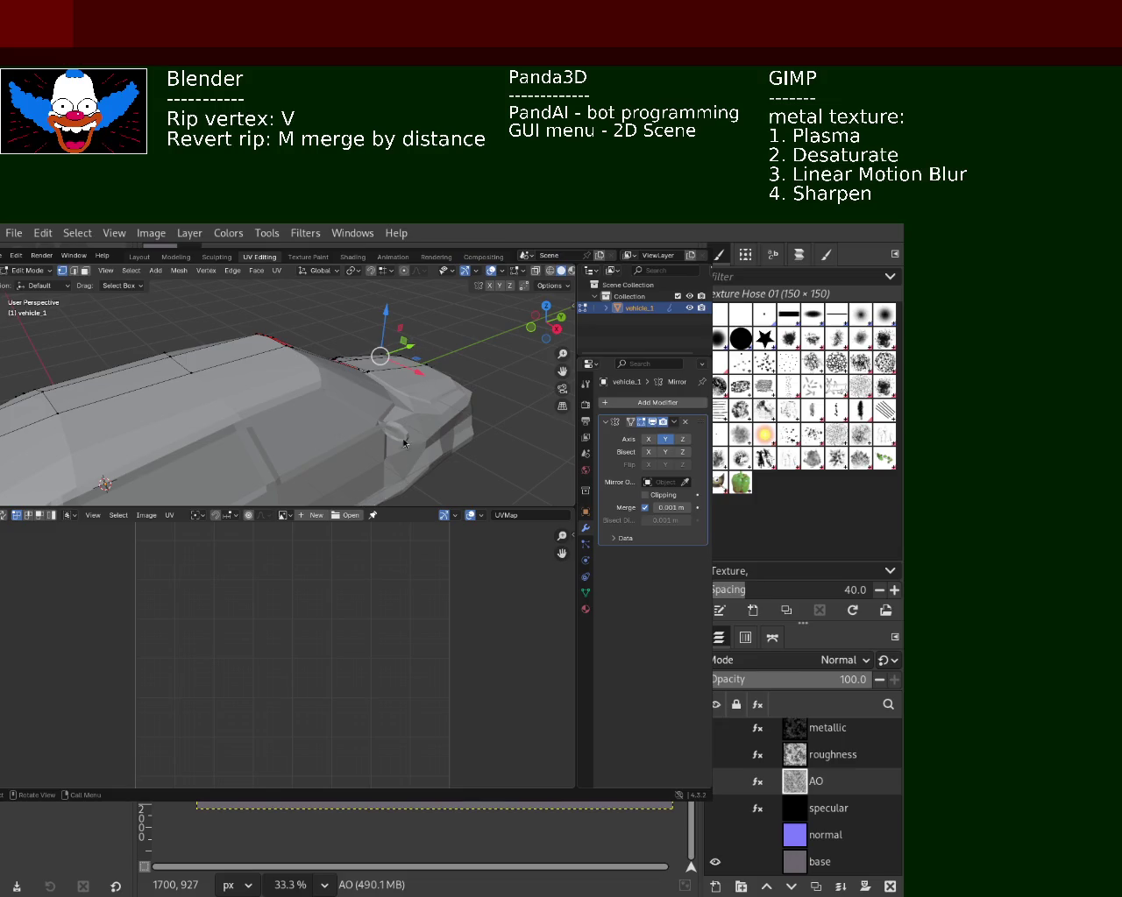
# - Inspect the fully mirrored car from several angles and save it as vehicle_1.blend
pyautogui.moveTo(412, 396)
pyautogui.mouseDown(button='middle')
pyautogui.moveTo(333, 399)
pyautogui.moveTo(298, 377)
pyautogui.mouseUp(button='middle')
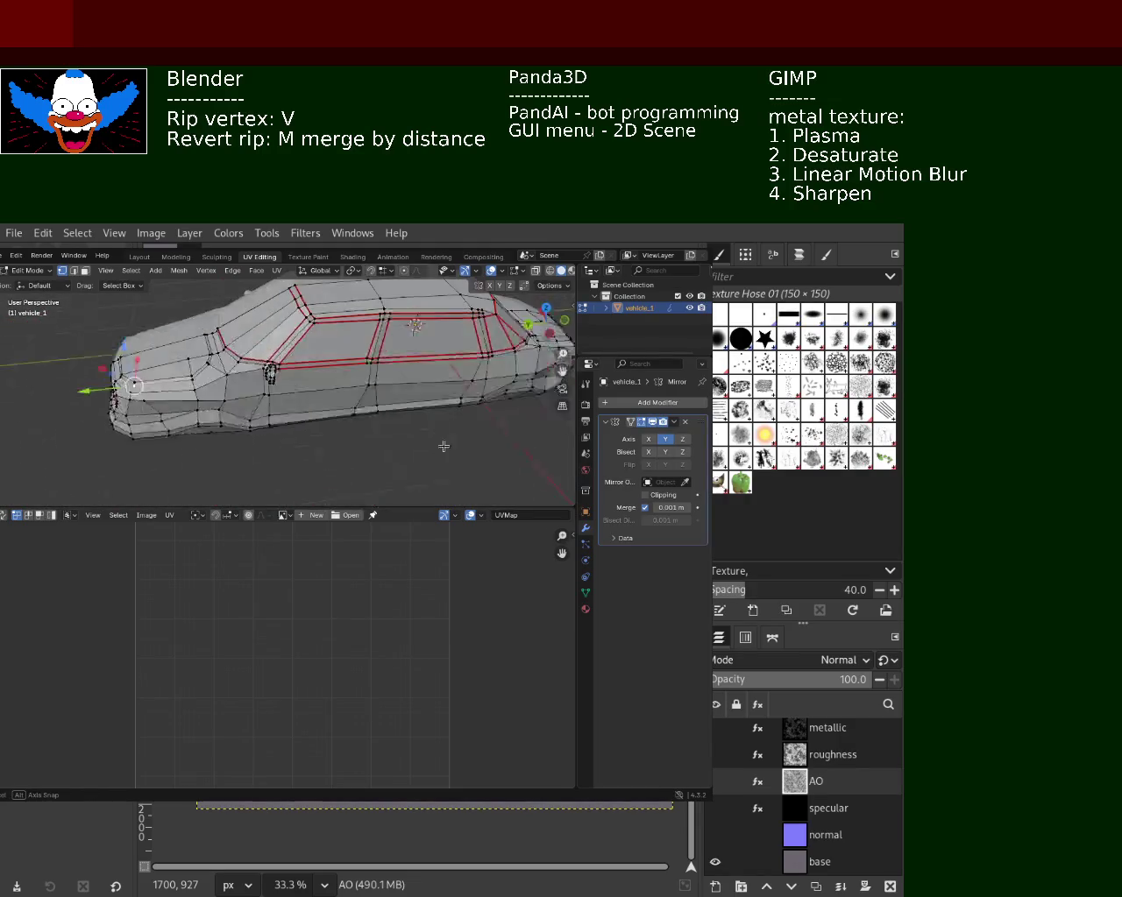
pyautogui.moveTo(298, 376)
pyautogui.mouseDown(button='middle')
pyautogui.moveTo(331, 311)
pyautogui.moveTo(324, 337)
pyautogui.moveTo(272, 396)
pyautogui.moveTo(358, 396)
pyautogui.mouseUp(button='middle')
pyautogui.hotkey('ctrl', 's')
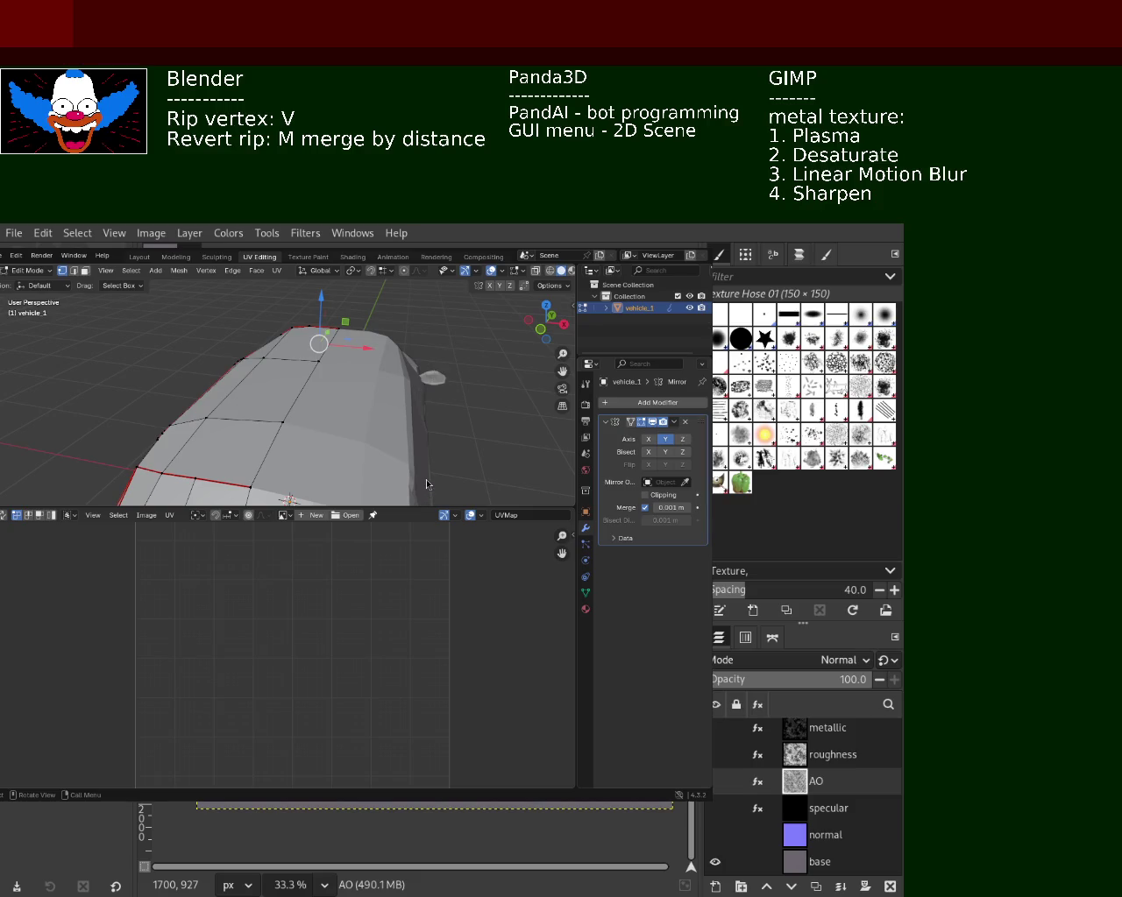
pyautogui.hotkey('ctrl', 's')
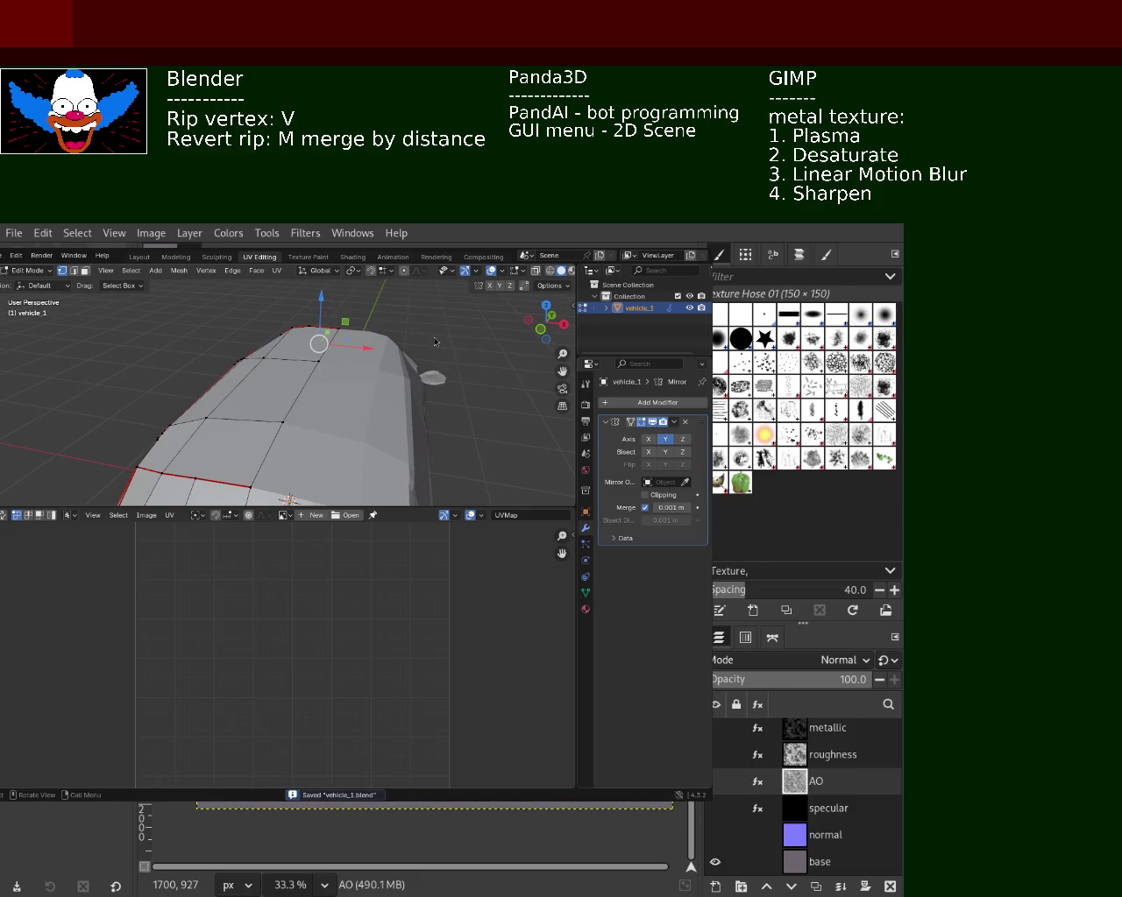
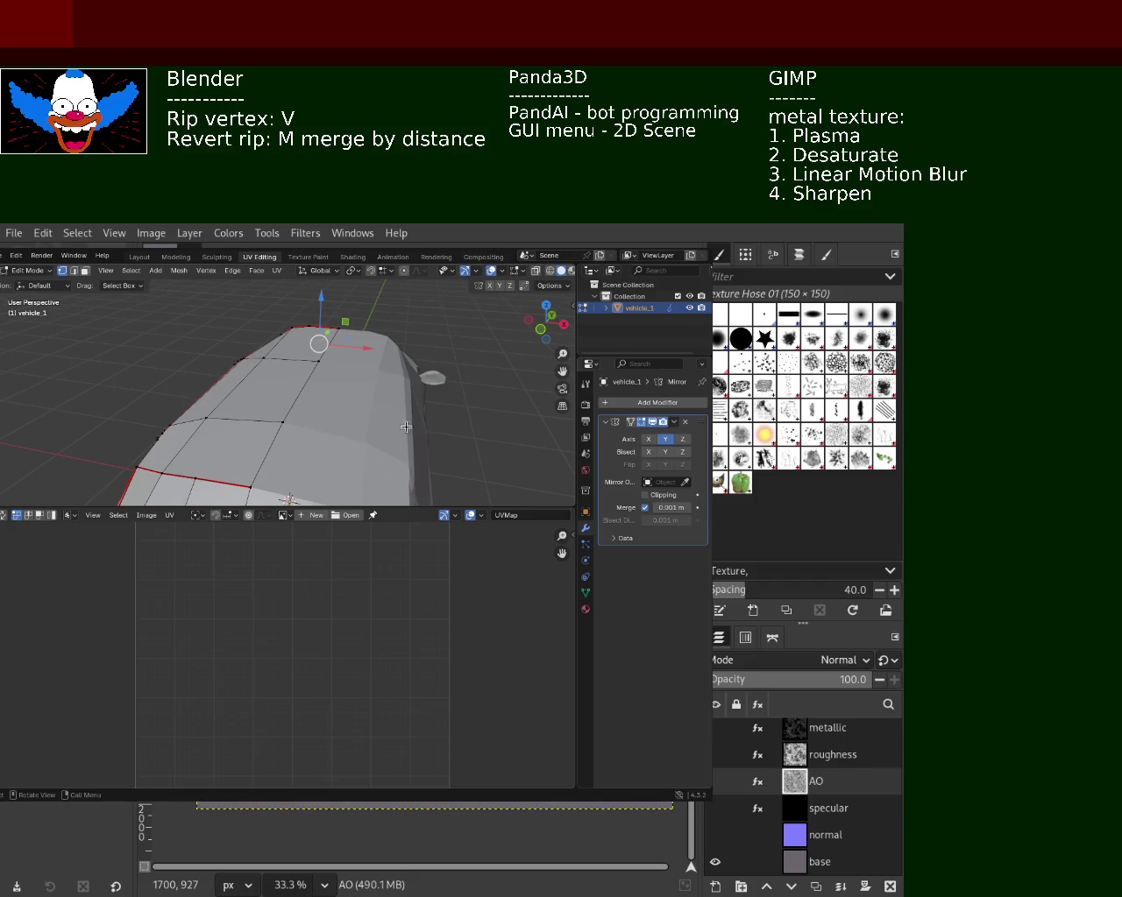
# - Orbit around the car and save the model as vehicle_1.blend
pyautogui.moveTo(330, 450)
pyautogui.mouseDown(button='middle')
pyautogui.moveTo(485, 427)
pyautogui.moveTo(434, 419)
pyautogui.mouseUp(button='middle')
pyautogui.hotkey('ctrl', 's')
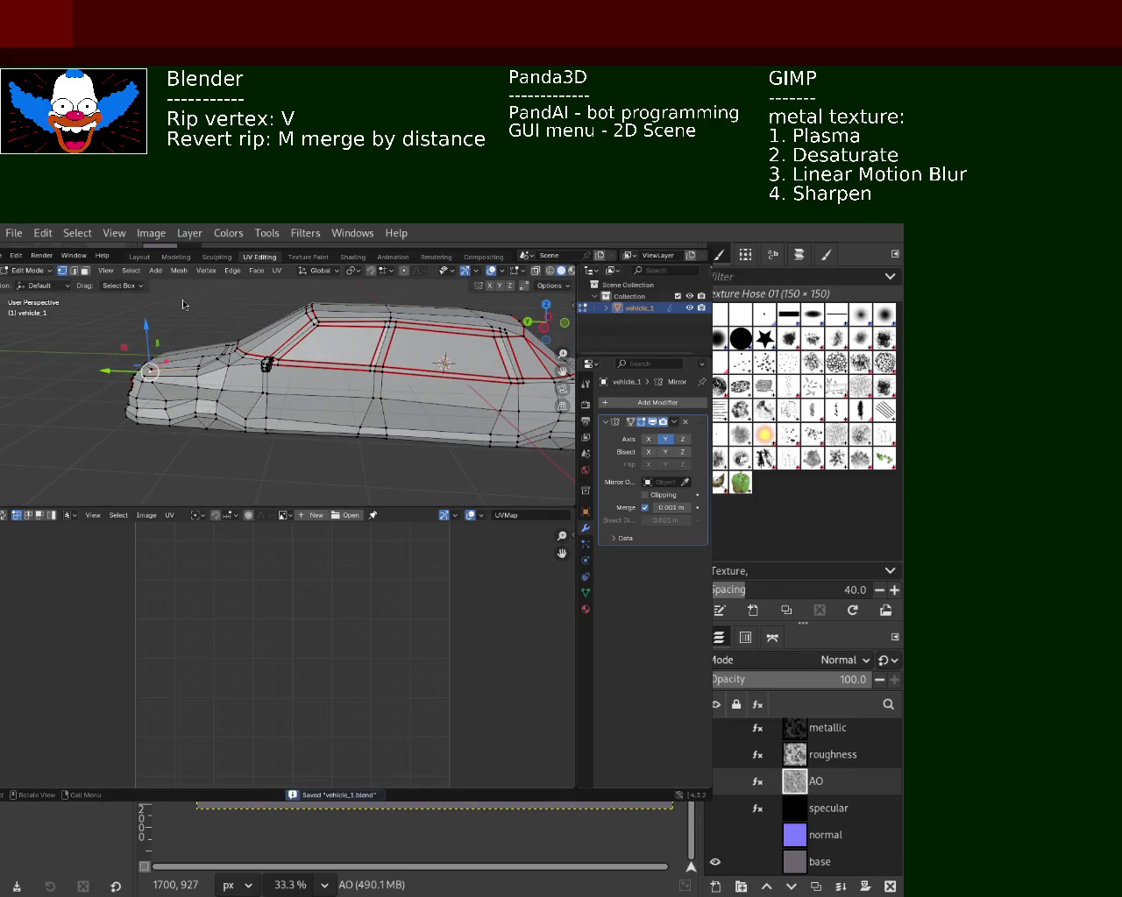
pyautogui.scroll(5, 351, 394)
pyautogui.moveTo(351, 395)
pyautogui.mouseDown(button='middle')
pyautogui.moveTo(332, 425)
pyautogui.moveTo(148, 406)
pyautogui.moveTo(354, 430)
pyautogui.mouseUp(button='middle')
pyautogui.scroll(-6, 331, 425)
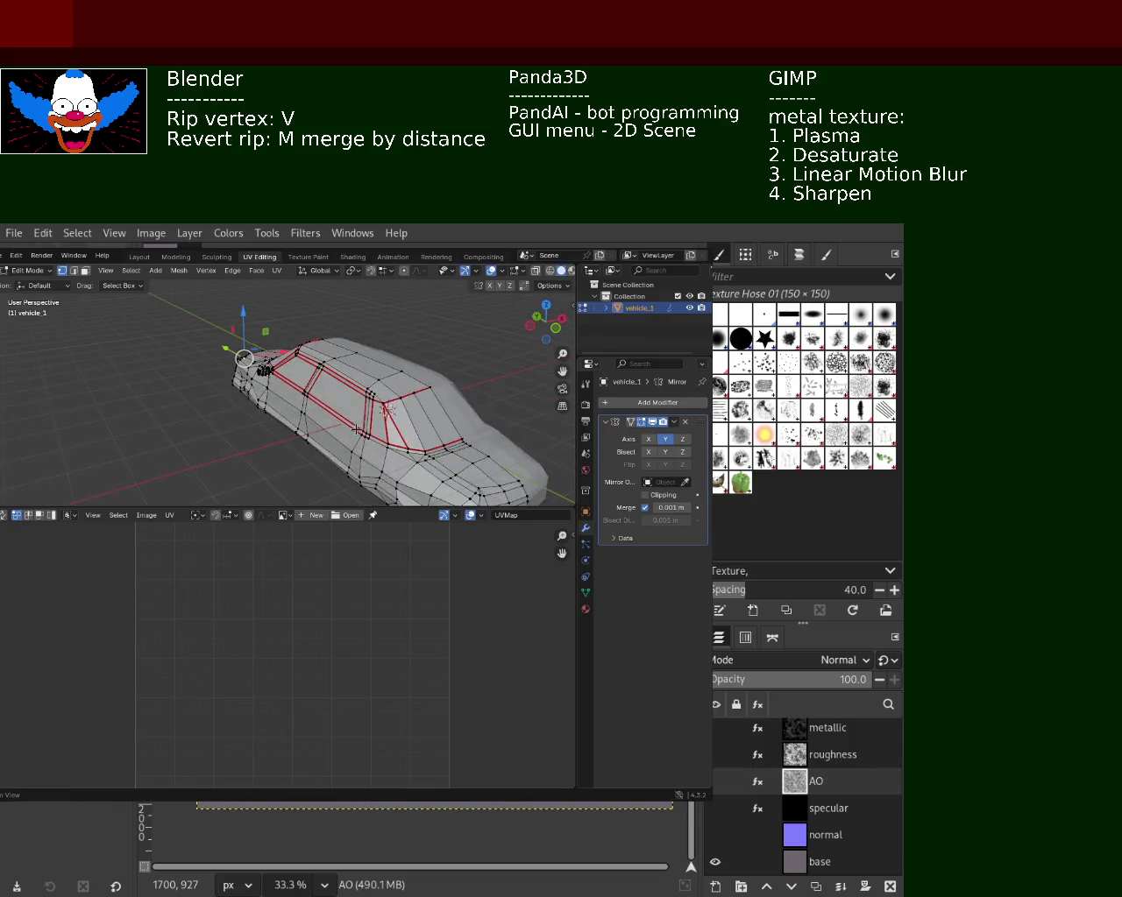
# - Apply vehicle_1's Mirror modifier from its dropdown in Object Mode, then re-enter Edit Mode
pyautogui.click(5, 255)
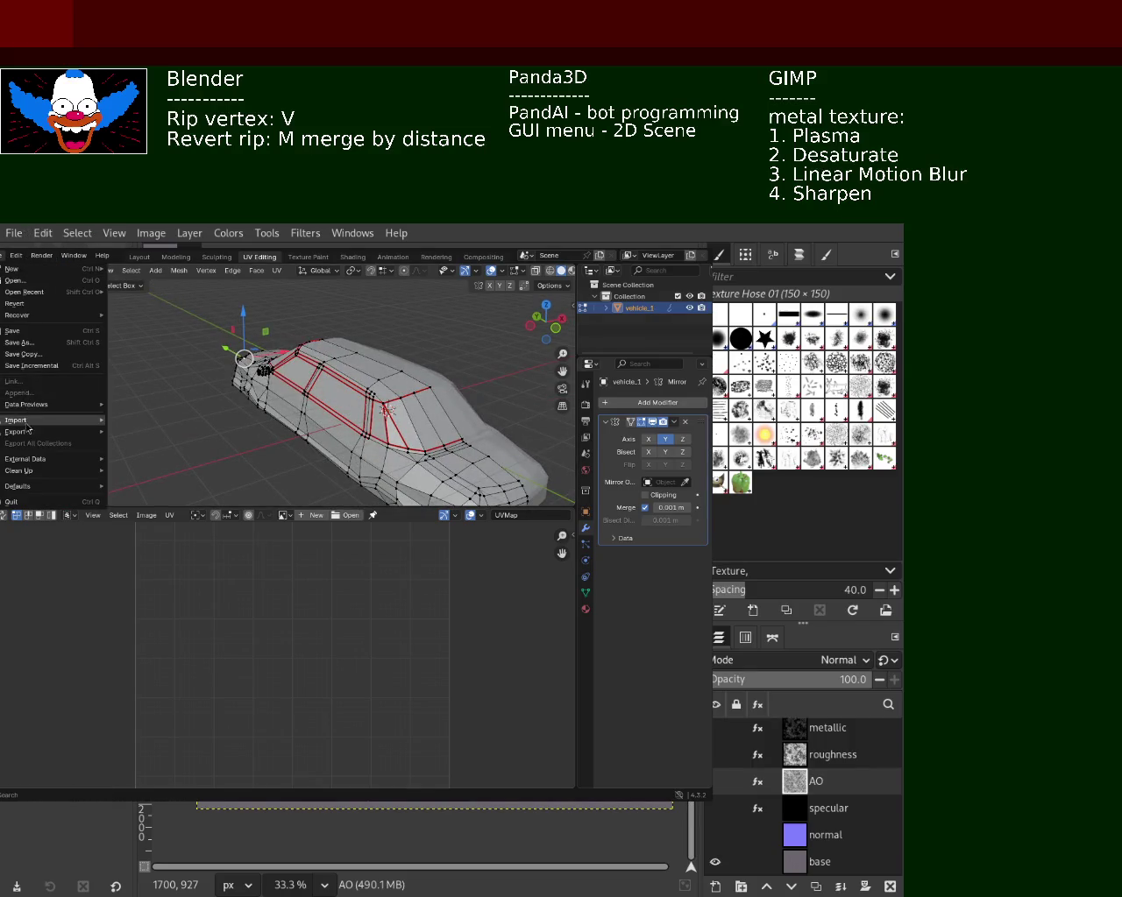
pyautogui.press('Escape')
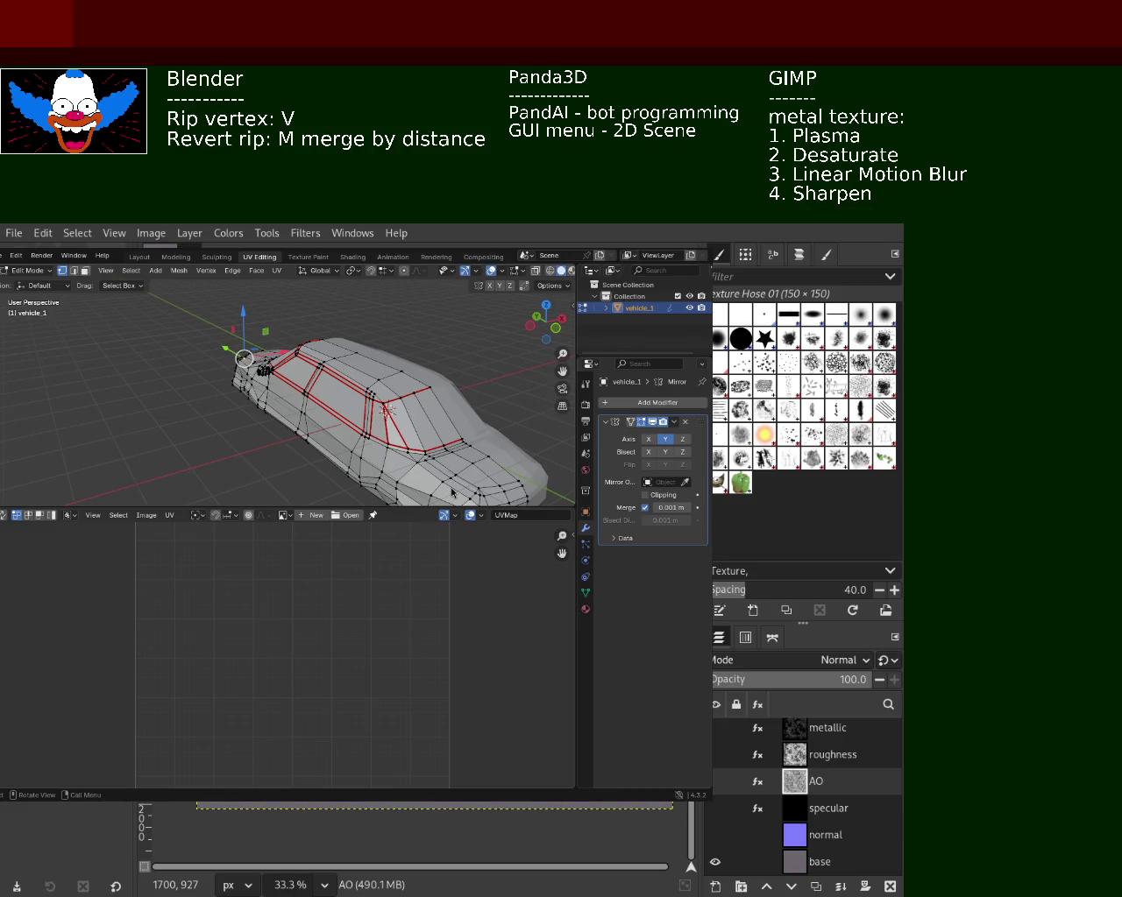
pyautogui.click(4, 256)
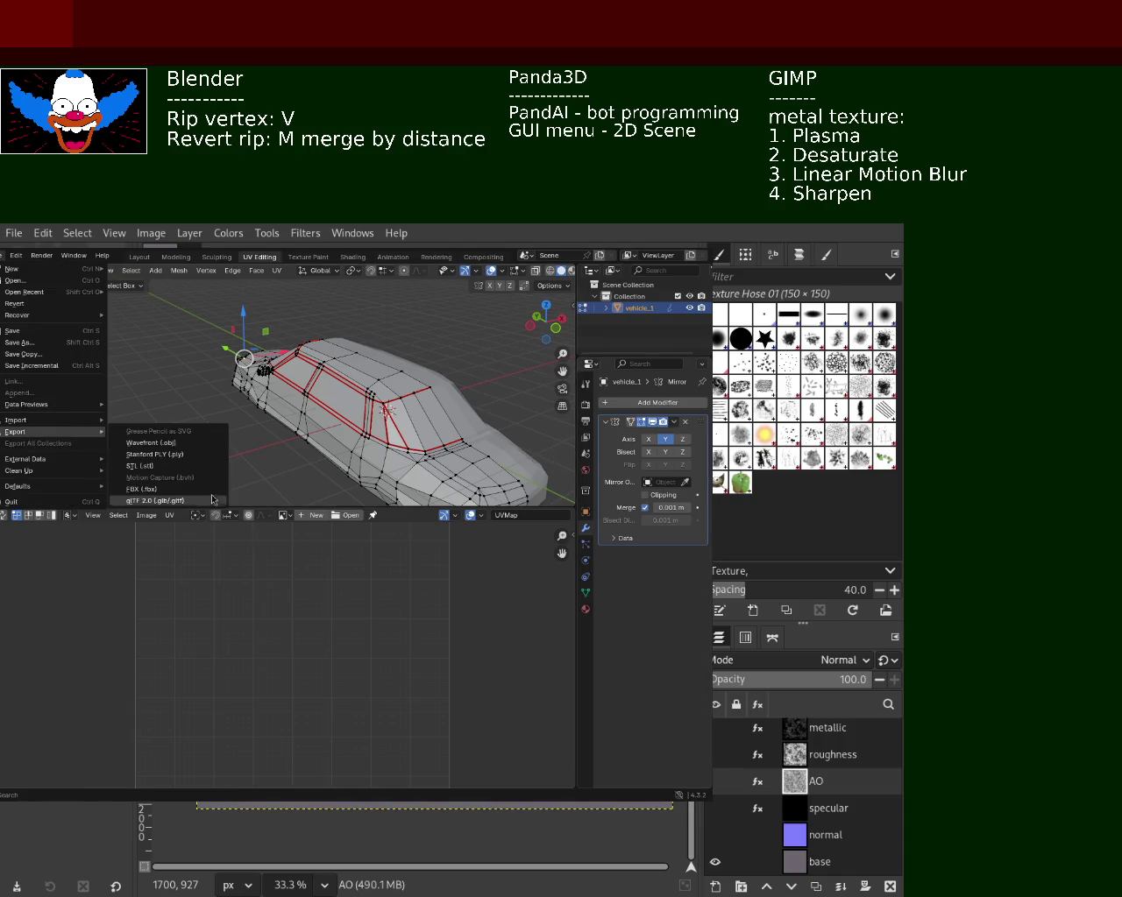
pyautogui.keyDown('shift'); pyautogui.rightClick(374, 434); pyautogui.keyUp('shift')
pyautogui.moveTo(373, 434)
pyautogui.mouseDown(button='middle')
pyautogui.moveTo(463, 440)
pyautogui.moveTo(418, 419)
pyautogui.mouseUp(button='middle')
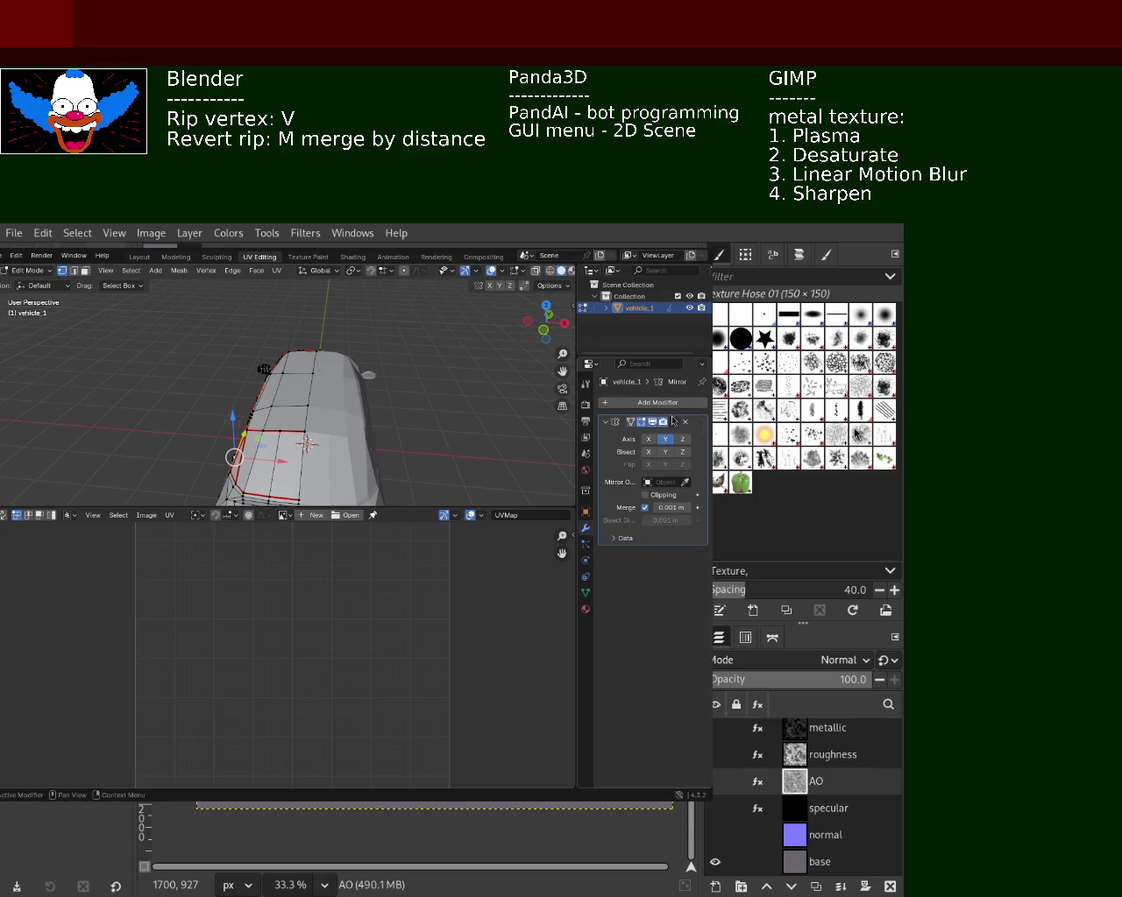
pyautogui.click(672, 423)
pyautogui.press('Tab')
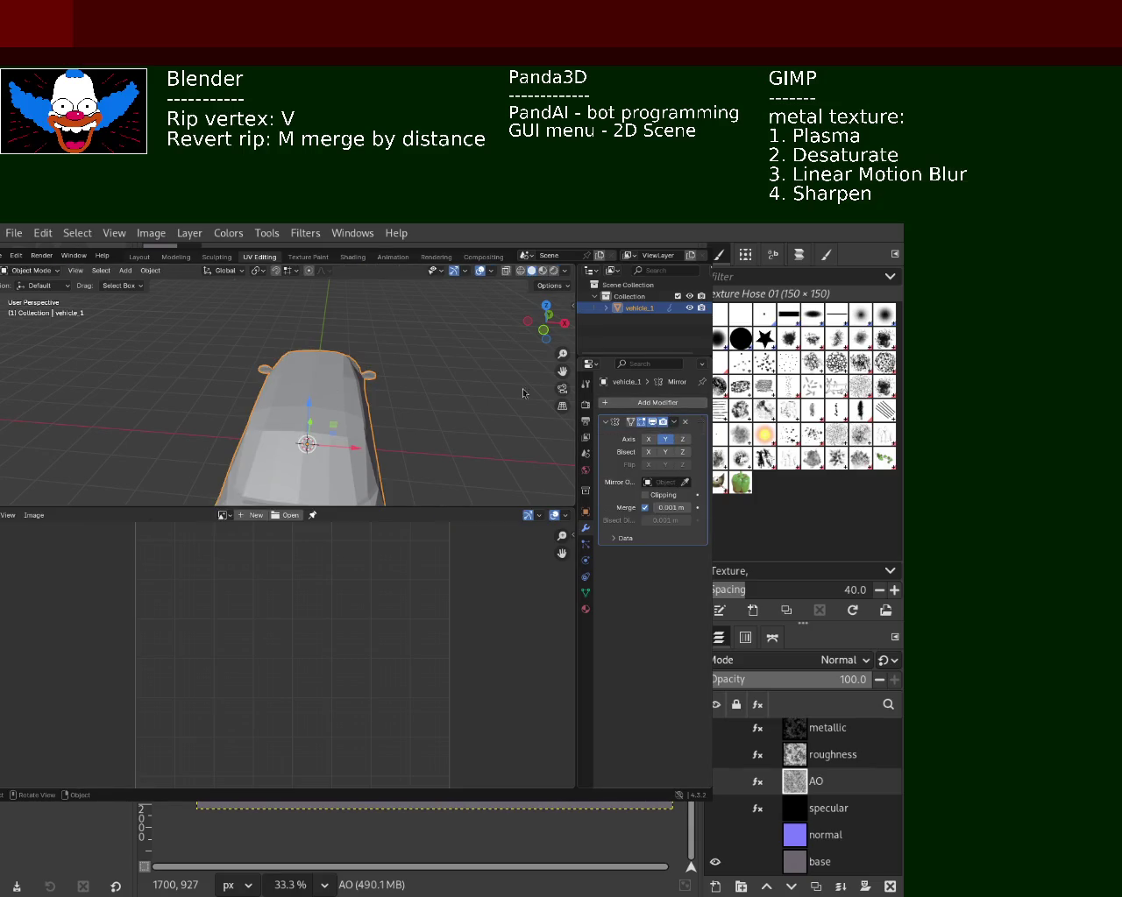
pyautogui.click(673, 425)
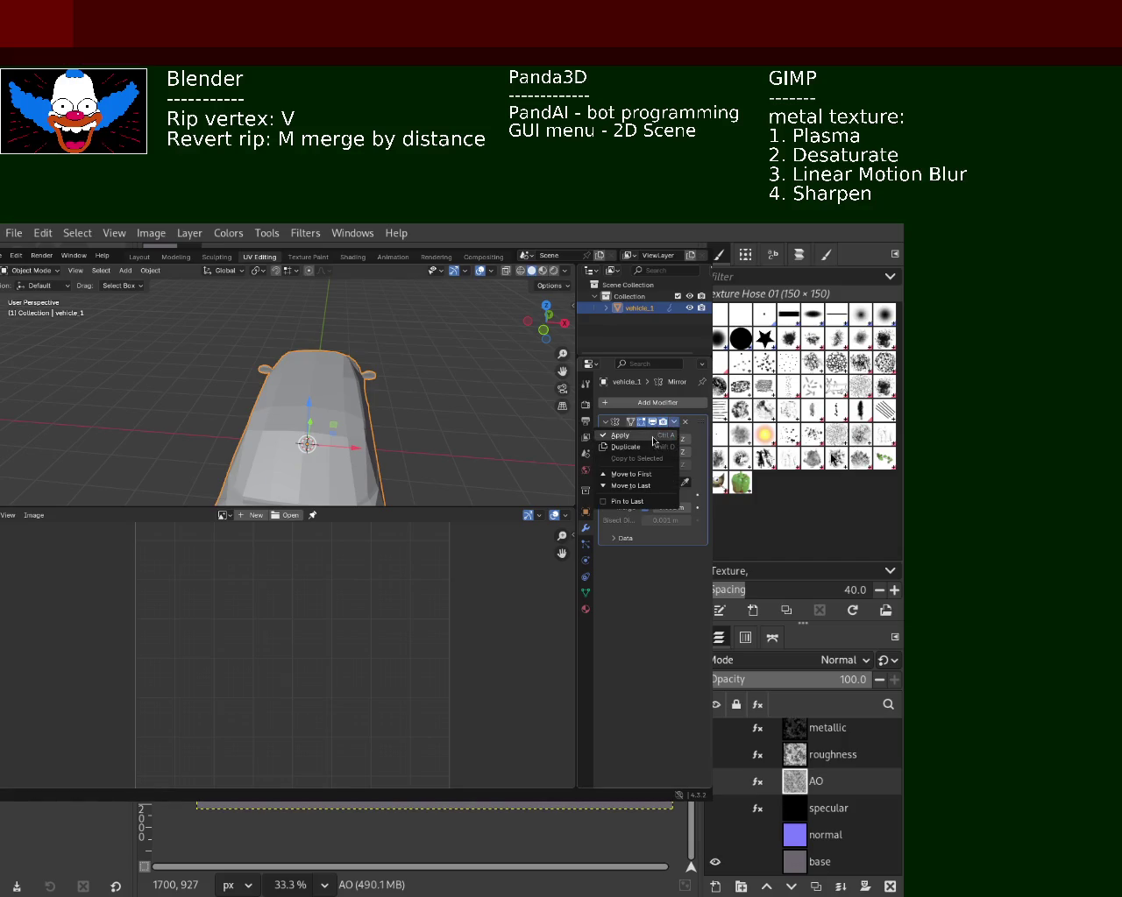
pyautogui.click(653, 437)
pyautogui.press('Tab')
# - Select all of the car mesh and return vehicle_1 to Object Mode
pyautogui.press('a')
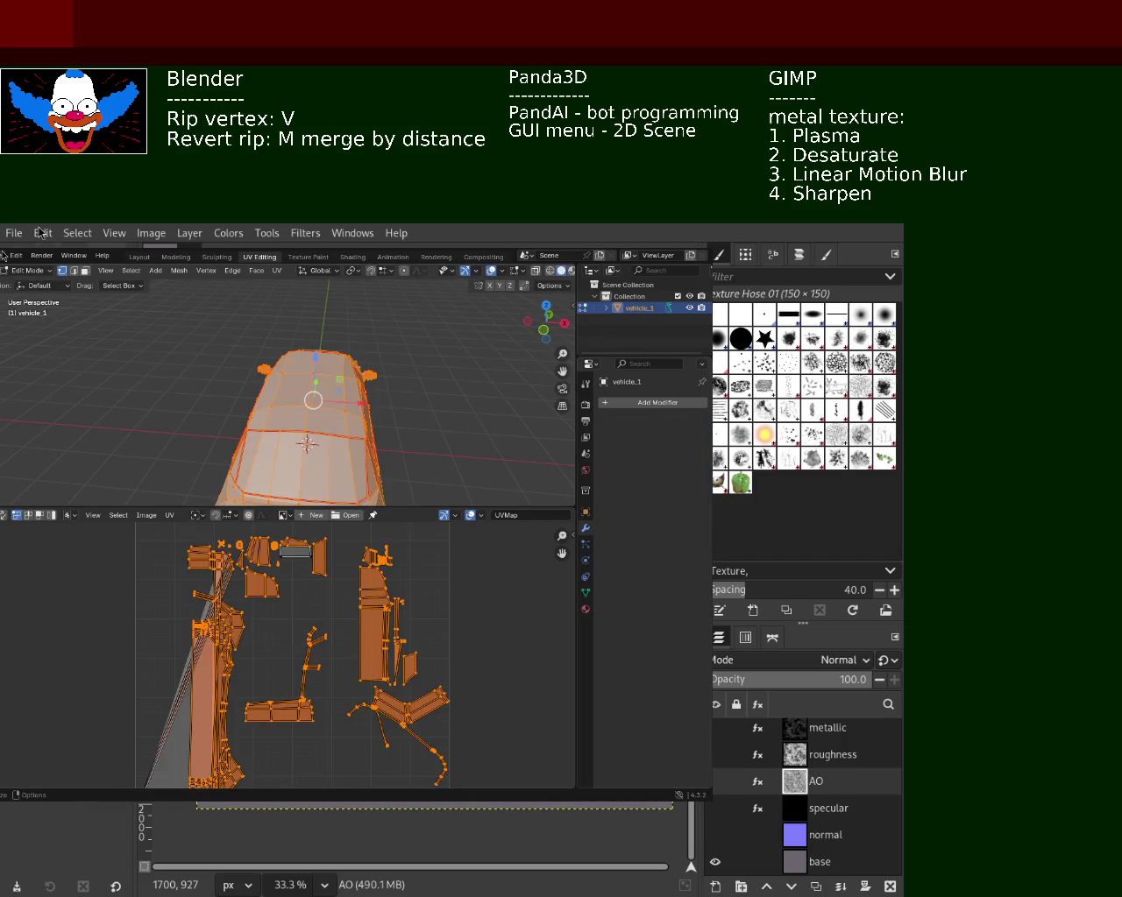
pyautogui.click(6, 256)
pyautogui.press('Tab')
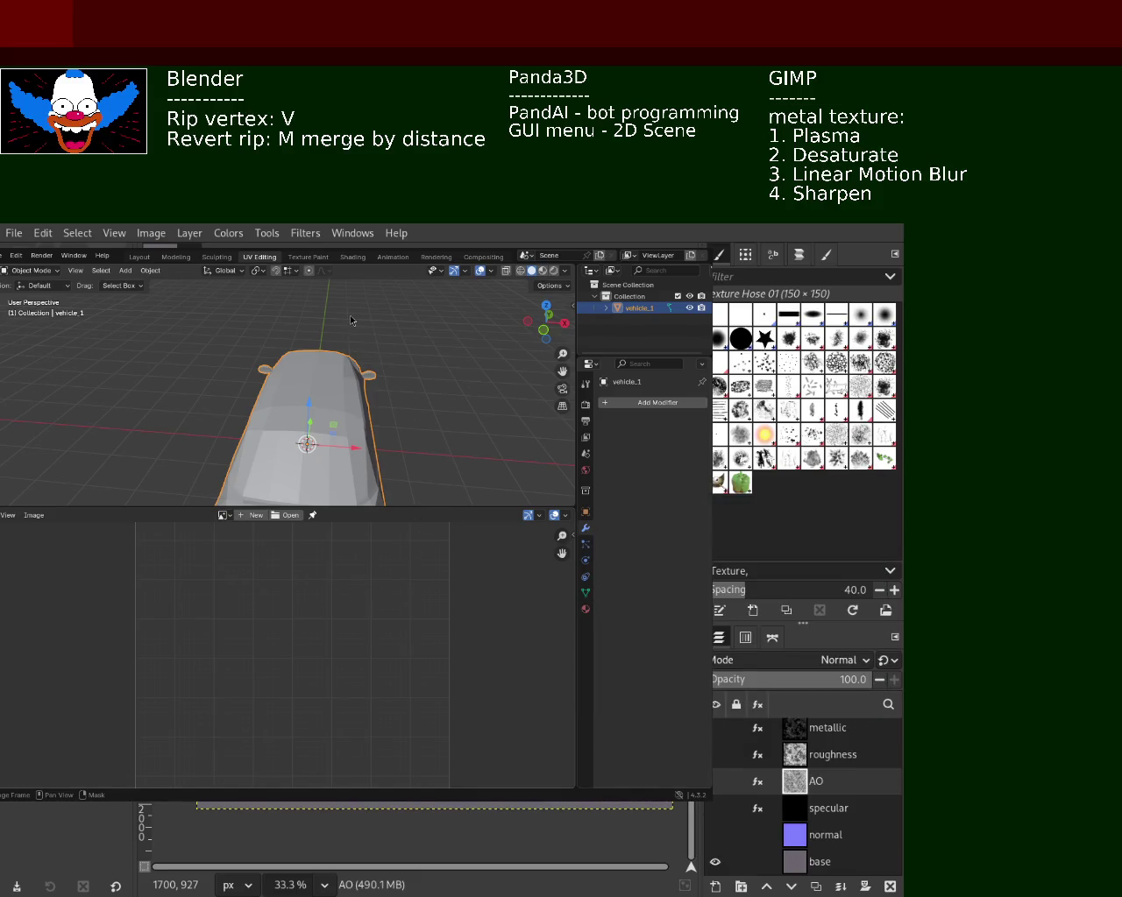
# - Enter Edit Mode on the car and orbit to inspect it from the side and front
pyautogui.moveTo(403, 478)
pyautogui.mouseDown(button='middle')
pyautogui.moveTo(299, 404)
pyautogui.moveTo(456, 461)
pyautogui.moveTo(324, 421)
pyautogui.moveTo(345, 419)
pyautogui.mouseUp(button='middle')
pyautogui.press('Tab')
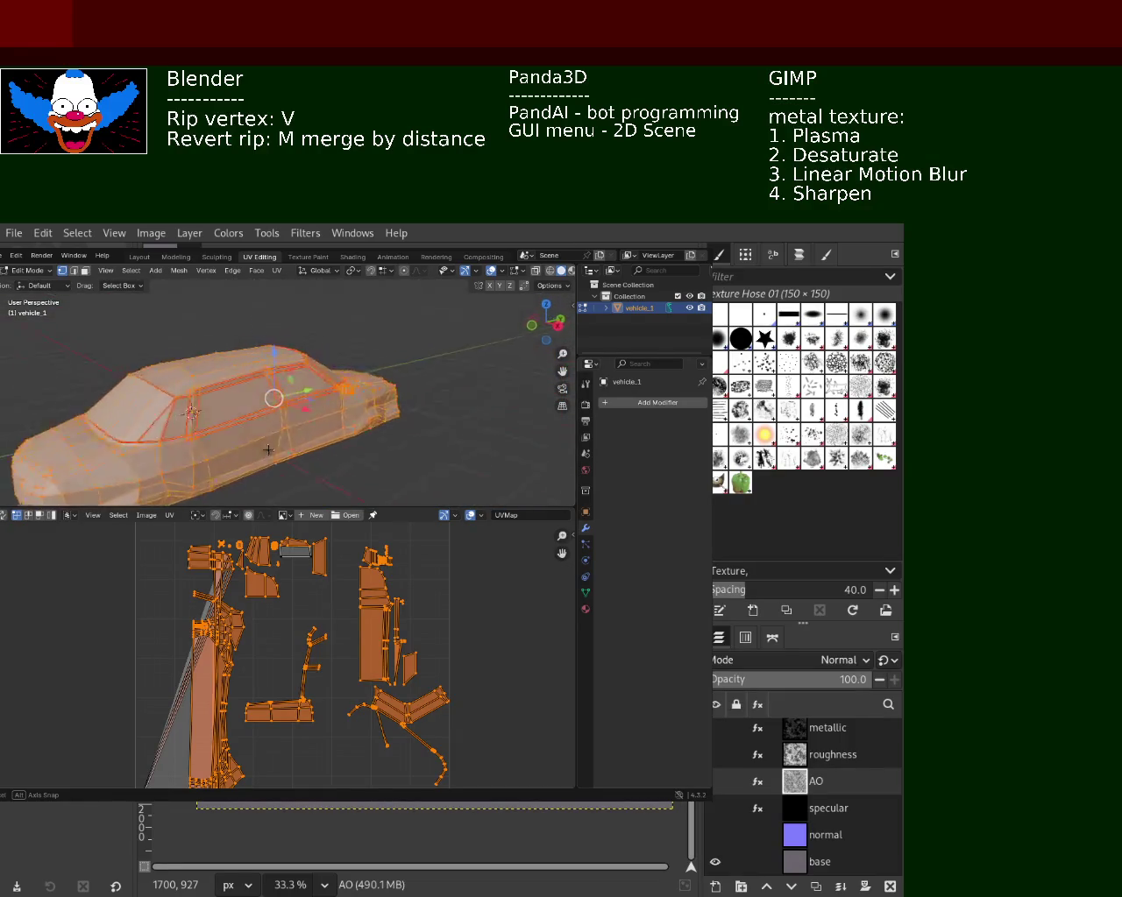
pyautogui.moveTo(345, 419)
pyautogui.mouseDown(button='middle')
pyautogui.moveTo(338, 457)
pyautogui.moveTo(387, 420)
pyautogui.mouseUp(button='middle')
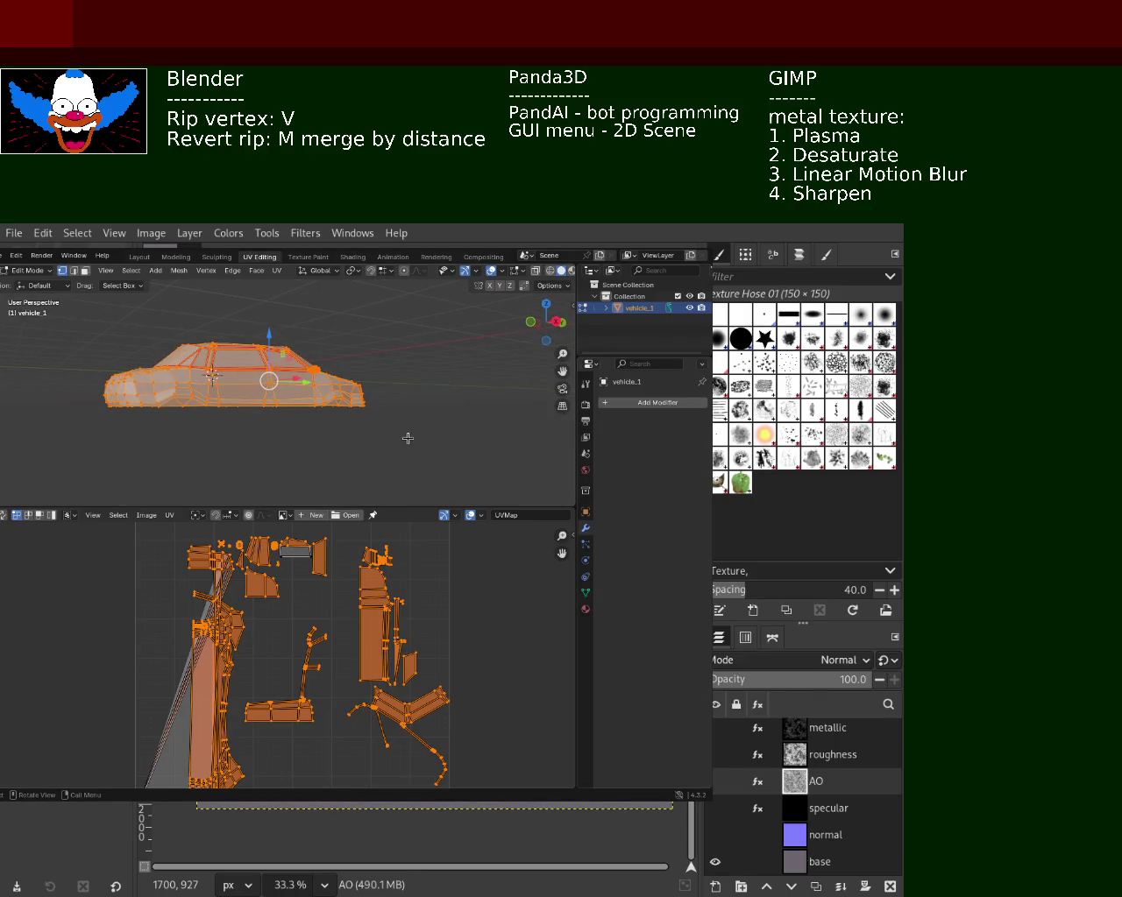
pyautogui.scroll(3, 202, 343)
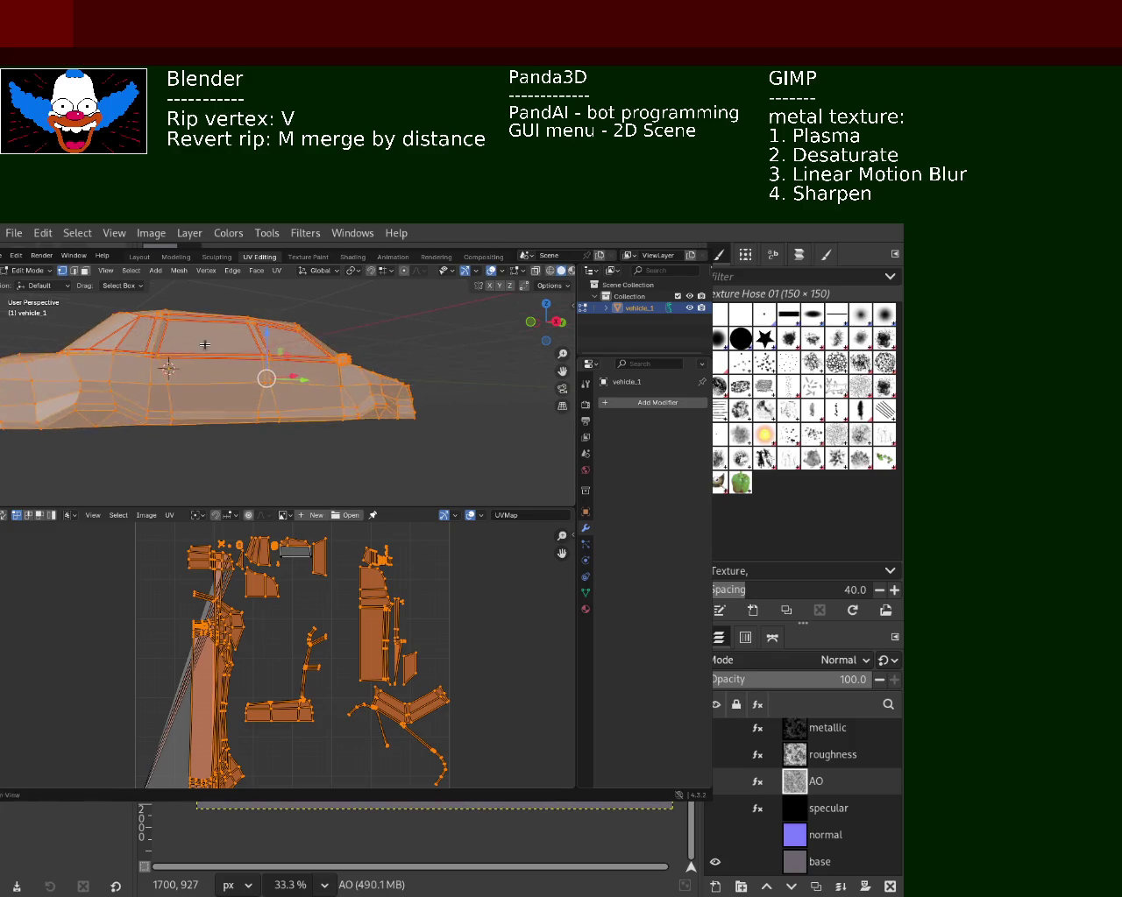
pyautogui.moveTo(202, 343); pyautogui.dragTo(408, 382, button='middle')
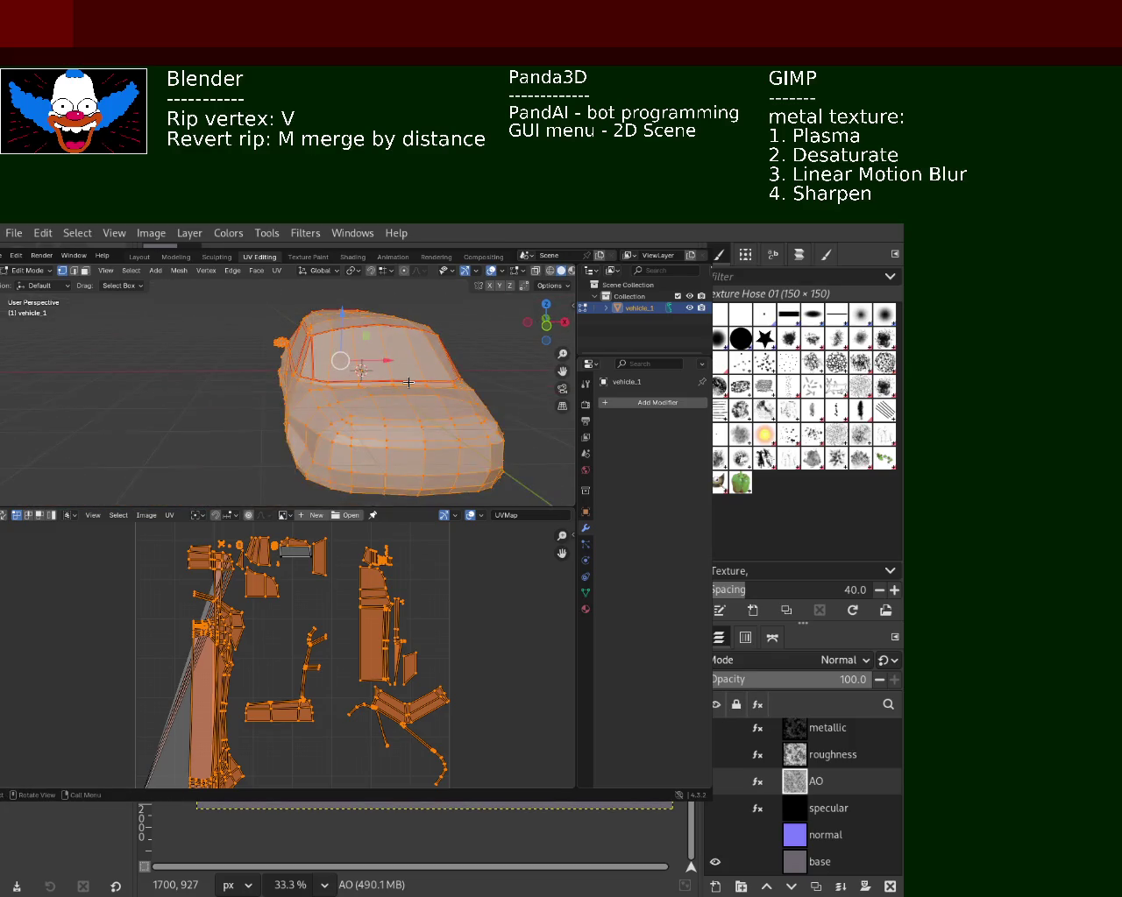
# - Switch to front view, deselect all, save vehicle_1.blend, and start a new General file
pyautogui.press('KP_1')
pyautogui.hotkey('alt', 'a')
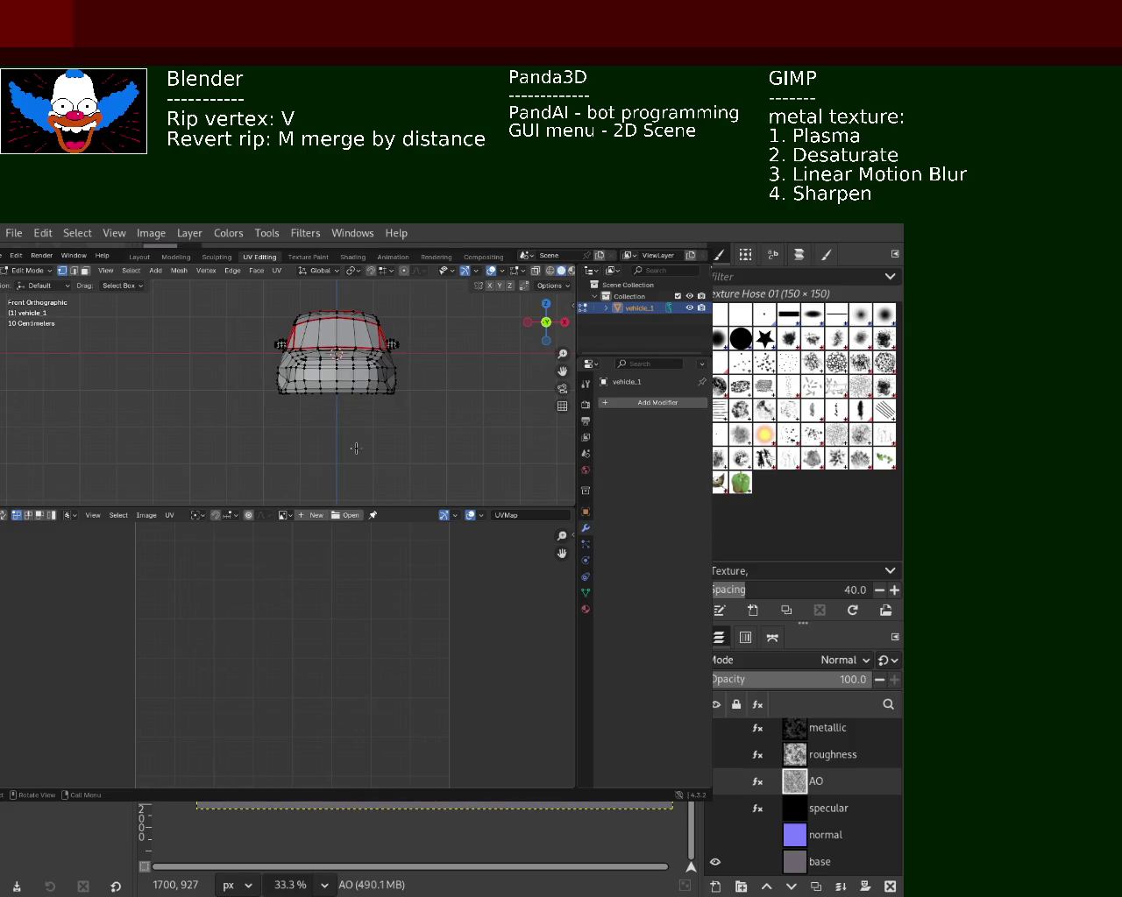
pyautogui.keyDown('shift'); pyautogui.moveTo(490, 345); pyautogui.dragTo(431, 394, button='middle'); pyautogui.keyUp('shift')
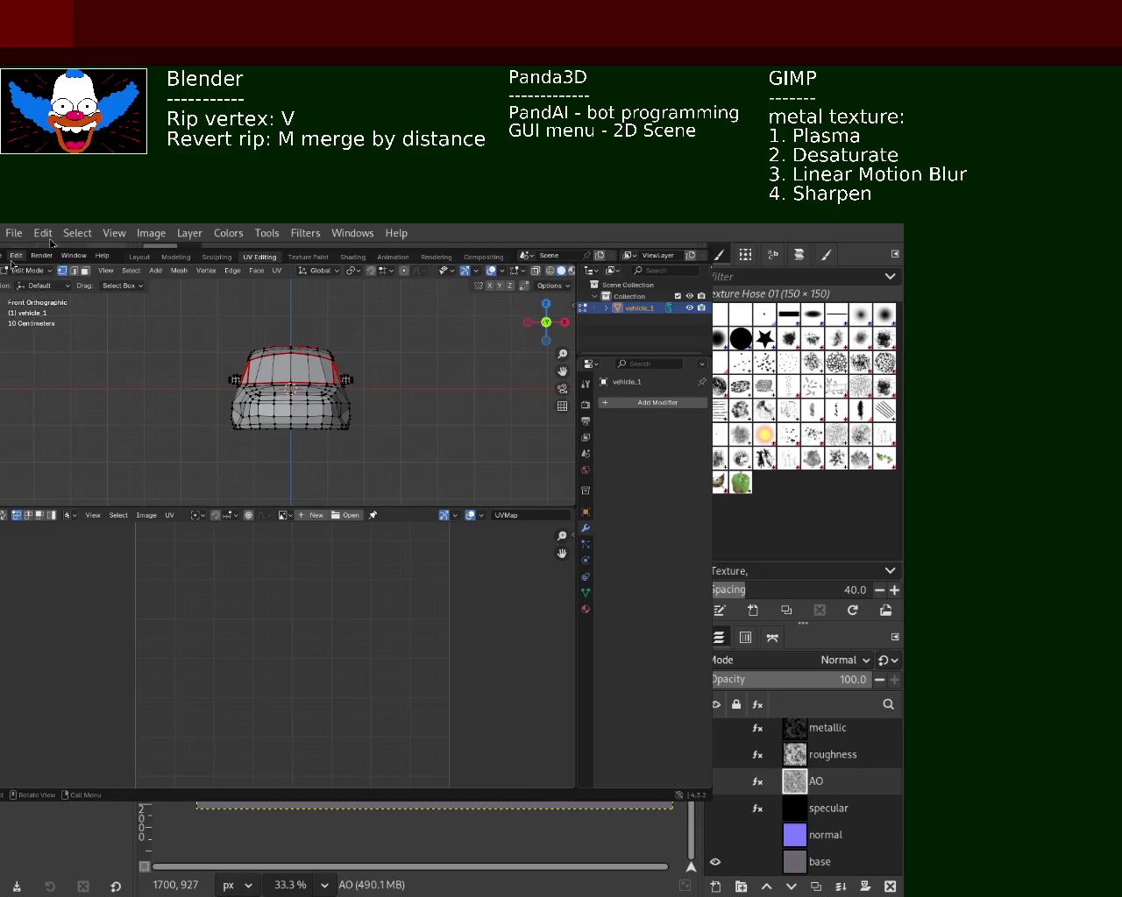
pyautogui.hotkey('ctrl', 's')
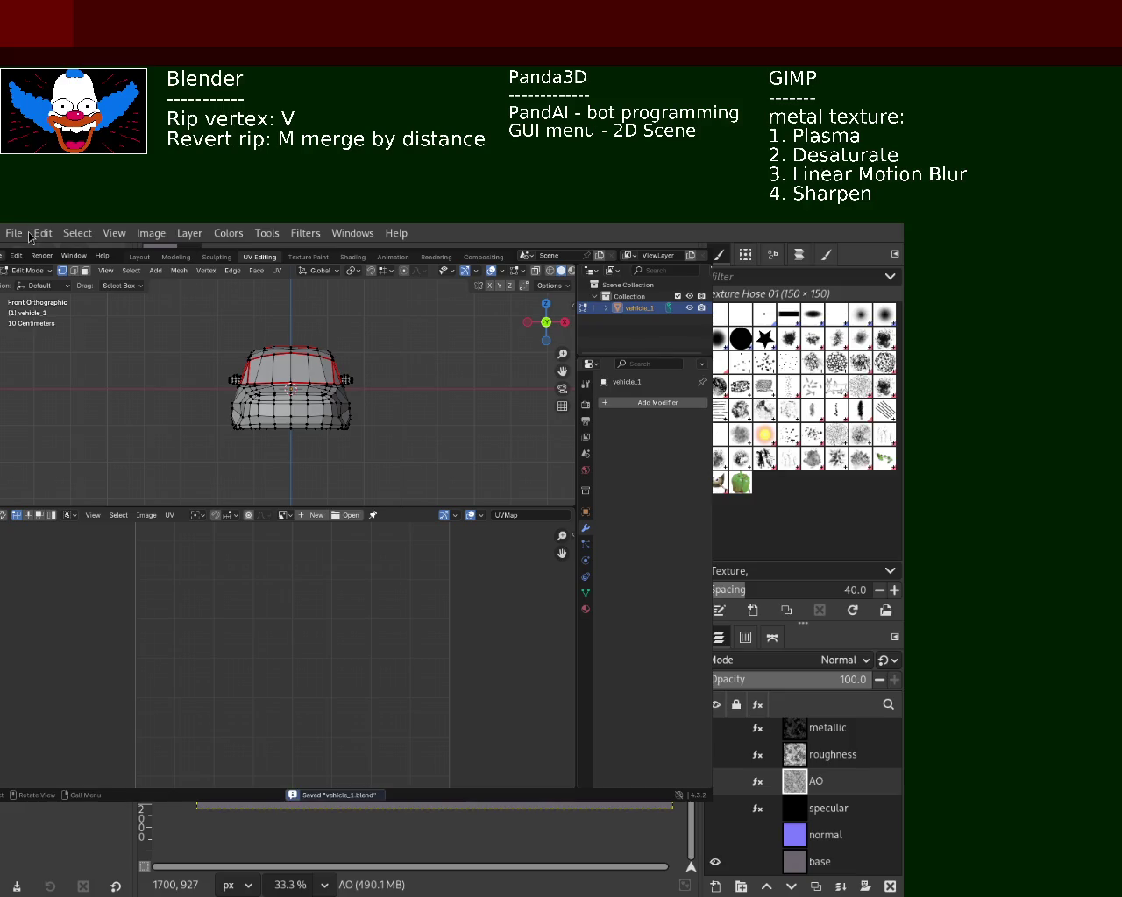
pyautogui.press('F4')
pyautogui.click(140, 268)
# - Orbit around the default cube, toggling Edit Mode and selecting then deselecting all its geometry
pyautogui.moveTo(263, 490); pyautogui.dragTo(280, 474, button='middle')
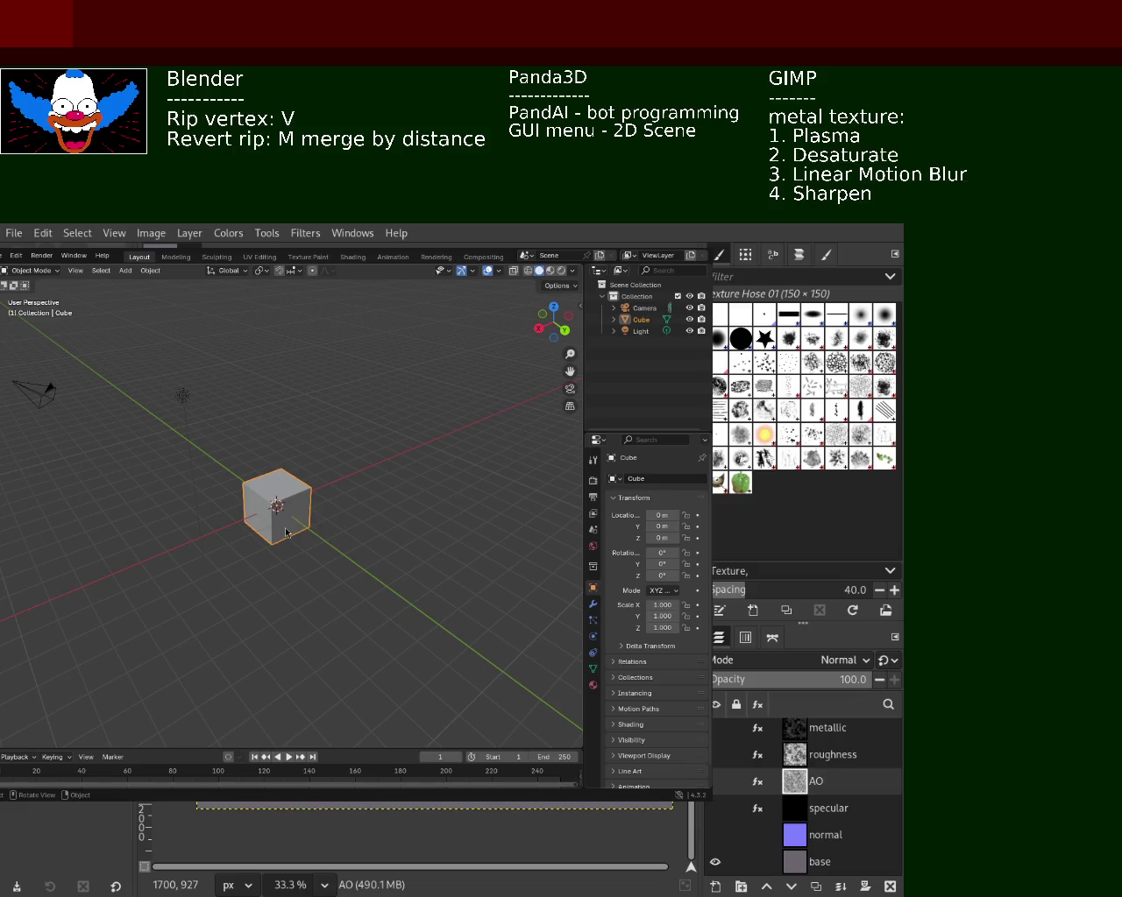
pyautogui.moveTo(305, 515)
pyautogui.mouseDown(button='middle')
pyautogui.moveTo(254, 496)
pyautogui.moveTo(344, 508)
pyautogui.moveTo(263, 497)
pyautogui.mouseUp(button='middle')
pyautogui.press('Tab')
pyautogui.moveTo(350, 494)
pyautogui.mouseDown(button='middle')
pyautogui.moveTo(316, 517)
pyautogui.moveTo(239, 502)
pyautogui.moveTo(265, 520)
pyautogui.mouseUp(button='middle')
pyautogui.click(354, 540)
pyautogui.press('Tab')
pyautogui.press('Tab')
pyautogui.press('Tab')
pyautogui.press('Tab')
pyautogui.press('a')
pyautogui.press('Tab')
# - Switch to Vertex select mode and pick the cube's top-left corner vertex
pyautogui.press('Tab')
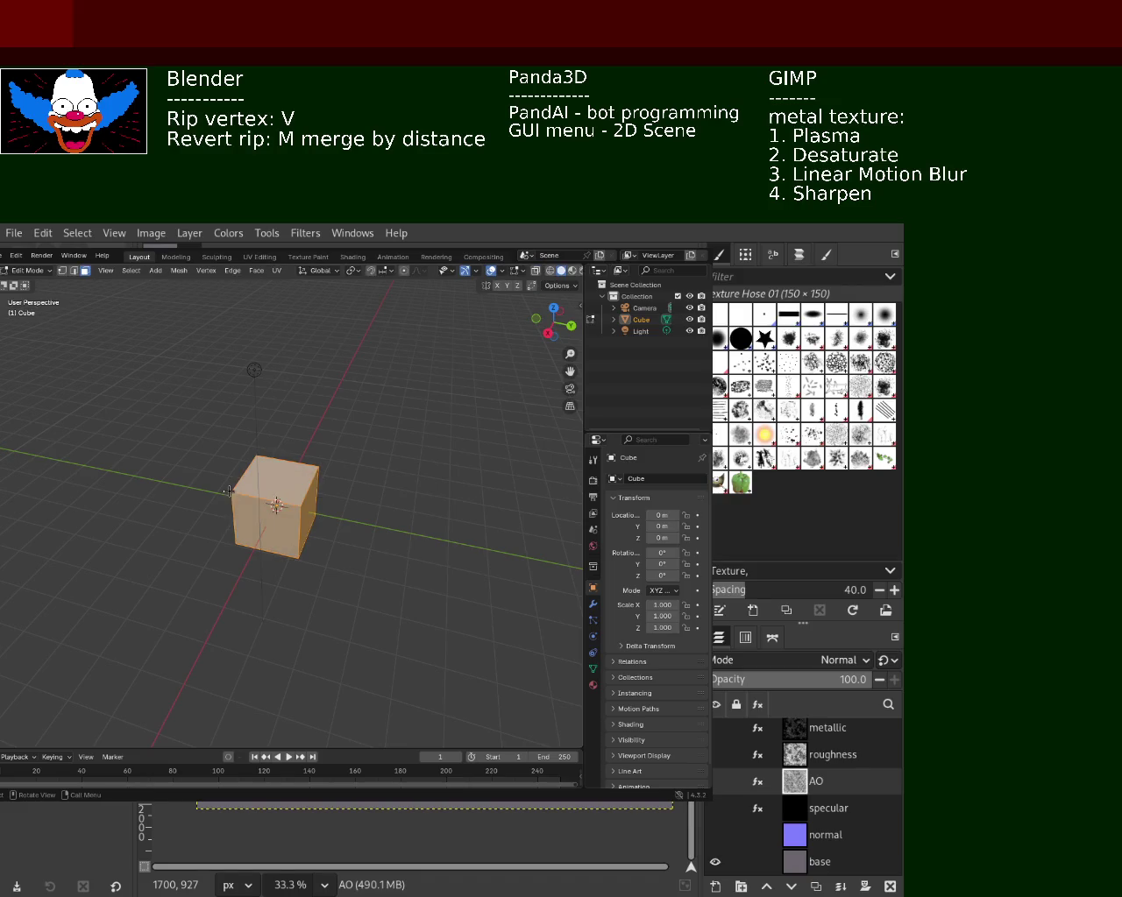
pyautogui.hotkey('alt', 'a')
pyautogui.moveTo(306, 514); pyautogui.dragTo(315, 490, button='middle')
pyautogui.press('Tab')
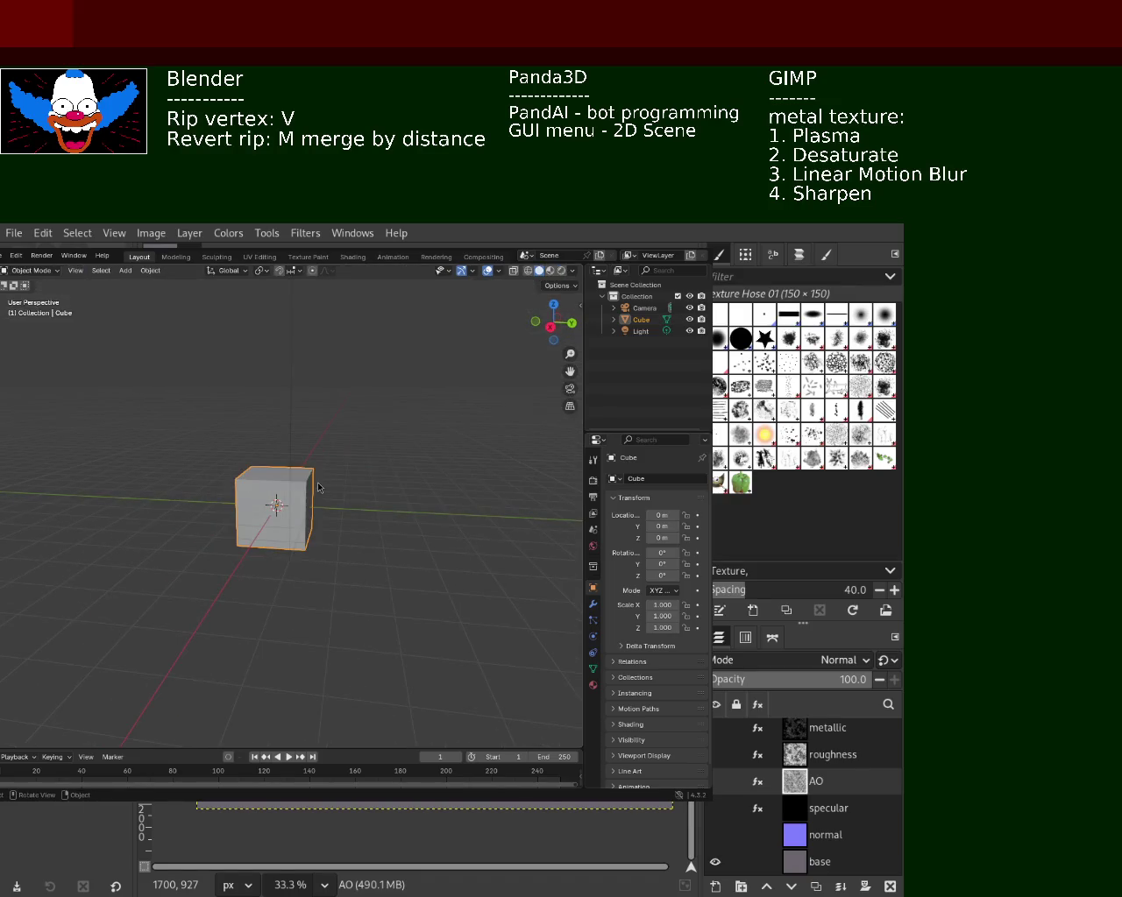
pyautogui.press('Tab')
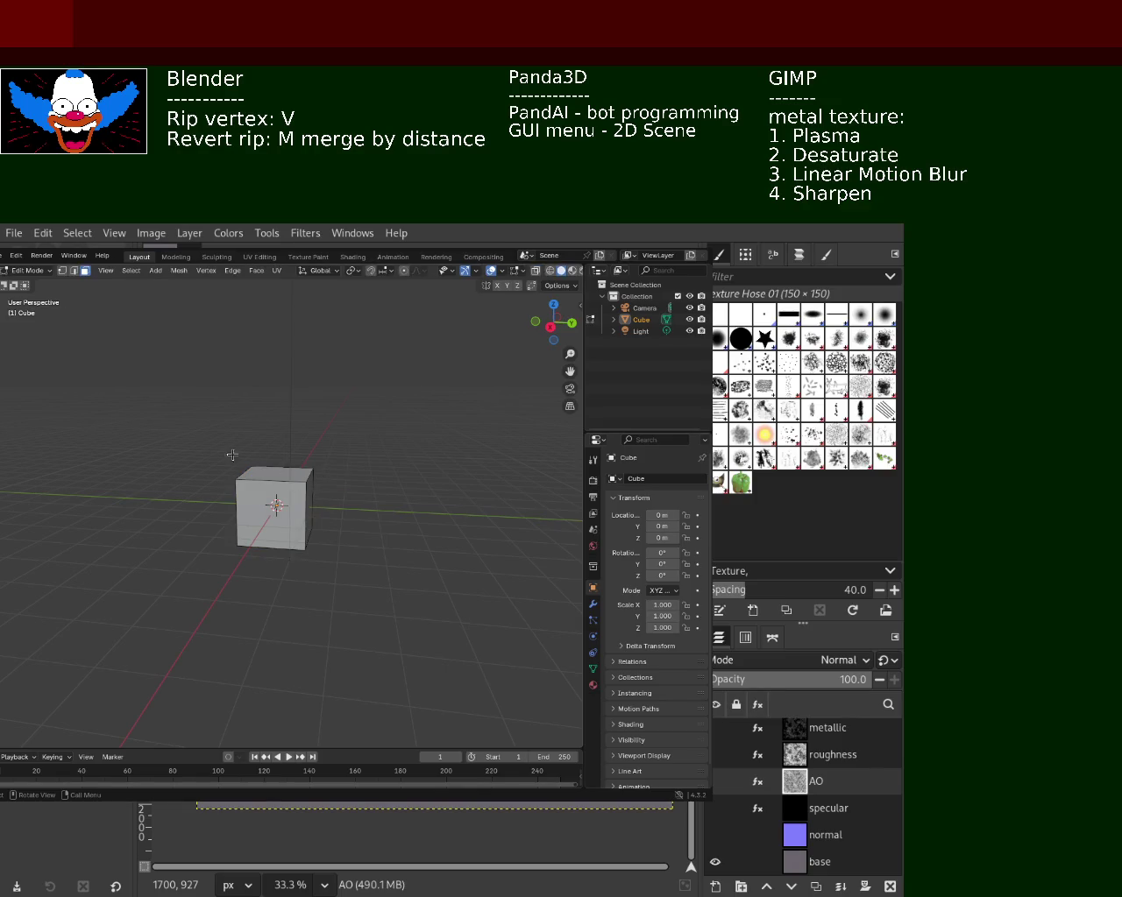
pyautogui.click(62, 271)
pyautogui.click(242, 464)
pyautogui.moveTo(242, 465); pyautogui.dragTo(241, 460, button='middle')
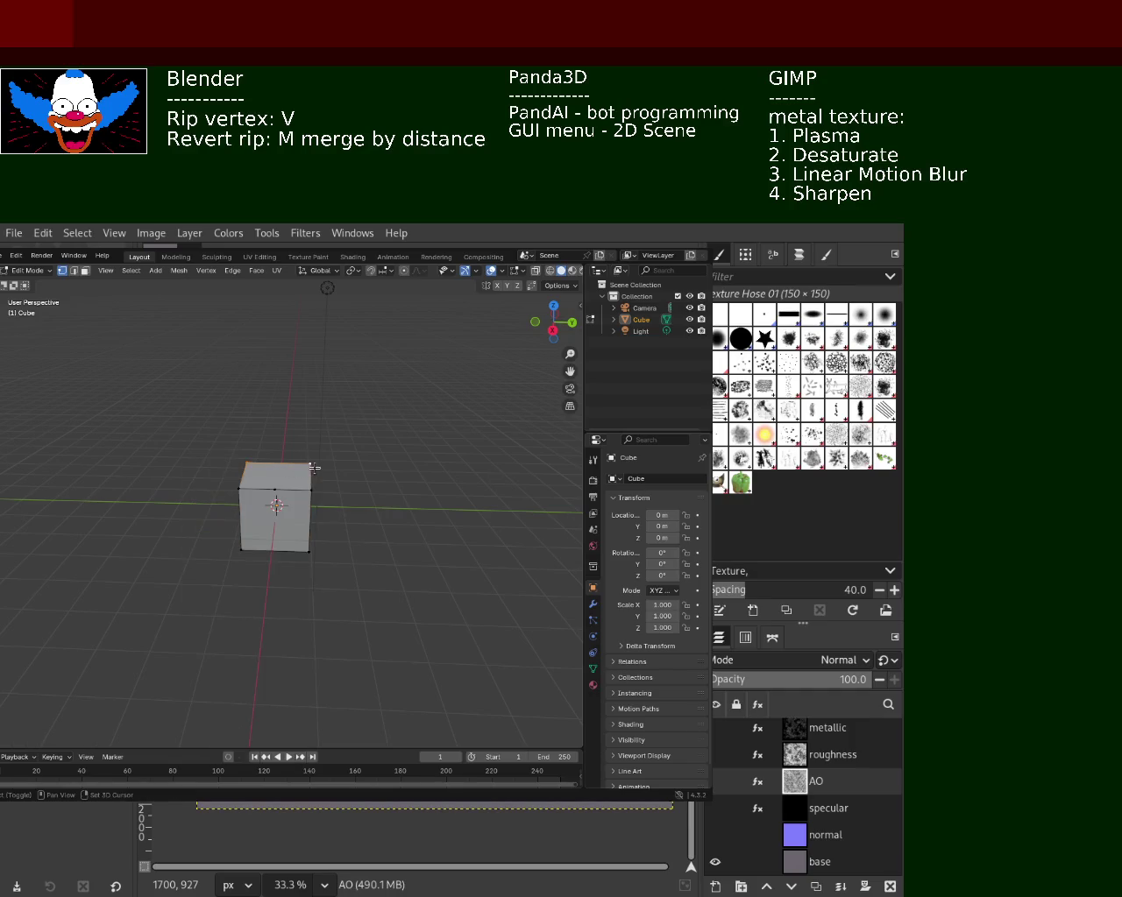
pyautogui.rightClick(263, 509)
pyautogui.click(274, 524)
pyautogui.press('KP_1')
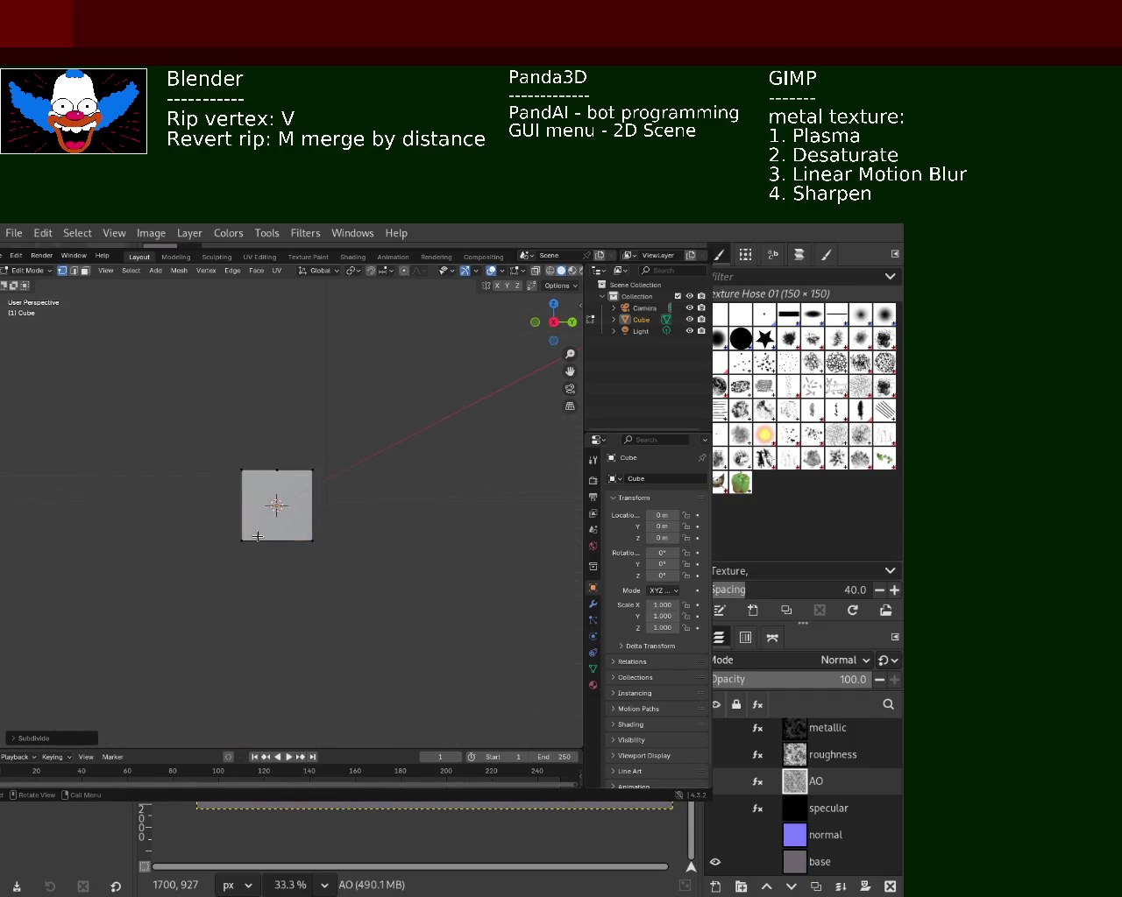
pyautogui.moveTo(313, 538)
pyautogui.mouseDown(button='middle')
pyautogui.moveTo(343, 526)
pyautogui.moveTo(315, 553)
pyautogui.mouseUp(button='middle')
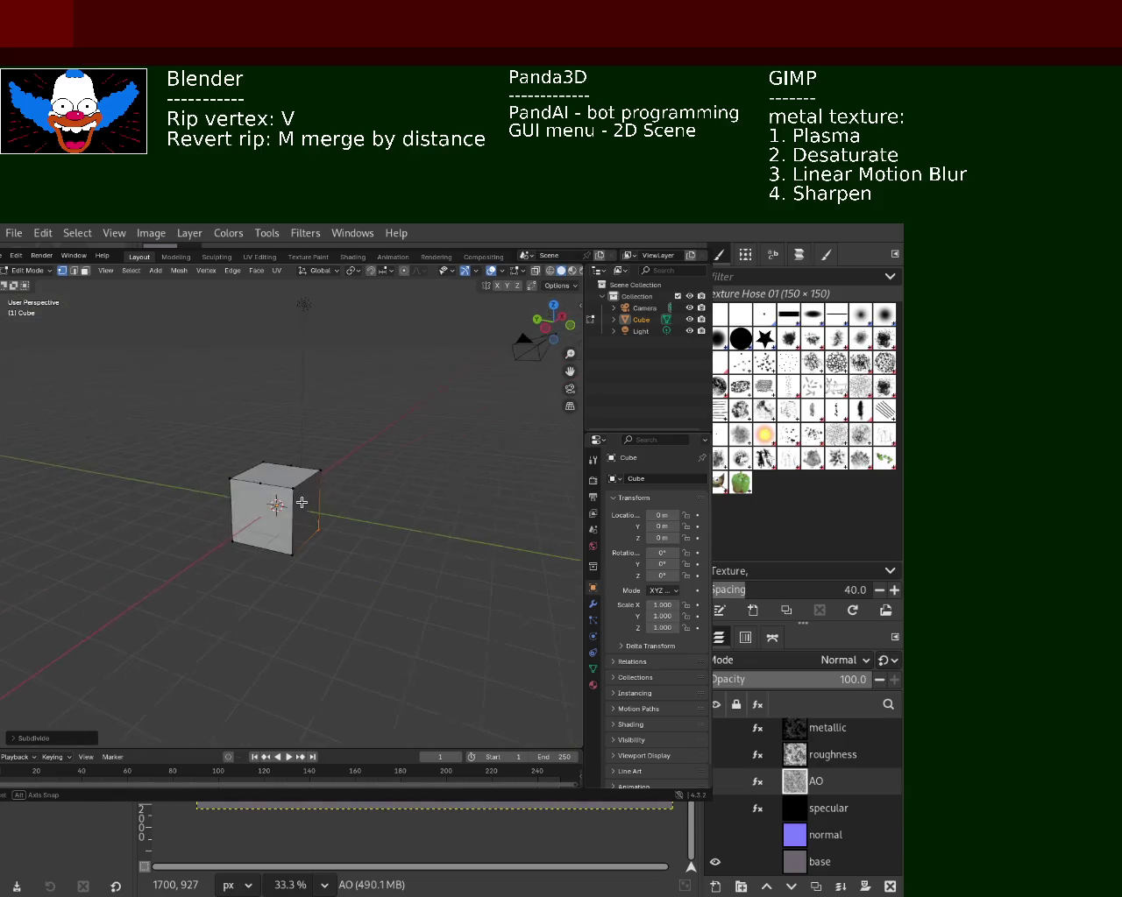
pyautogui.moveTo(263, 509)
pyautogui.mouseDown(button='middle')
pyautogui.moveTo(276, 497)
pyautogui.moveTo(295, 549)
pyautogui.mouseUp(button='middle')
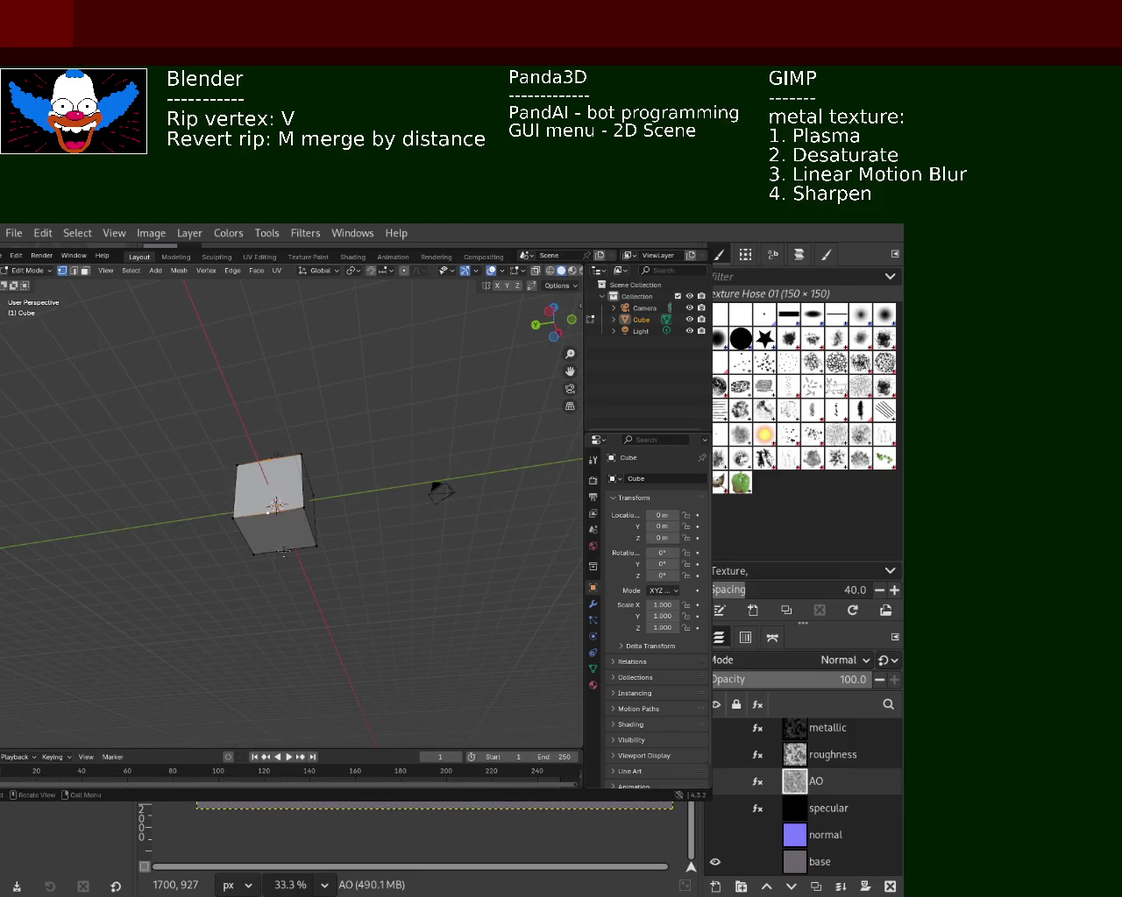
pyautogui.moveTo(282, 548); pyautogui.dragTo(304, 531, button='middle')
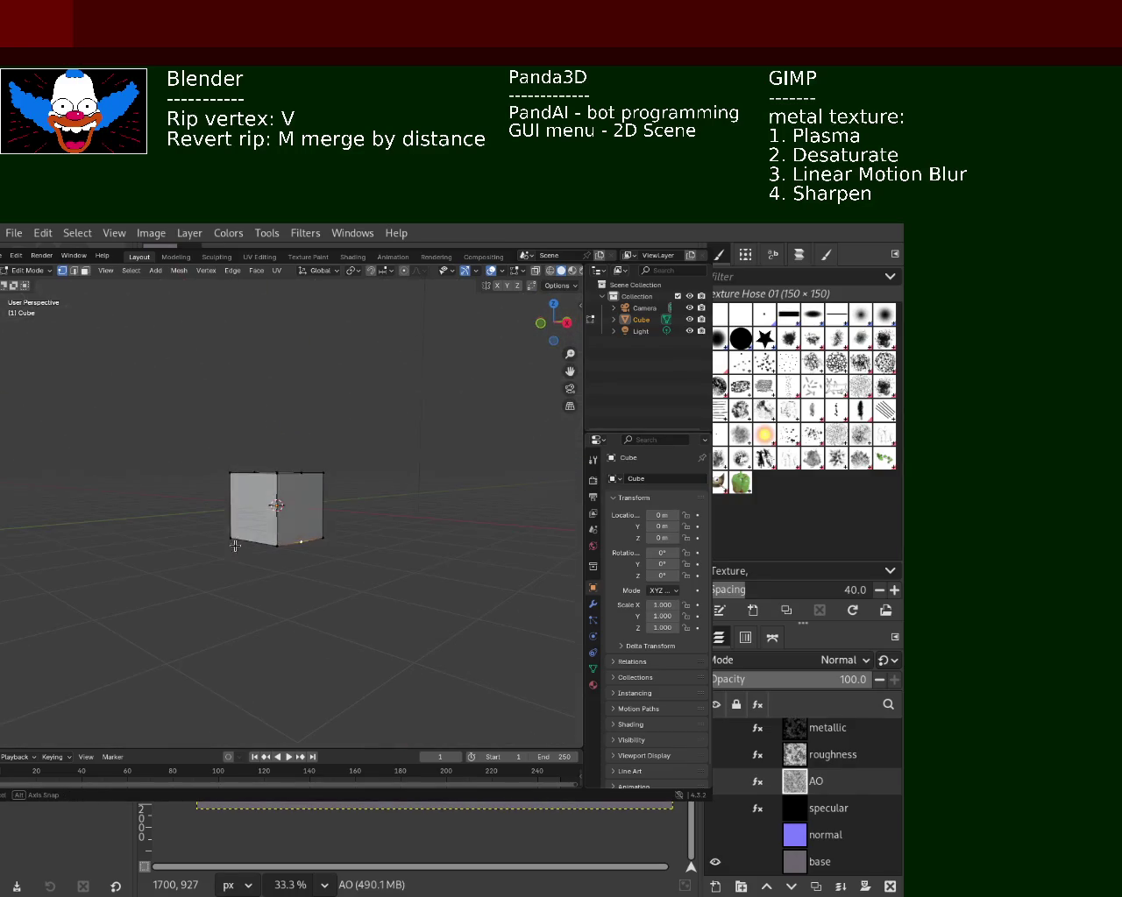
pyautogui.moveTo(298, 474)
pyautogui.mouseDown(button='middle')
pyautogui.moveTo(214, 476)
pyautogui.moveTo(233, 502)
pyautogui.moveTo(265, 490)
pyautogui.mouseUp(button='middle')
pyautogui.click(250, 485)
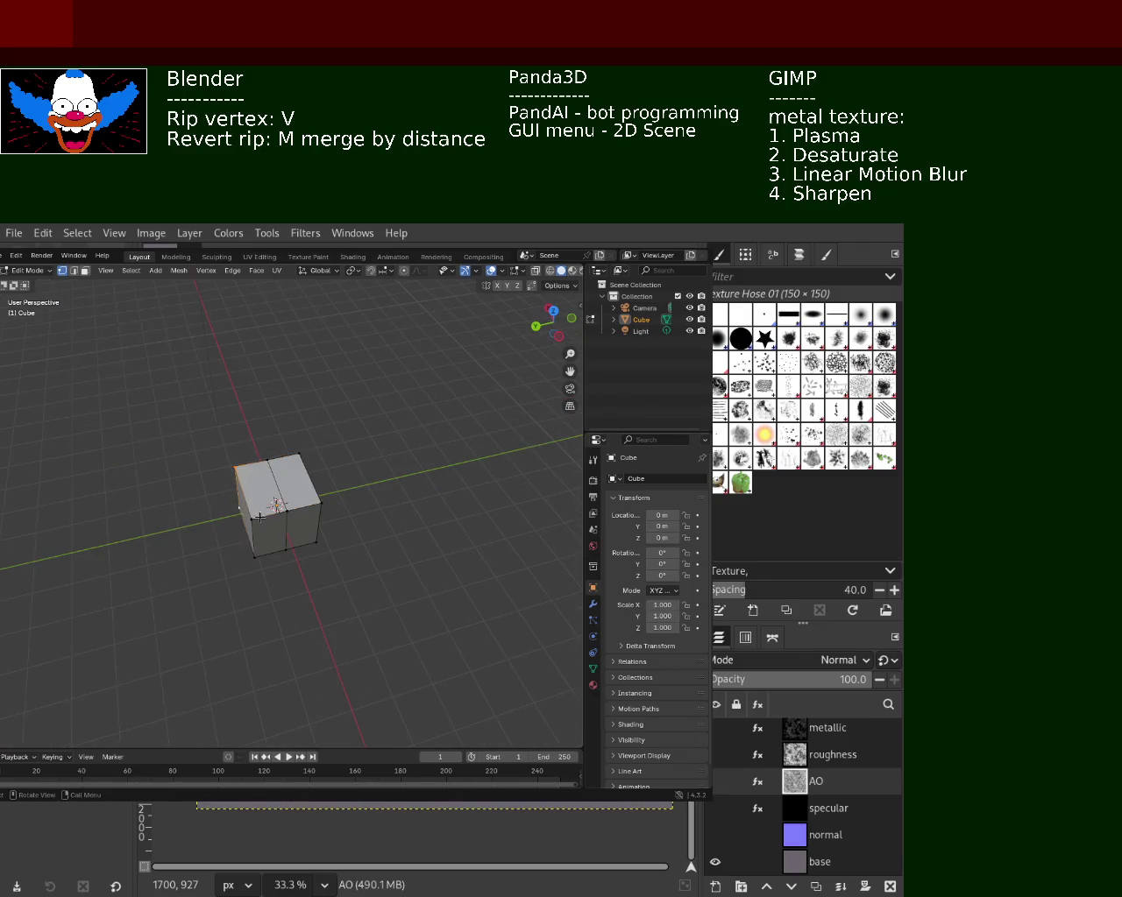
pyautogui.hotkey('ctrl', 'e')
pyautogui.rightClick(322, 494)
pyautogui.moveTo(322, 495)
pyautogui.mouseDown(button='middle')
pyautogui.moveTo(273, 550)
pyautogui.moveTo(277, 505)
pyautogui.mouseUp(button='middle')
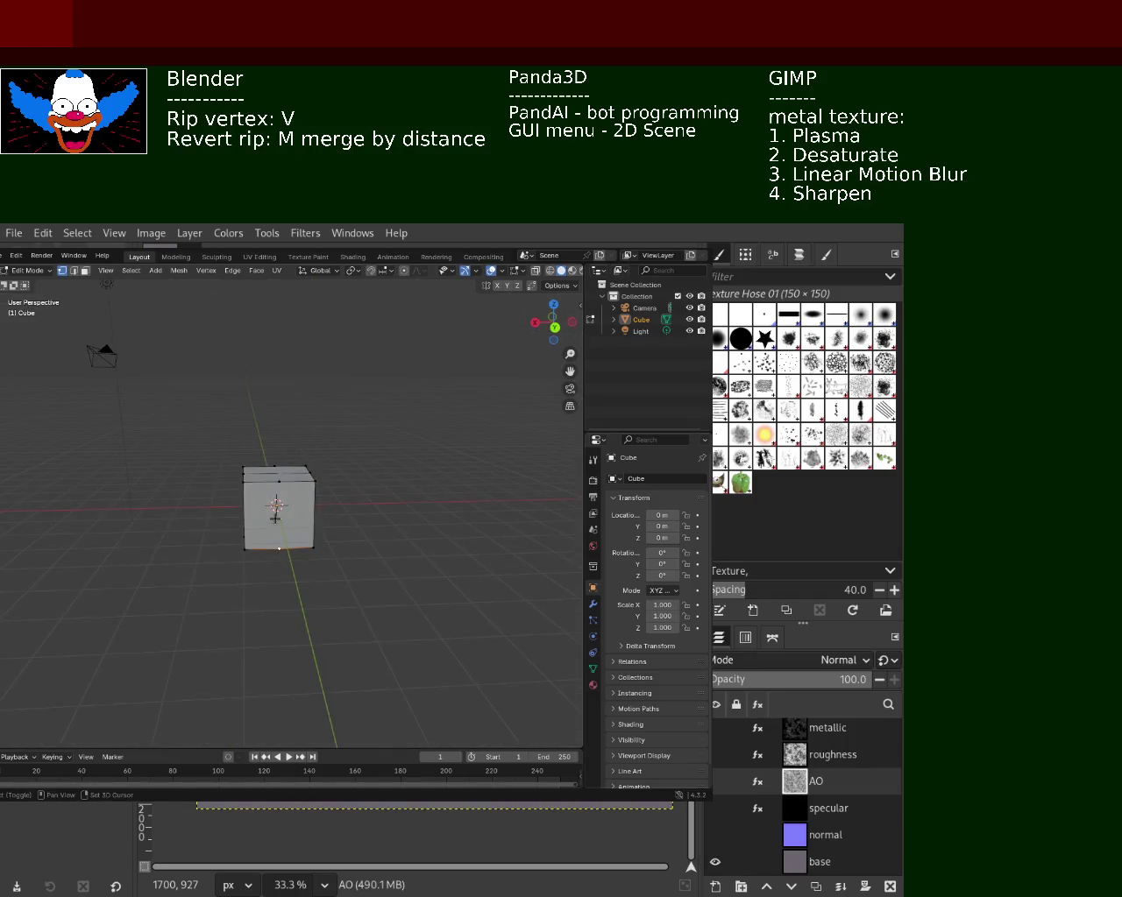
pyautogui.press('v')
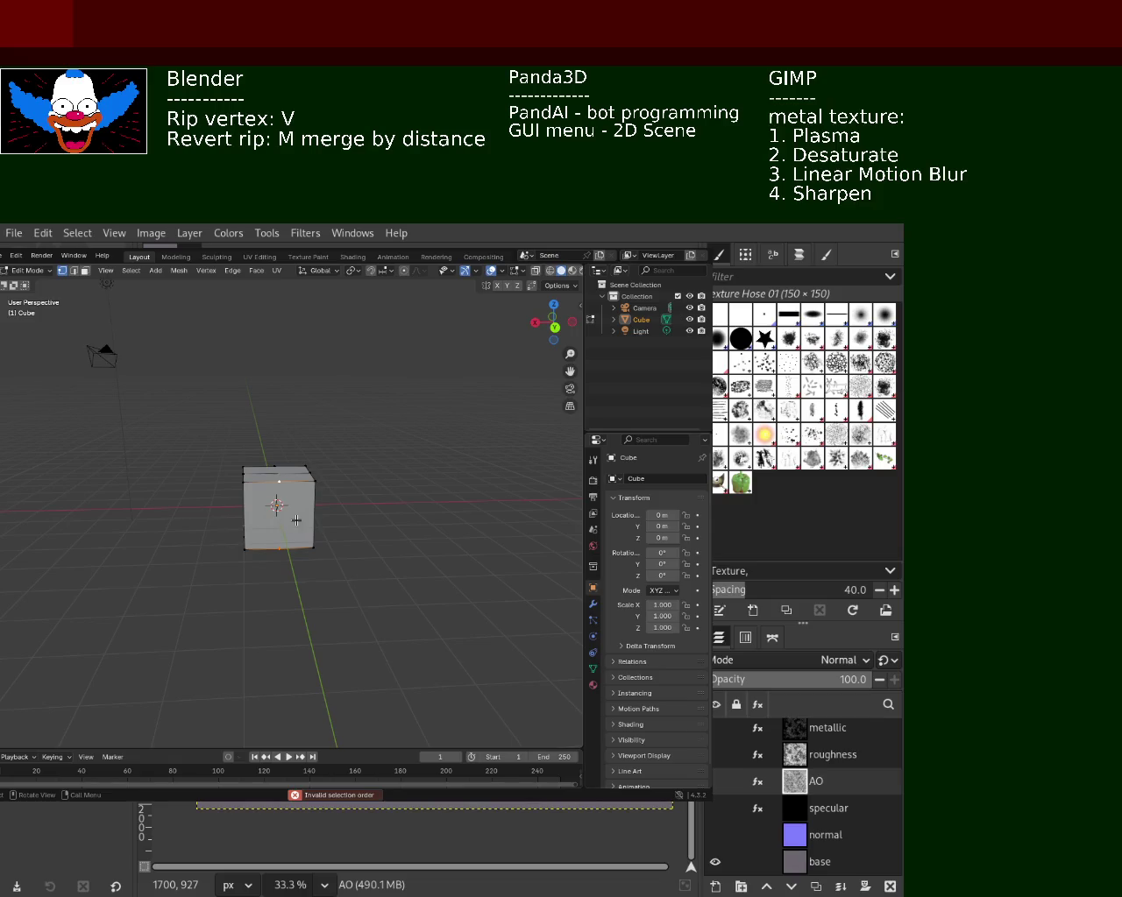
pyautogui.moveTo(279, 545)
pyautogui.mouseDown(button='middle')
pyautogui.moveTo(284, 507)
pyautogui.moveTo(268, 506)
pyautogui.mouseUp(button='middle')
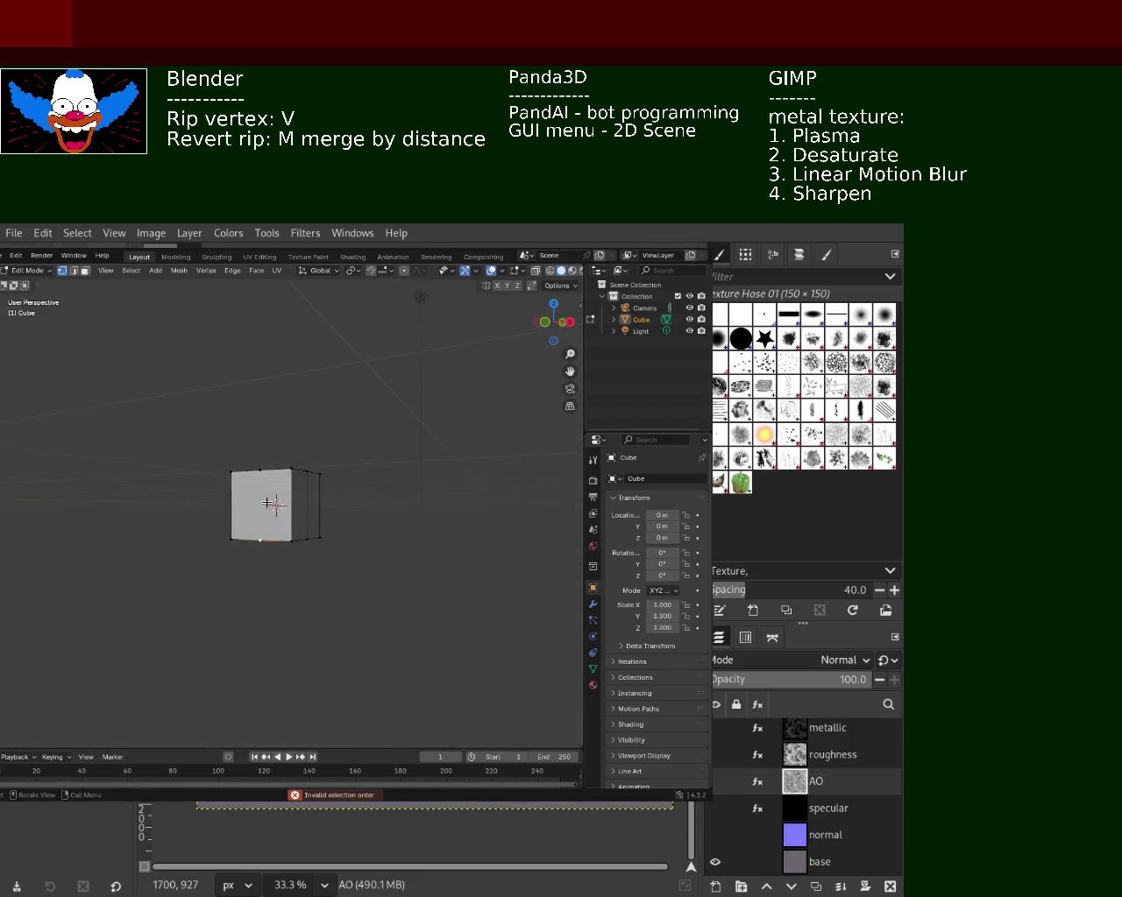
pyautogui.moveTo(268, 506); pyautogui.dragTo(238, 505, button='middle')
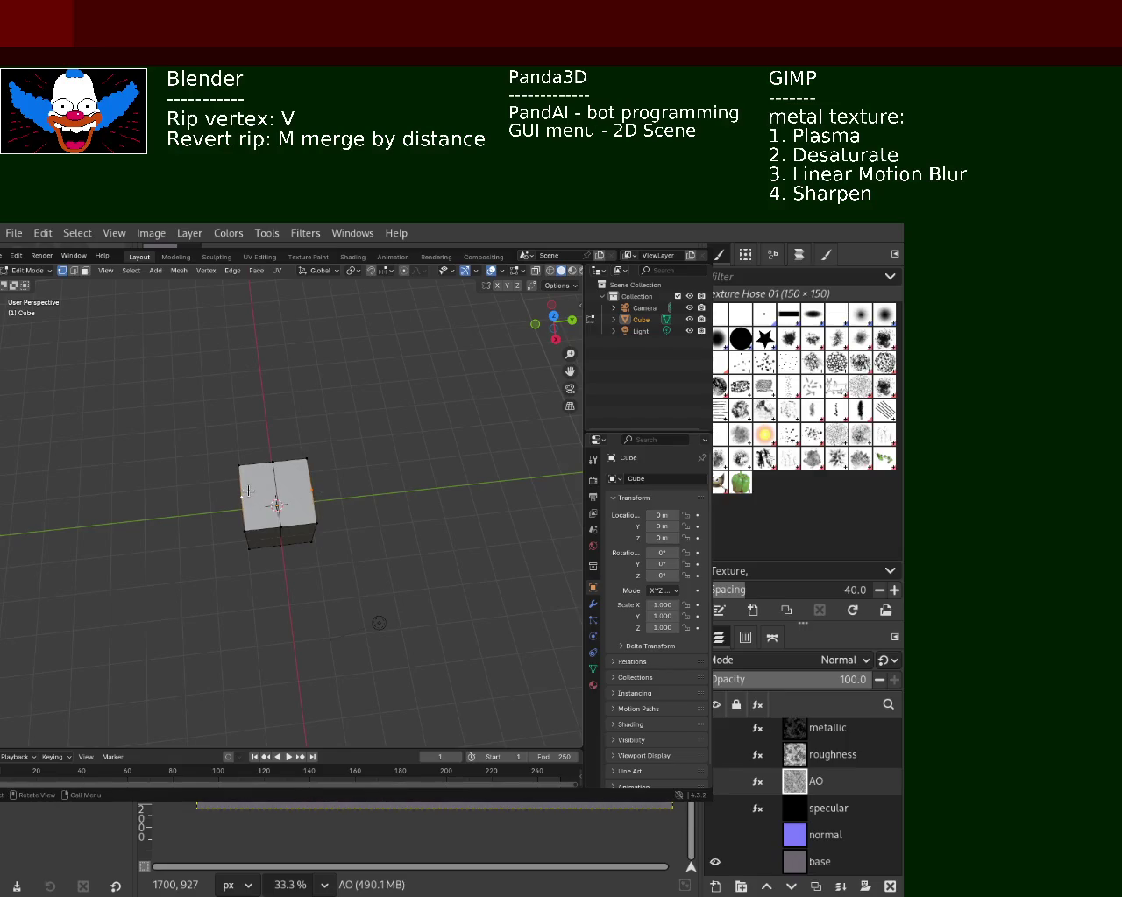
pyautogui.moveTo(315, 525); pyautogui.dragTo(375, 458, button='middle')
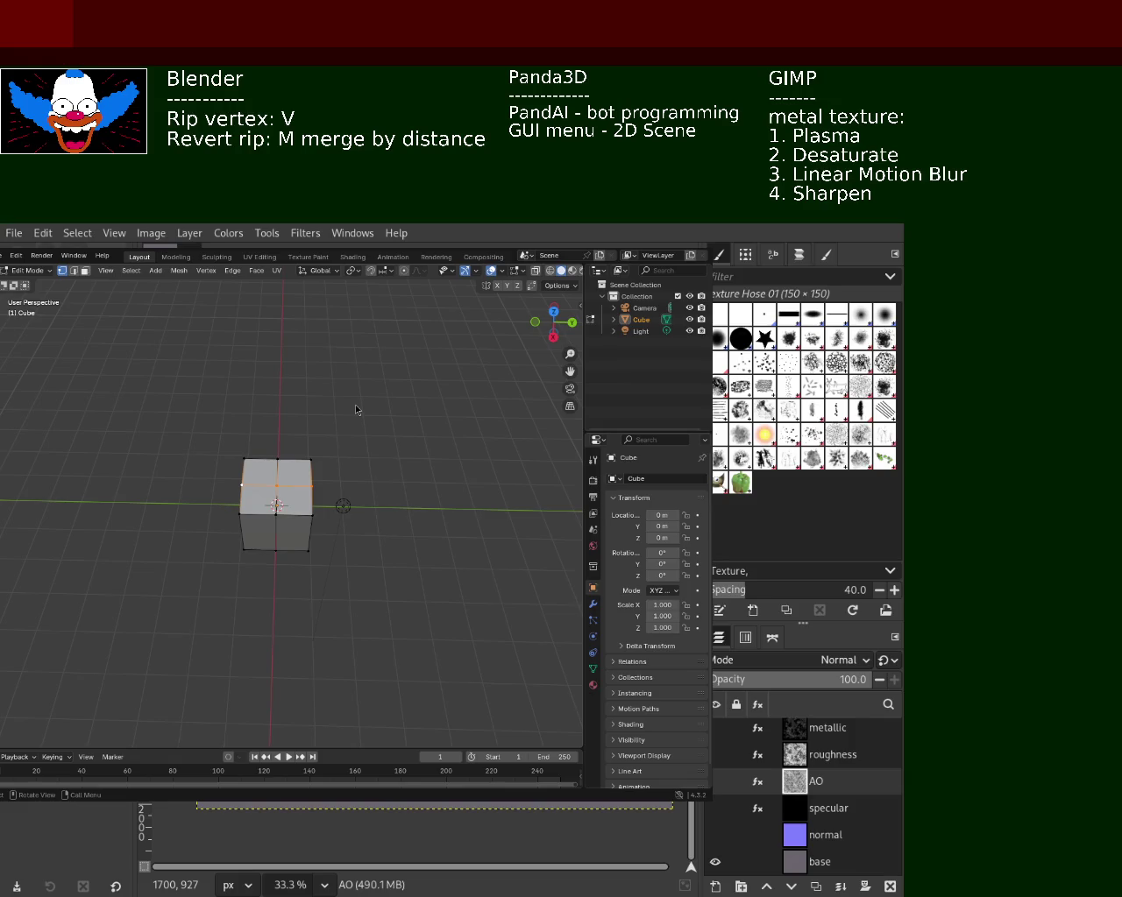
pyautogui.moveTo(292, 566)
pyautogui.mouseDown(button='middle')
pyautogui.moveTo(318, 499)
pyautogui.moveTo(281, 496)
pyautogui.moveTo(278, 461)
pyautogui.mouseUp(button='middle')
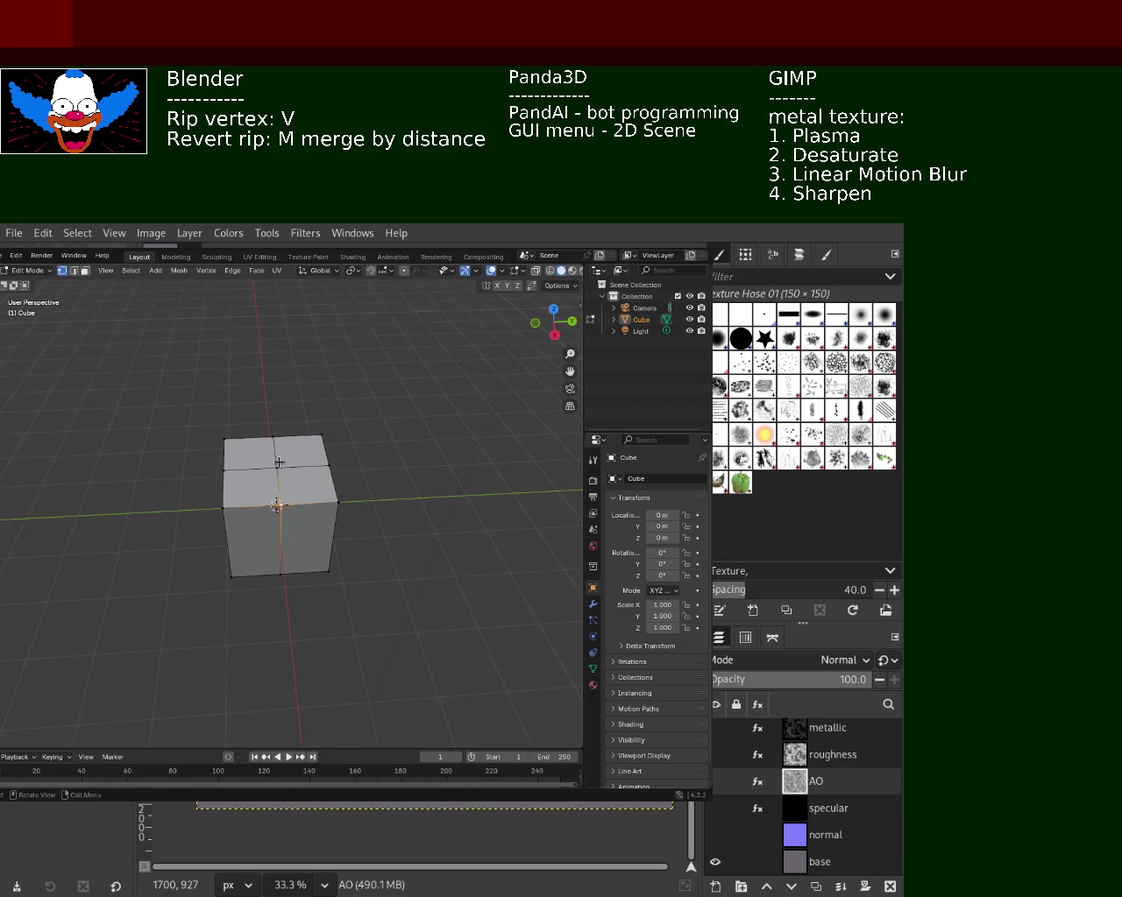
pyautogui.keyDown('shift'); pyautogui.moveTo(279, 462); pyautogui.dragTo(333, 503); pyautogui.keyUp('shift')
# - In Face select mode, delete the cube's extra faces so only one quarter remains
pyautogui.click(85, 270)
pyautogui.click(308, 526)
pyautogui.moveTo(308, 526)
pyautogui.mouseDown(button='middle')
pyautogui.moveTo(288, 492)
pyautogui.moveTo(283, 524)
pyautogui.mouseUp(button='middle')
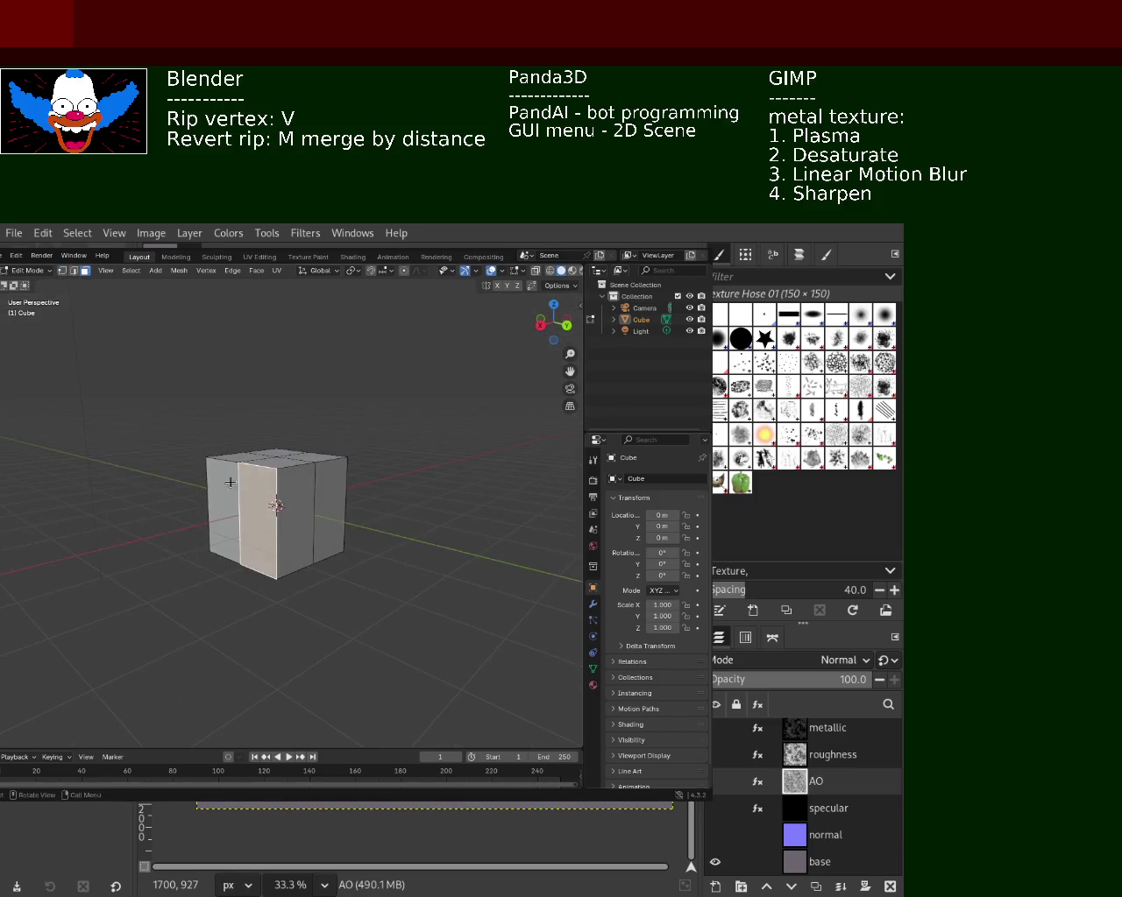
pyautogui.keyDown('shift'); pyautogui.click(281, 526); pyautogui.keyUp('shift')
pyautogui.press('x')
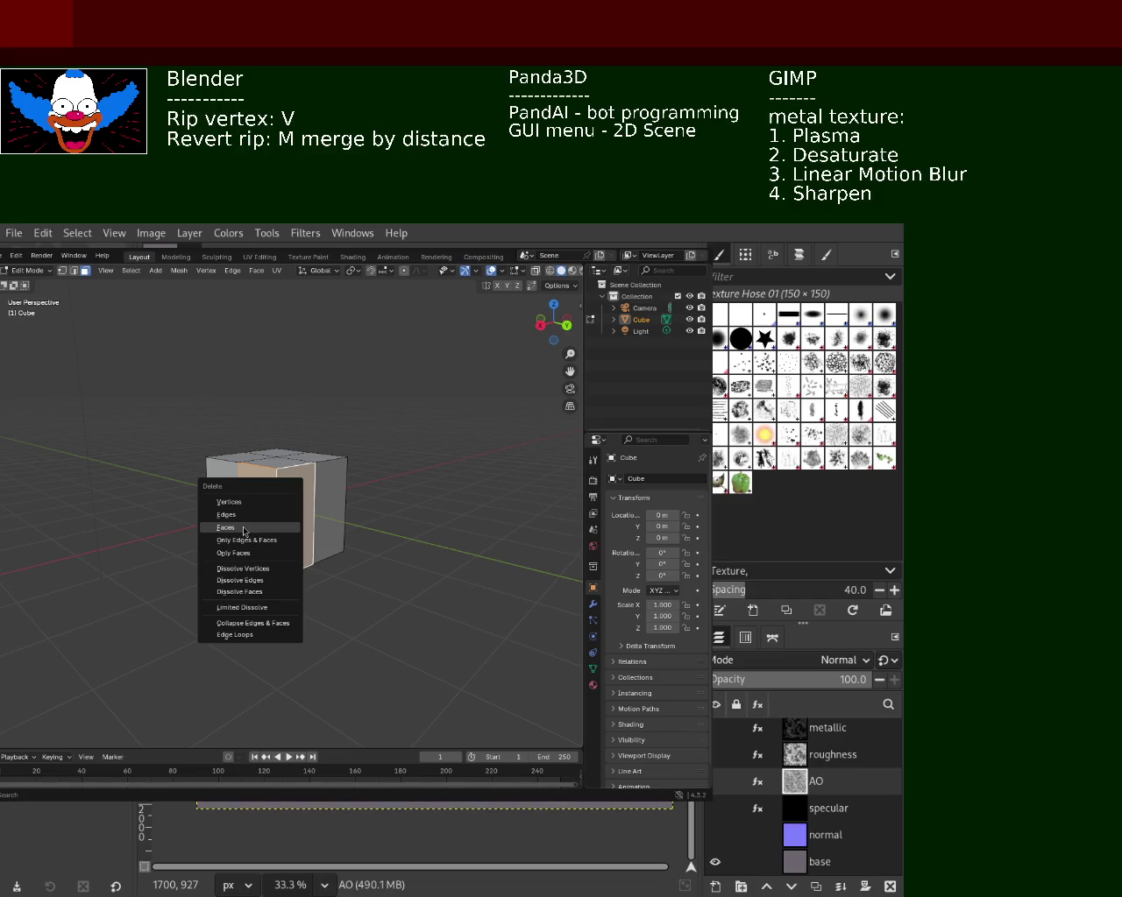
pyautogui.click(245, 528)
pyautogui.moveTo(243, 524)
pyautogui.mouseDown(button='middle')
pyautogui.moveTo(282, 491)
pyautogui.moveTo(290, 529)
pyautogui.moveTo(302, 474)
pyautogui.moveTo(298, 548)
pyautogui.moveTo(285, 556)
pyautogui.moveTo(160, 513)
pyautogui.moveTo(341, 495)
pyautogui.mouseUp(button='middle')
pyautogui.press('x')
pyautogui.click(283, 491)
pyautogui.press('x')
pyautogui.click(291, 531)
pyautogui.press('x')
pyautogui.click(300, 550)
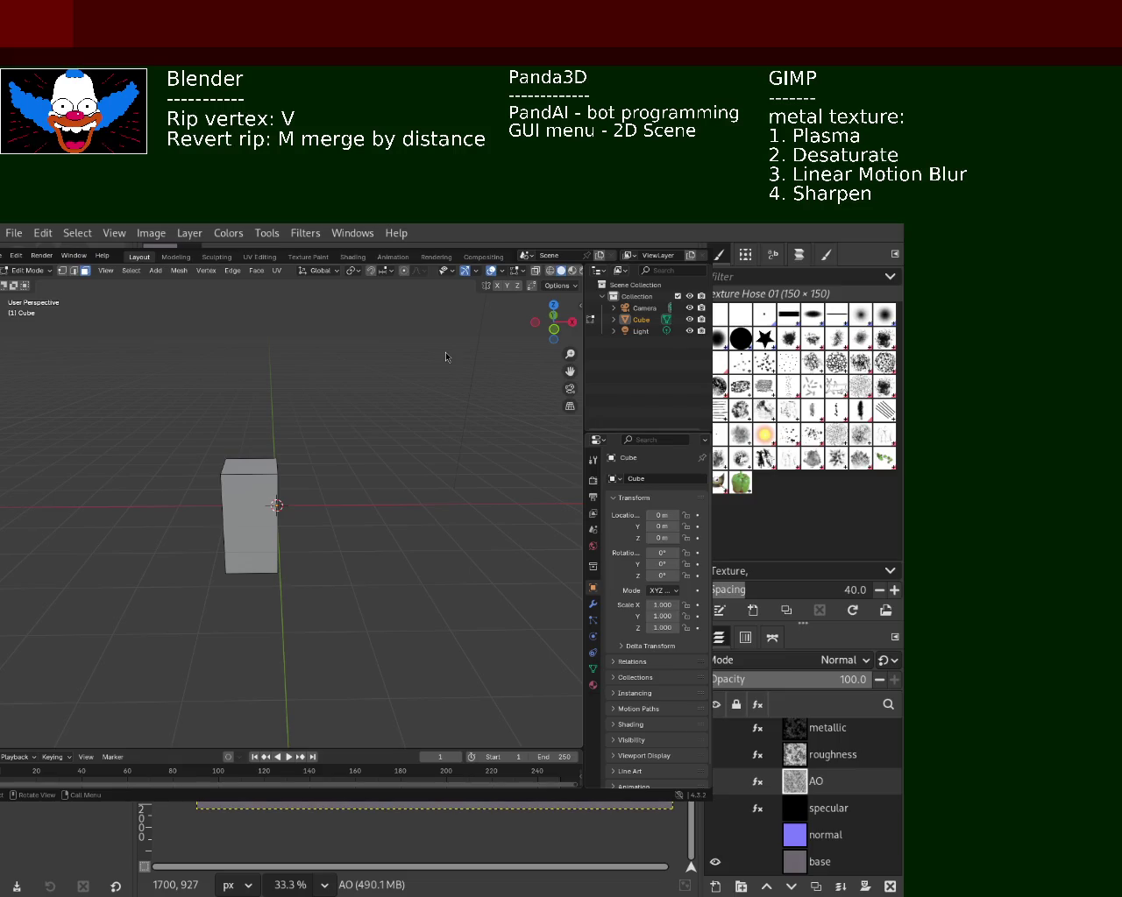
# - Add a Mirror modifier to the quarter piece from the Modifier properties
pyautogui.moveTo(455, 482)
pyautogui.mouseDown(button='middle')
pyautogui.moveTo(254, 499)
pyautogui.moveTo(289, 492)
pyautogui.moveTo(302, 535)
pyautogui.mouseUp(button='middle')
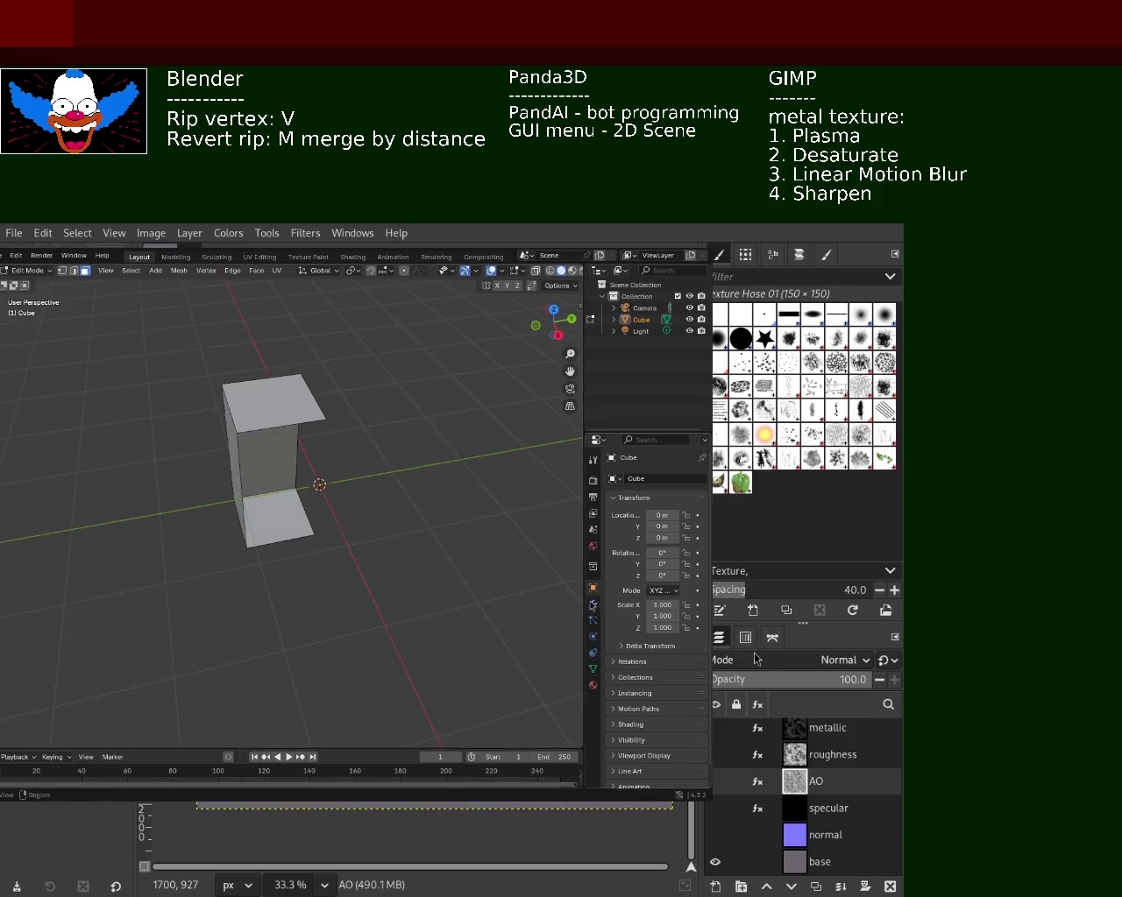
pyautogui.click(593, 604)
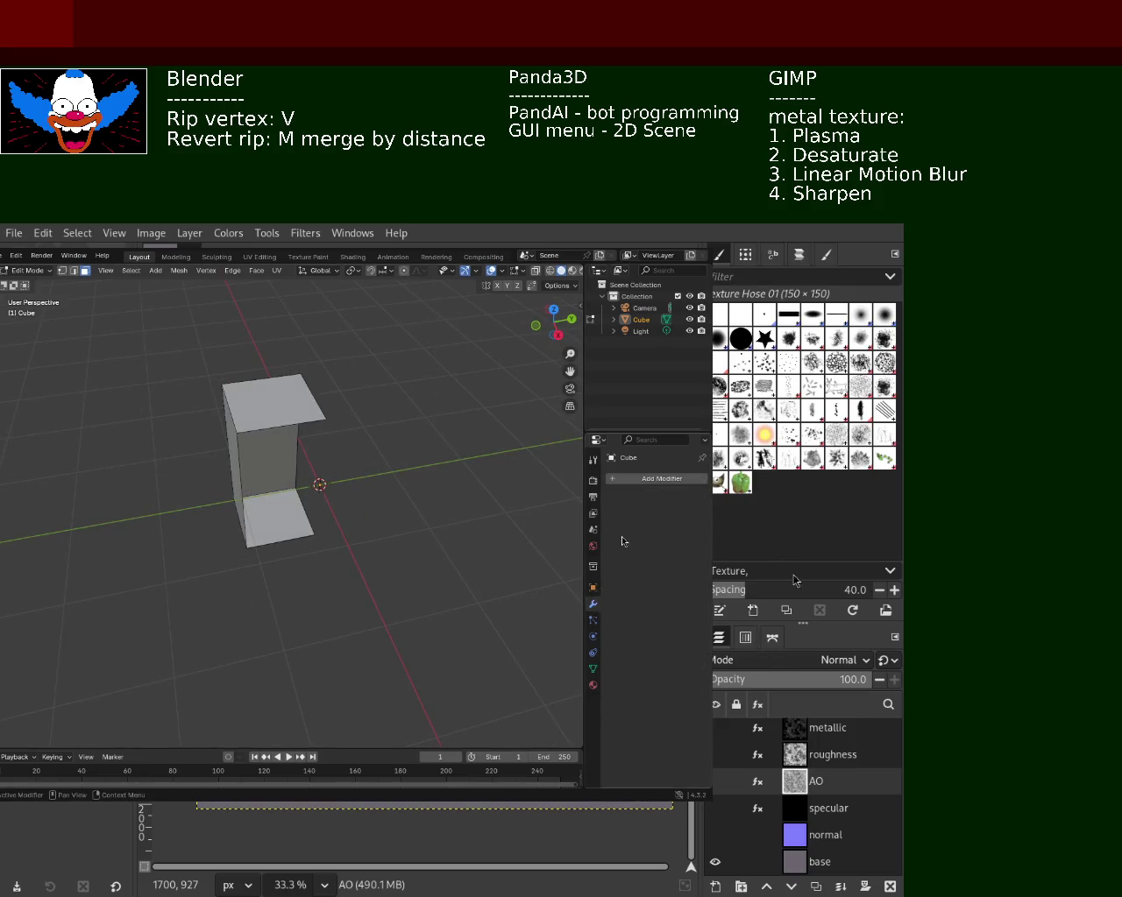
pyautogui.click(613, 479)
pyautogui.click(606, 476)
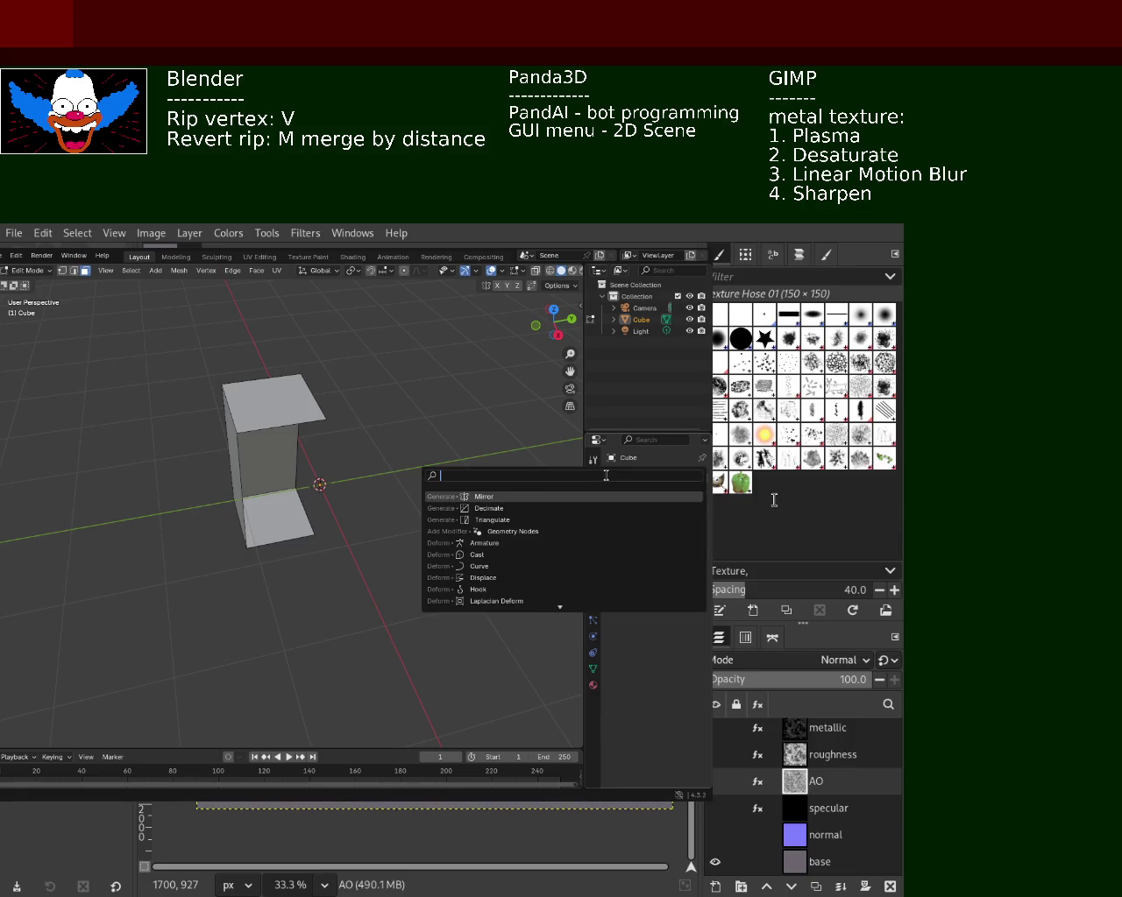
pyautogui.click(524, 497)
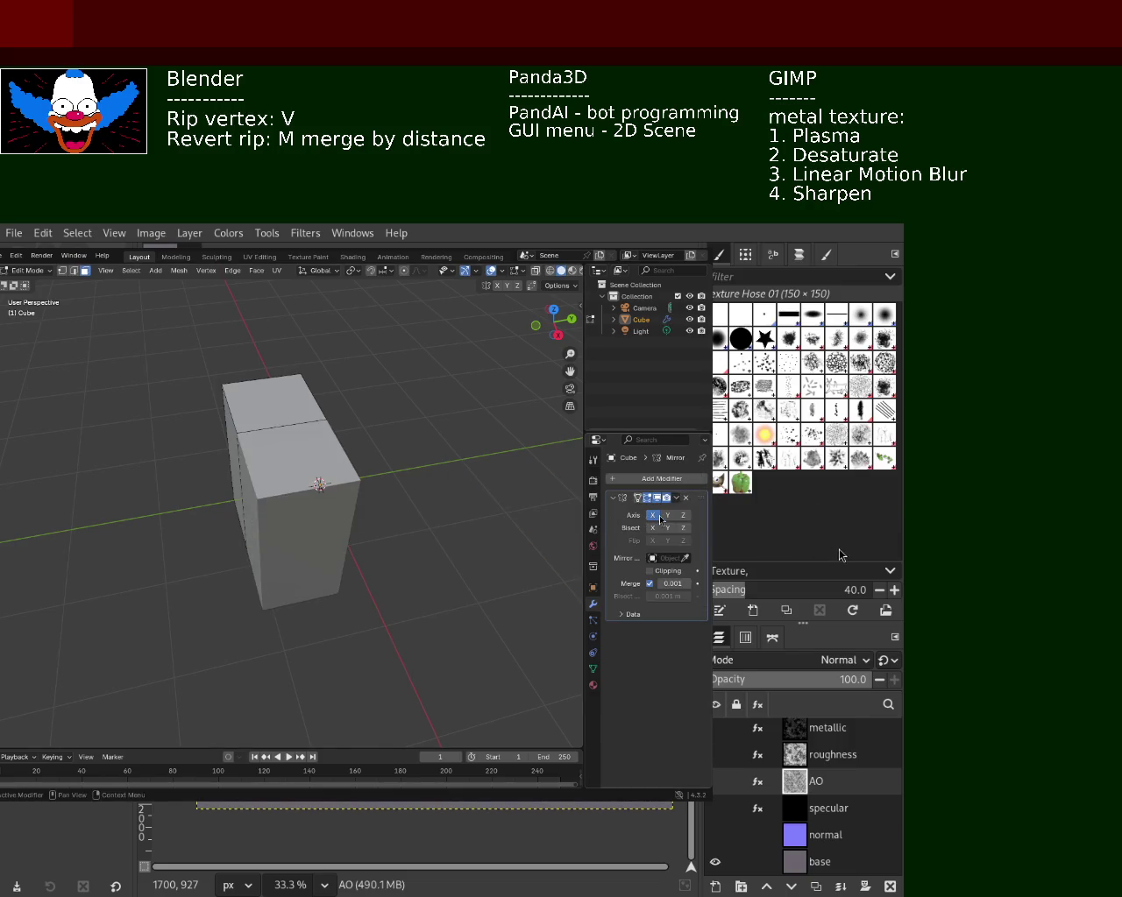
# - Enable the Y axis on the Mirror modifier and orbit to check the complete block
pyautogui.click(667, 515)
pyautogui.moveTo(351, 500)
pyautogui.mouseDown(button='middle')
pyautogui.moveTo(286, 460)
pyautogui.moveTo(345, 468)
pyautogui.moveTo(257, 463)
pyautogui.moveTo(302, 485)
pyautogui.moveTo(338, 464)
pyautogui.moveTo(371, 465)
pyautogui.moveTo(313, 478)
pyautogui.mouseUp(button='middle')
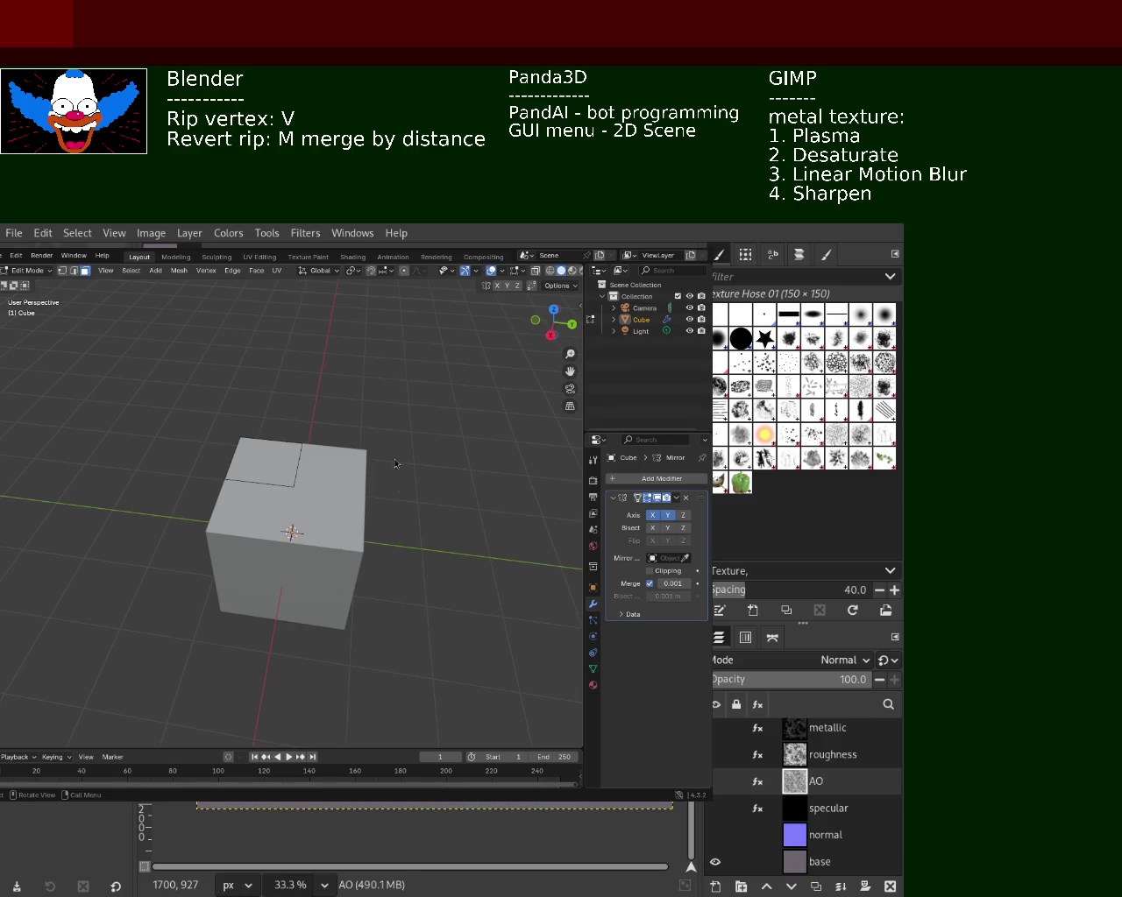
pyautogui.moveTo(415, 500); pyautogui.dragTo(238, 456, button='middle')
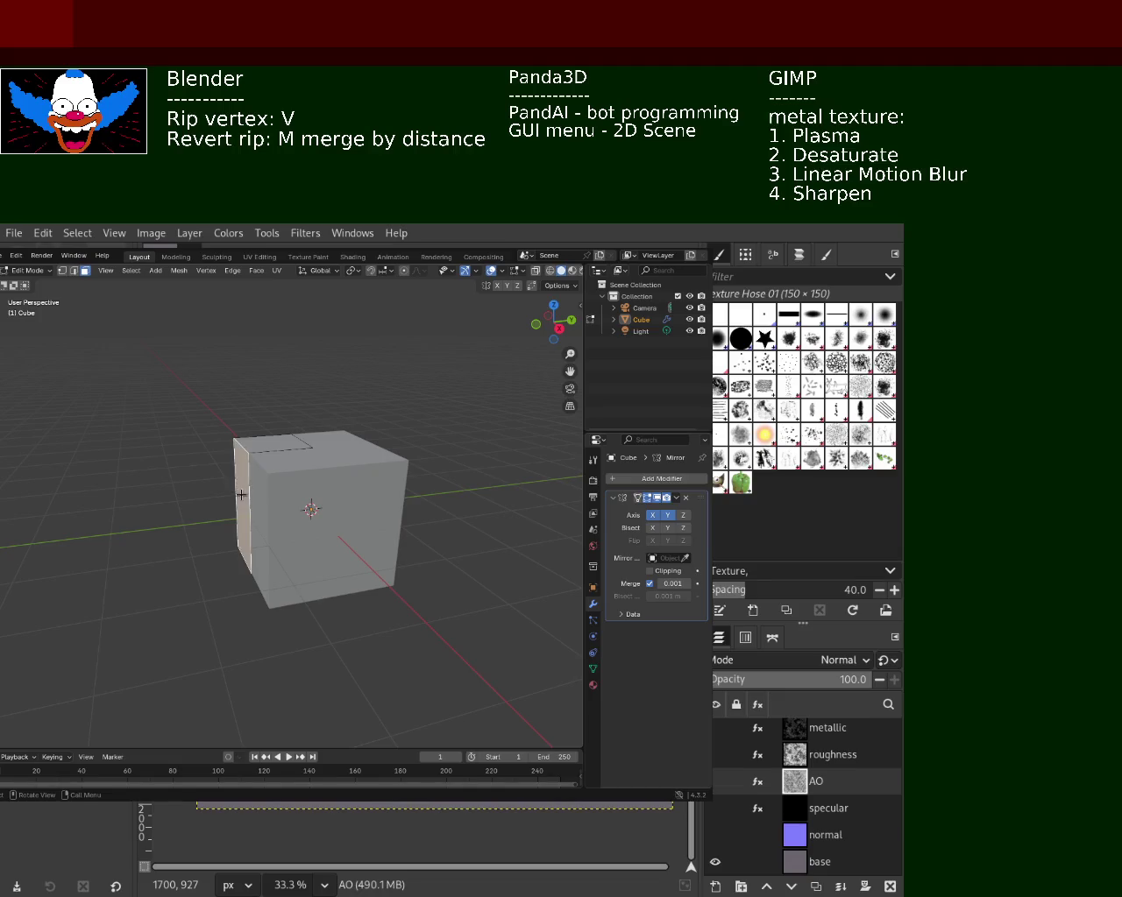
pyautogui.moveTo(237, 491); pyautogui.dragTo(160, 491)
# - Extrude the block's top face upward to make it taller
pyautogui.keyDown('shift'); pyautogui.click(228, 447); pyautogui.keyUp('shift')
pyautogui.press('e')
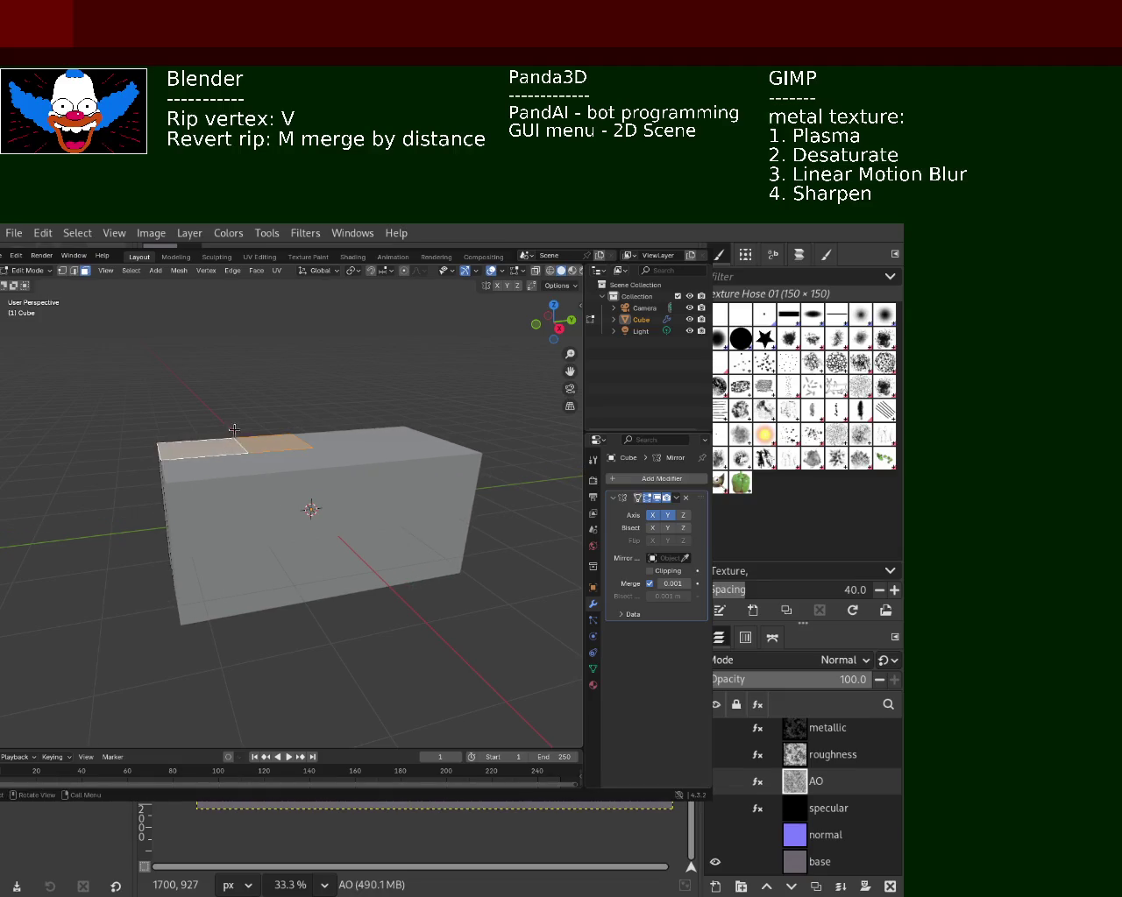
pyautogui.click(243, 365)
pyautogui.moveTo(243, 366)
pyautogui.mouseDown(button='middle')
pyautogui.moveTo(343, 394)
pyautogui.moveTo(328, 394)
pyautogui.moveTo(331, 436)
pyautogui.moveTo(210, 459)
pyautogui.moveTo(358, 494)
pyautogui.mouseUp(button='middle')
pyautogui.scroll(-3, 321, 451)
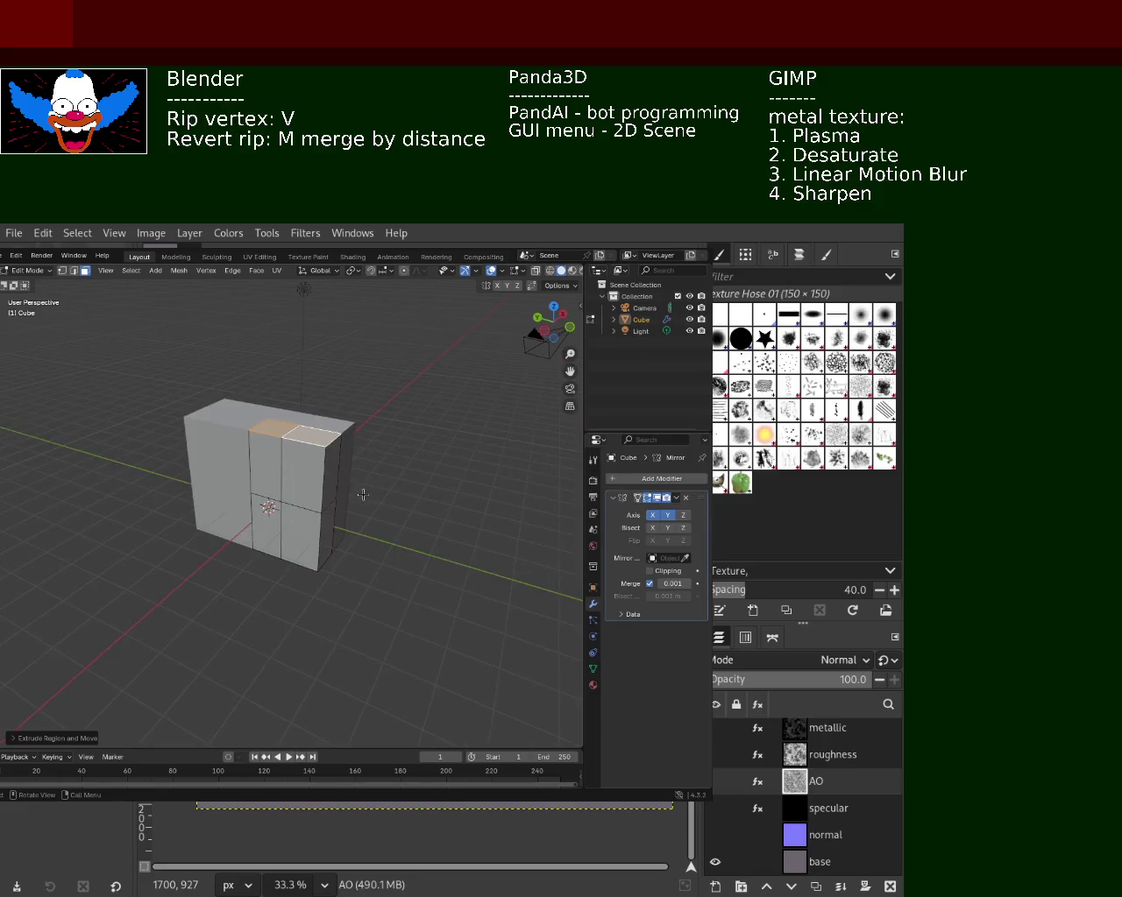
# - Extrude the block's side face outward to stretch it into a long box
pyautogui.click(331, 493)
pyautogui.press('e')
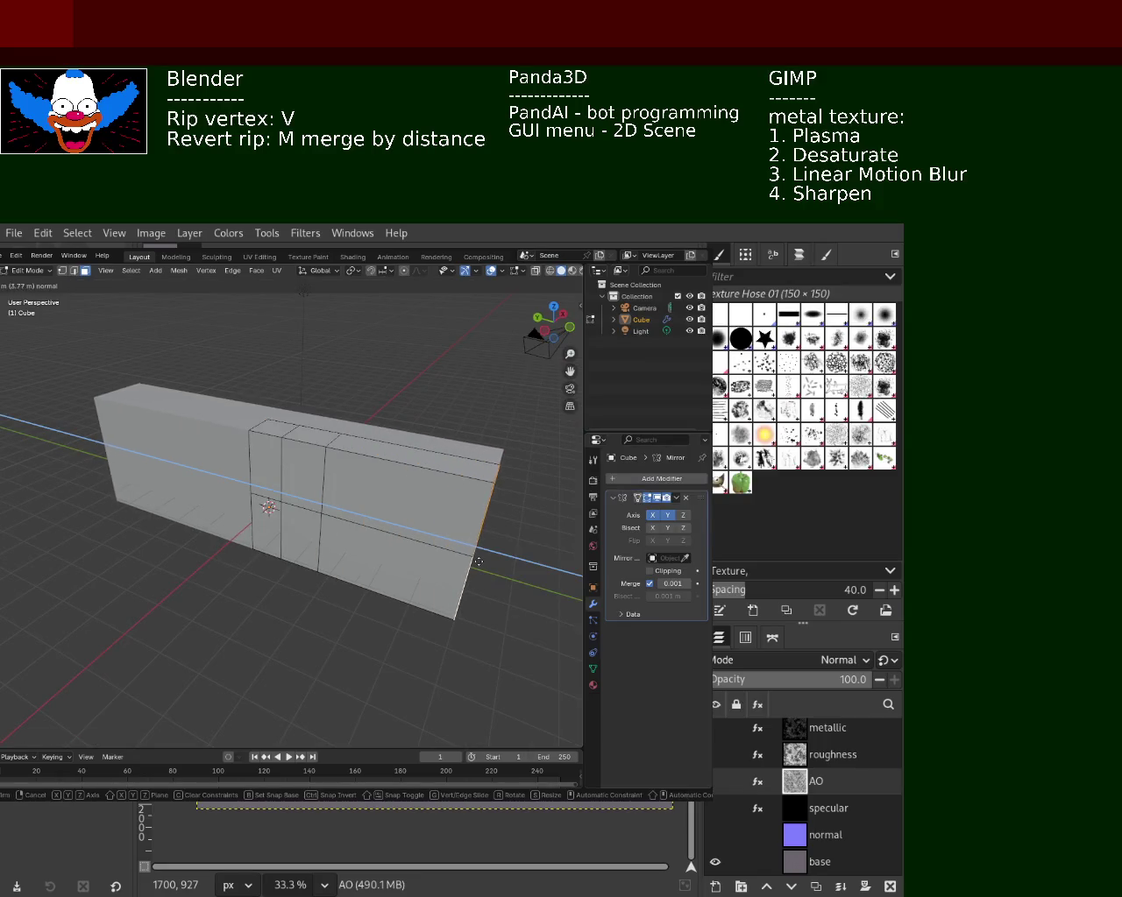
pyautogui.click(455, 551)
pyautogui.moveTo(455, 551)
pyautogui.mouseDown(button='middle')
pyautogui.moveTo(441, 484)
pyautogui.moveTo(359, 425)
pyautogui.moveTo(277, 427)
pyautogui.moveTo(379, 473)
pyautogui.mouseUp(button='middle')
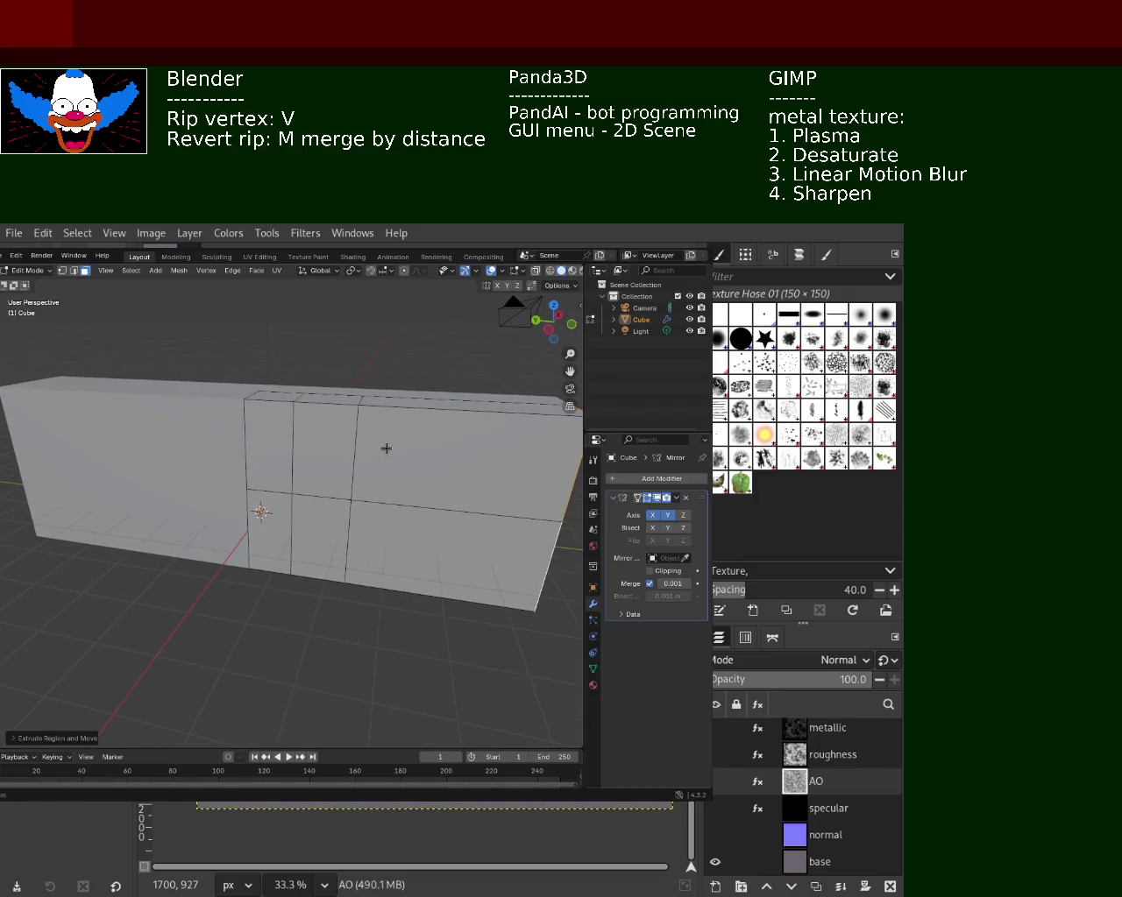
pyautogui.moveTo(383, 445); pyautogui.dragTo(417, 436, button='middle')
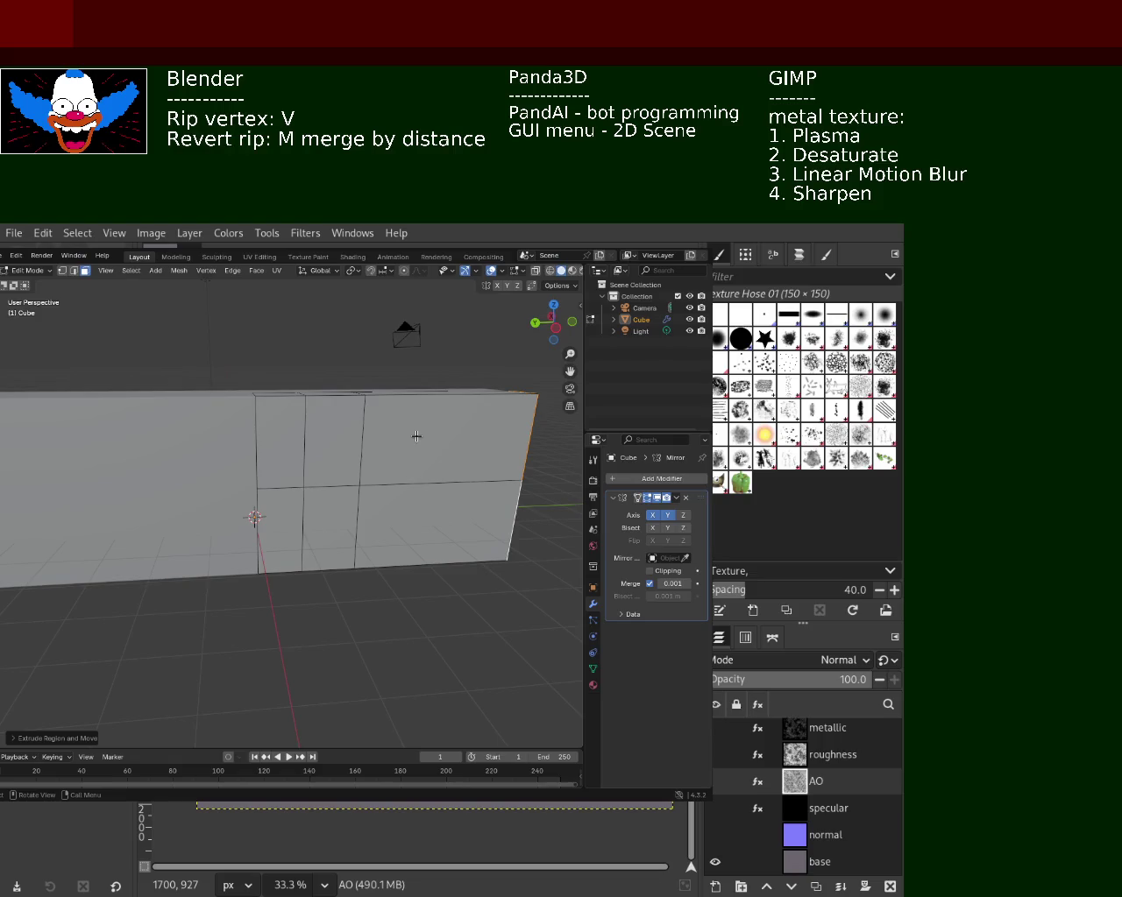
pyautogui.moveTo(416, 435)
pyautogui.mouseDown(button='middle')
pyautogui.moveTo(427, 462)
pyautogui.moveTo(414, 431)
pyautogui.moveTo(310, 482)
pyautogui.moveTo(346, 426)
pyautogui.moveTo(320, 445)
pyautogui.mouseUp(button='middle')
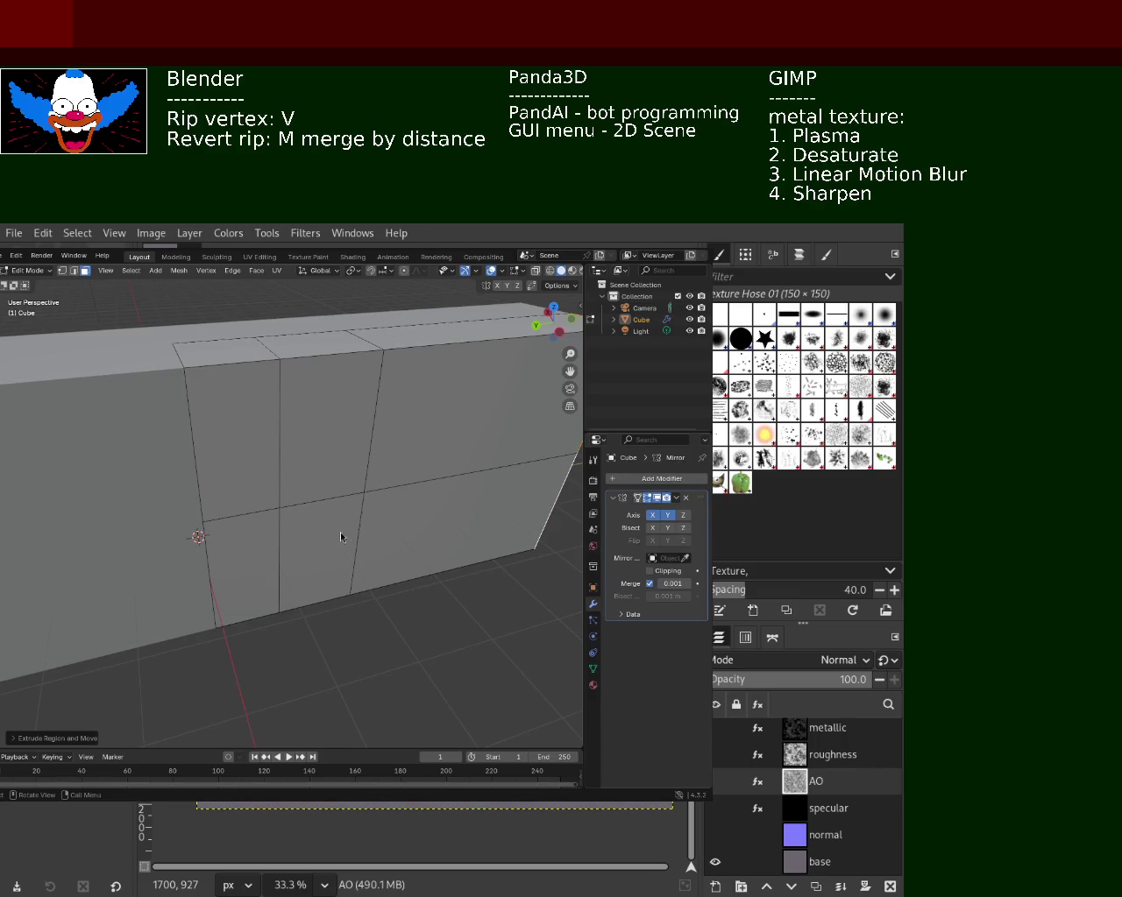
pyautogui.moveTo(388, 481)
pyautogui.mouseDown(button='middle')
pyautogui.moveTo(342, 476)
pyautogui.moveTo(351, 431)
pyautogui.moveTo(339, 511)
pyautogui.moveTo(342, 484)
pyautogui.mouseUp(button='middle')
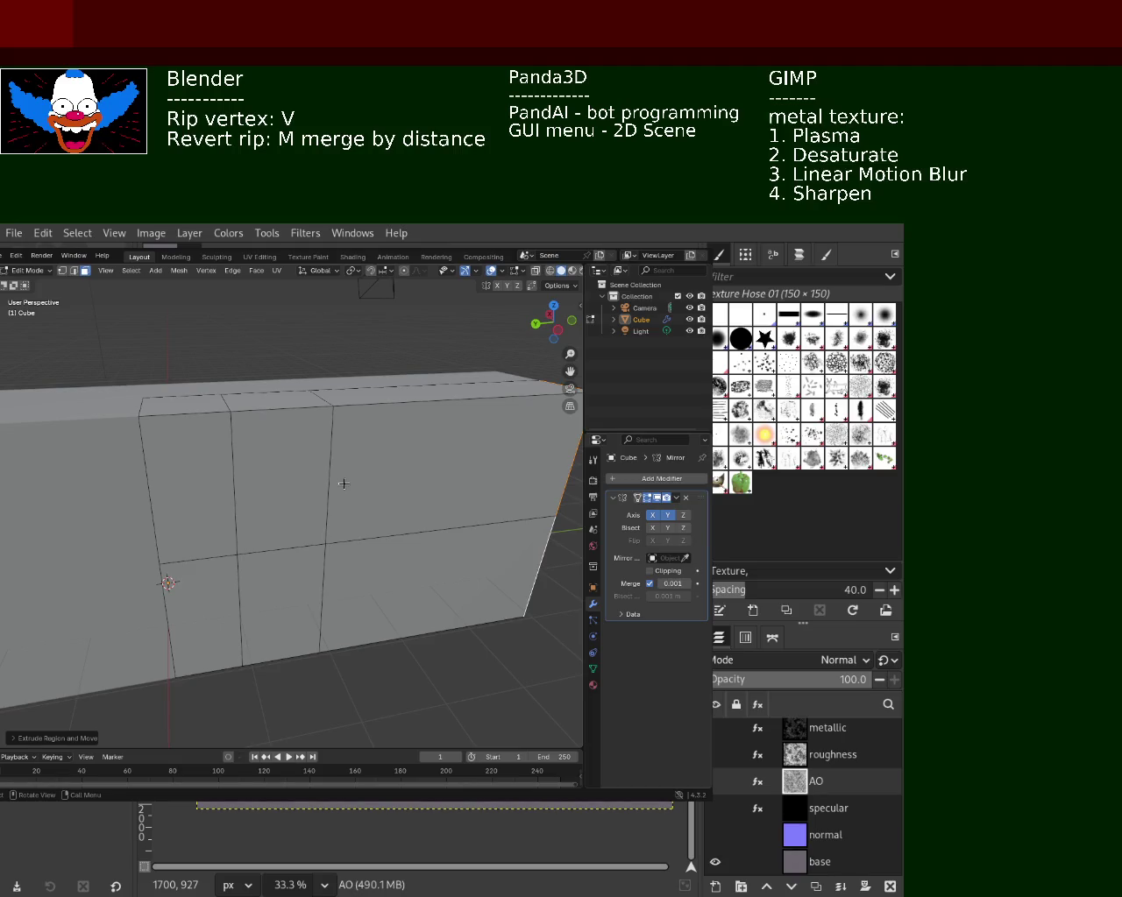
pyautogui.moveTo(348, 485)
pyautogui.mouseDown(button='middle')
pyautogui.moveTo(342, 466)
pyautogui.moveTo(340, 504)
pyautogui.mouseUp(button='middle')
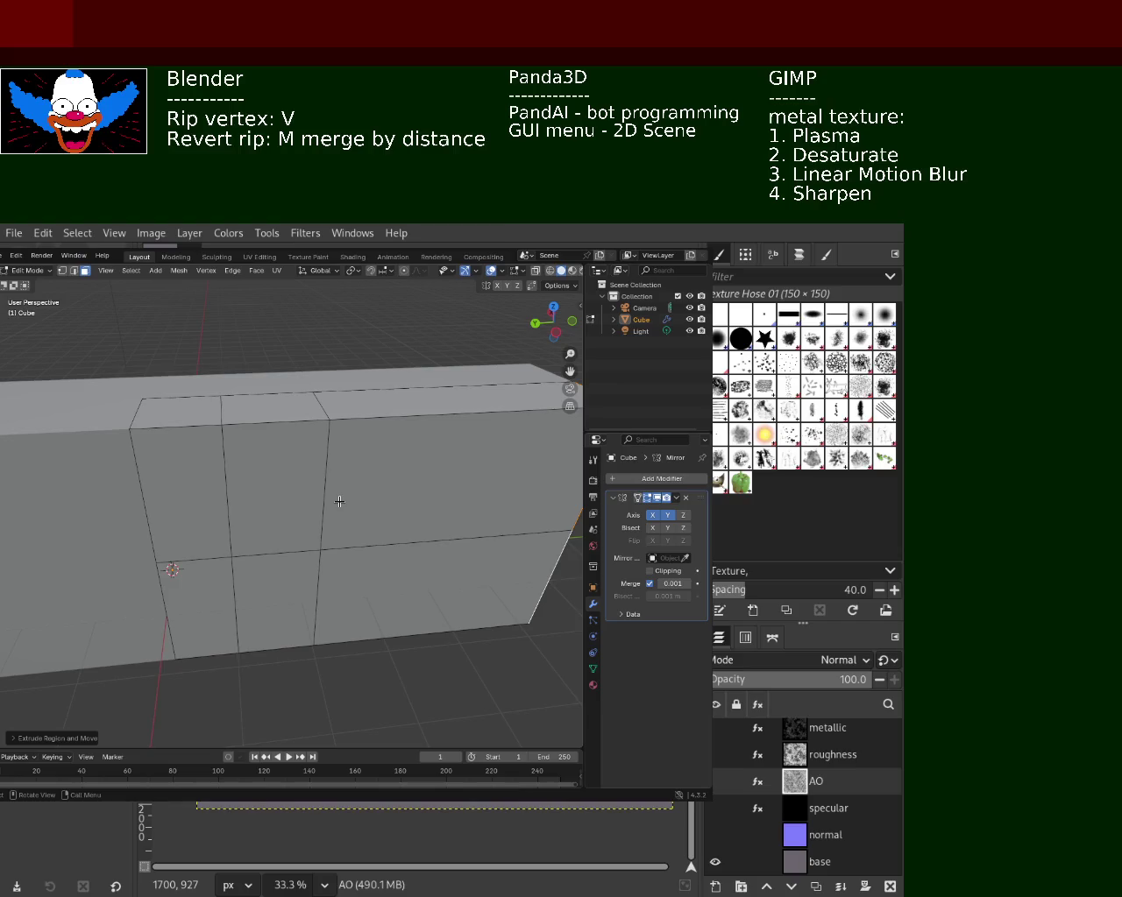
pyautogui.moveTo(424, 518); pyautogui.dragTo(376, 467, button='middle')
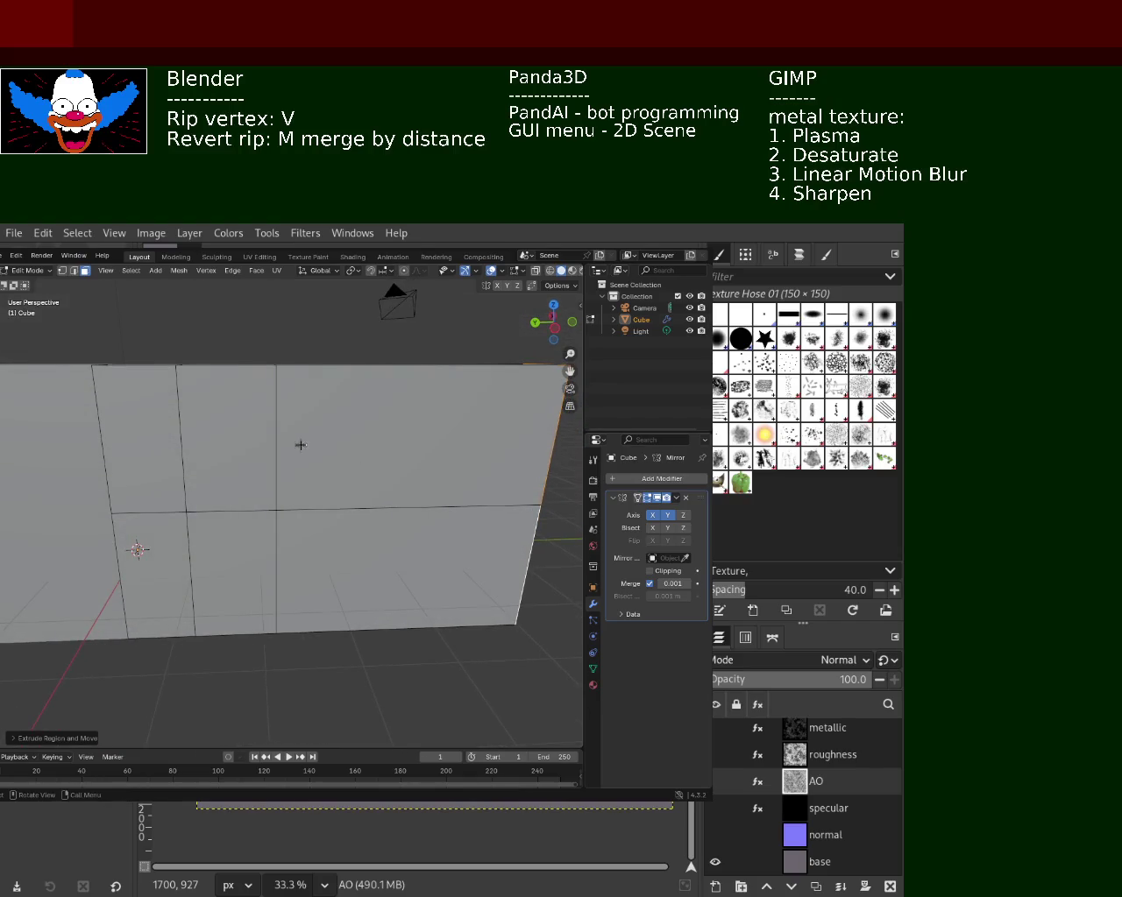
pyautogui.moveTo(376, 466)
pyautogui.mouseDown(button='middle')
pyautogui.moveTo(298, 449)
pyautogui.moveTo(359, 444)
pyautogui.mouseUp(button='middle')
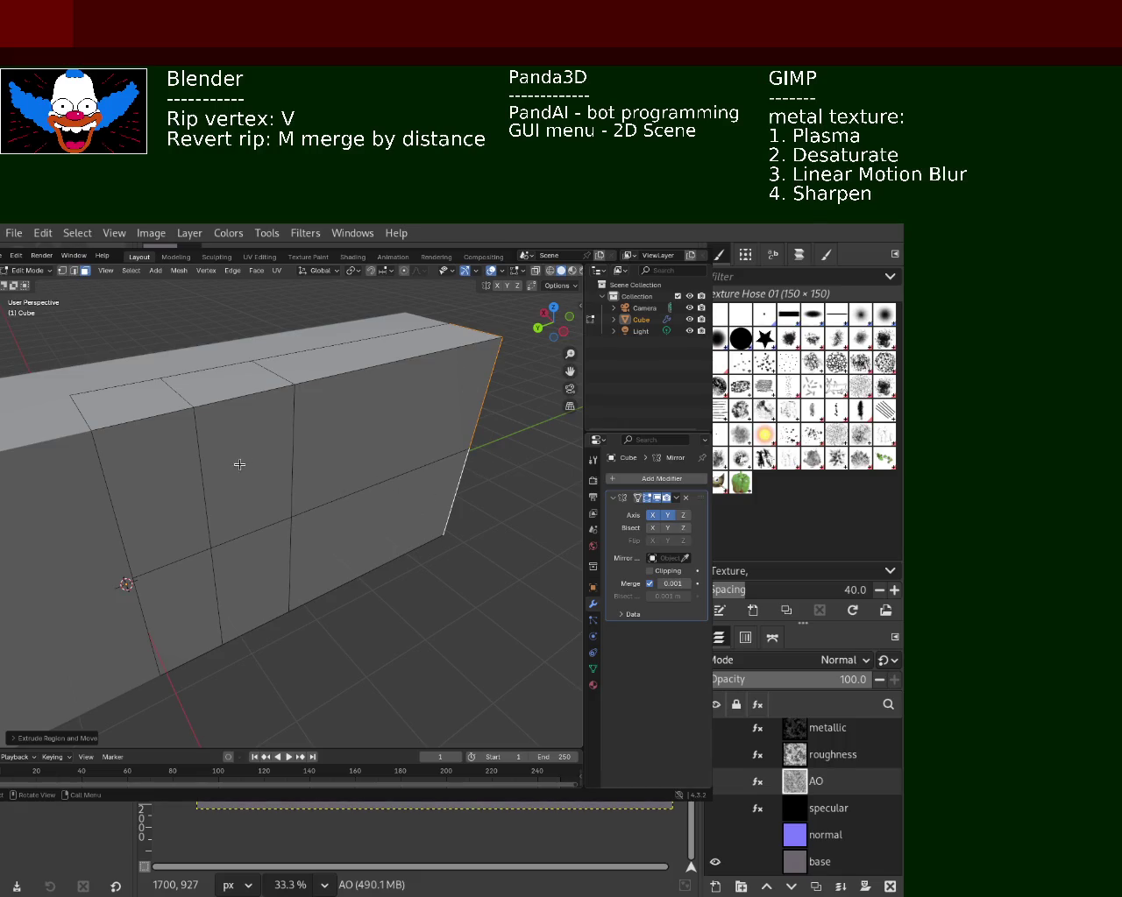
pyautogui.moveTo(239, 465); pyautogui.dragTo(291, 452, button='middle')
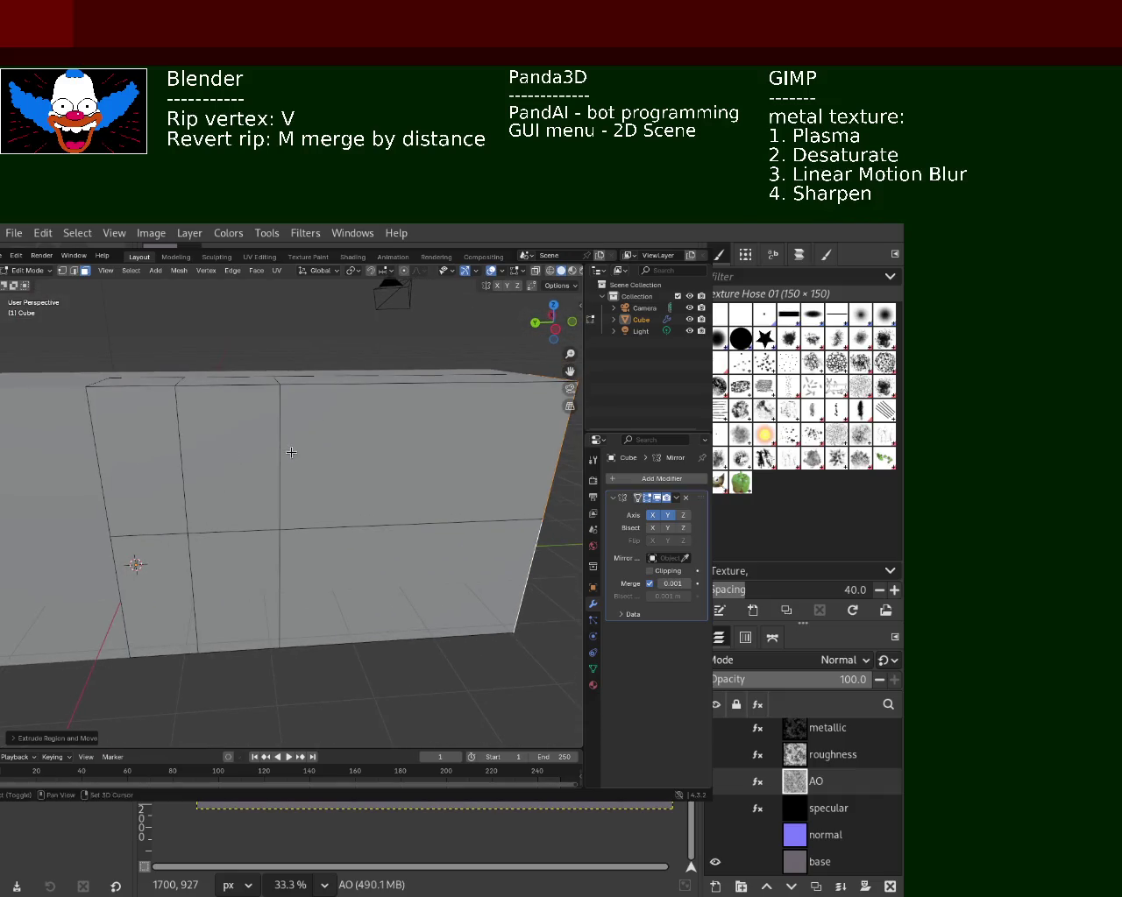
pyautogui.moveTo(298, 423)
pyautogui.mouseDown(button='middle')
pyautogui.moveTo(250, 454)
pyautogui.moveTo(268, 453)
pyautogui.moveTo(52, 403)
pyautogui.moveTo(232, 415)
pyautogui.moveTo(333, 482)
pyautogui.mouseUp(button='middle')
pyautogui.keyDown('ctrl'); pyautogui.moveTo(273, 529); pyautogui.dragTo(271, 456, button='middle'); pyautogui.keyUp('ctrl')
# - In vertex mode, select the middle vertical edge and subdivide it into several points
pyautogui.press('1')
pyautogui.scroll(-1, 243, 390)
pyautogui.scroll(-1, 243, 390)
pyautogui.click(286, 390)
pyautogui.keyDown('shift'); pyautogui.click(289, 534); pyautogui.keyUp('shift')
pyautogui.keyDown('shift'); pyautogui.click(289, 644); pyautogui.keyUp('shift')
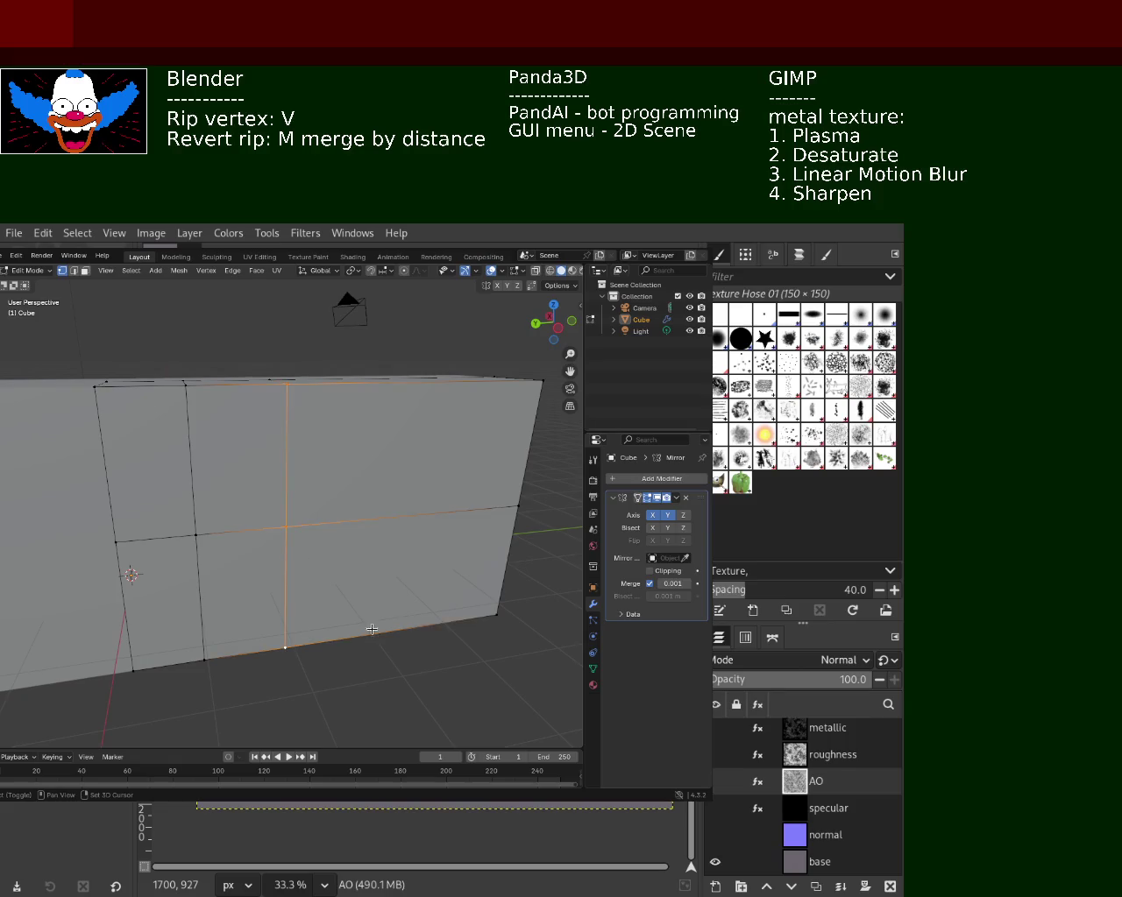
pyautogui.click(498, 613)
pyautogui.keyDown('shift'); pyautogui.click(285, 648); pyautogui.keyUp('shift')
pyautogui.click(284, 526)
pyautogui.keyDown('shift'); pyautogui.click(517, 505); pyautogui.keyUp('shift')
pyautogui.keyDown('shift'); pyautogui.click(286, 383); pyautogui.keyUp('shift')
pyautogui.hotkey('ctrl', 'e')
pyautogui.click(230, 437)
pyautogui.hotkey('ctrl', 'e')
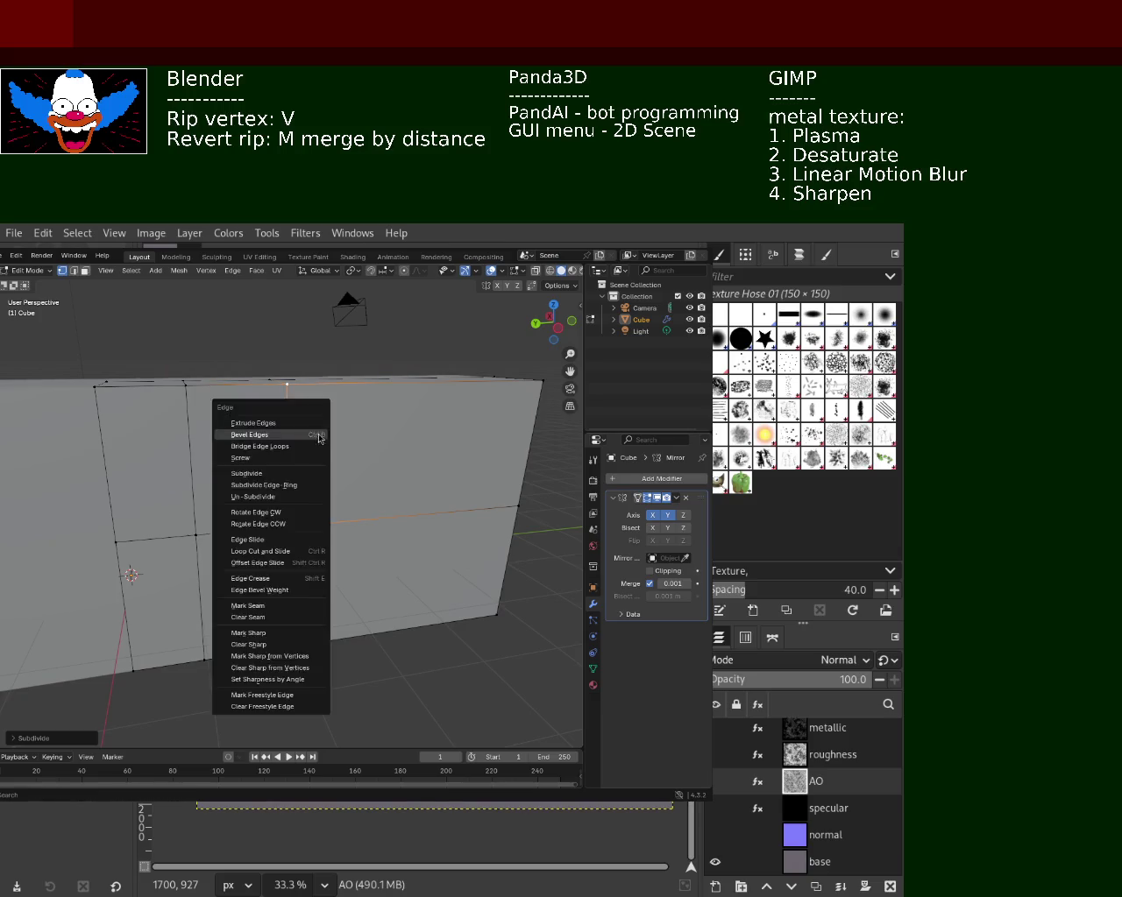
pyautogui.press('Escape')
pyautogui.rightClick(520, 498)
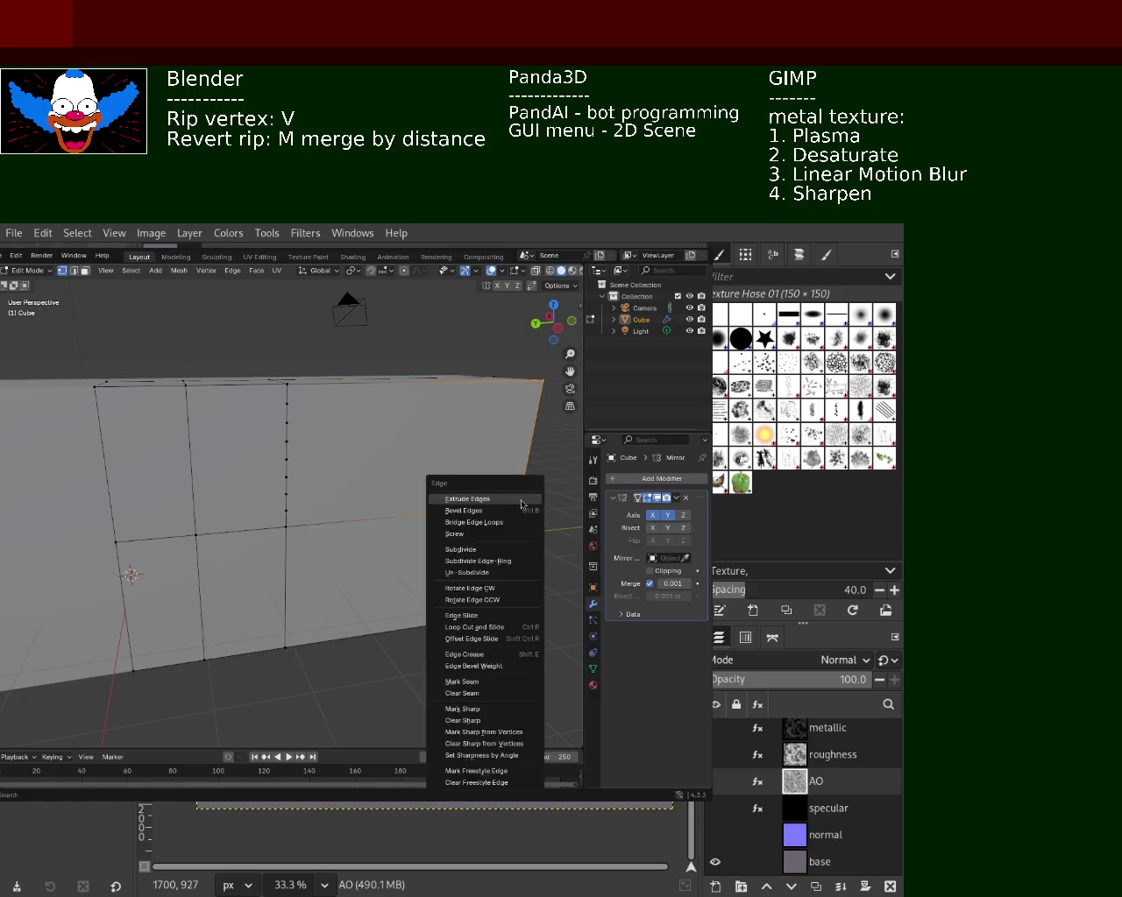
pyautogui.click(513, 499)
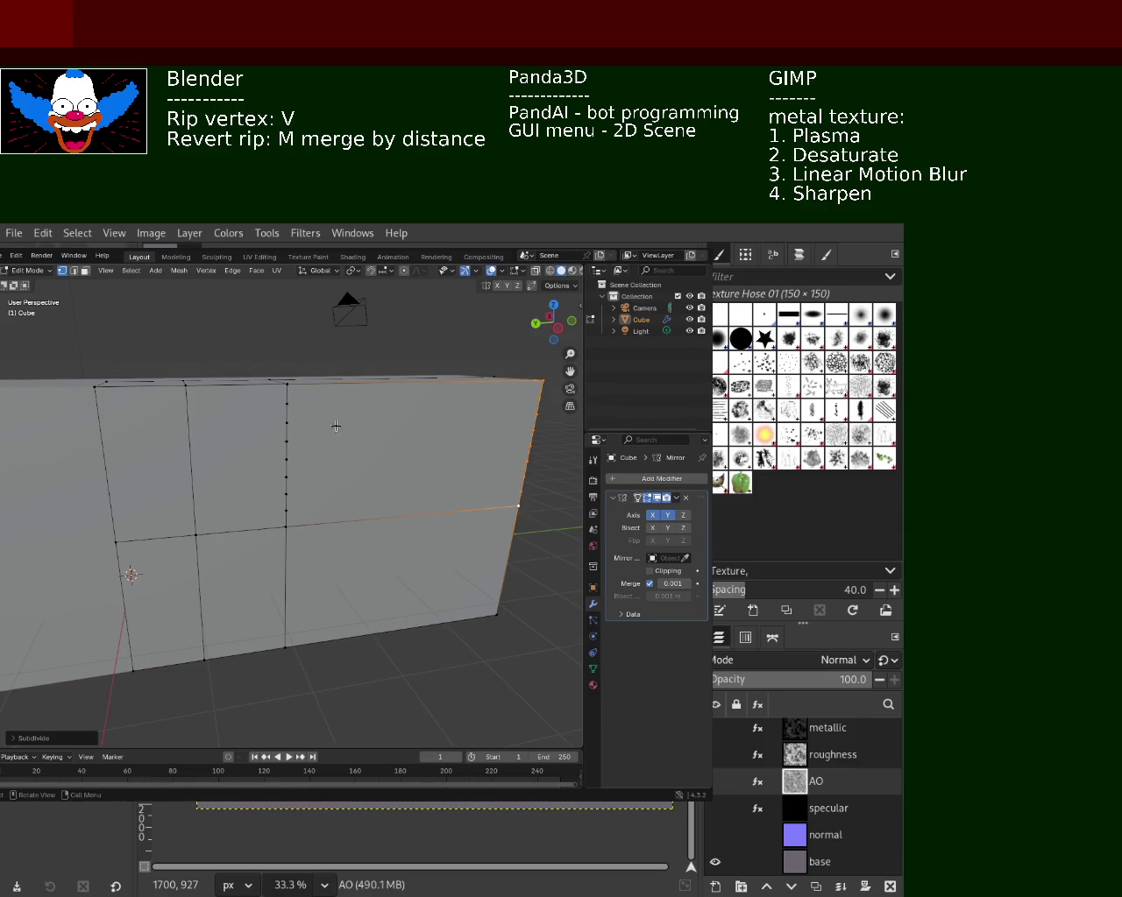
# - Pick the new points with their right-edge partners to join them into horizontal cuts
pyautogui.click(296, 396)
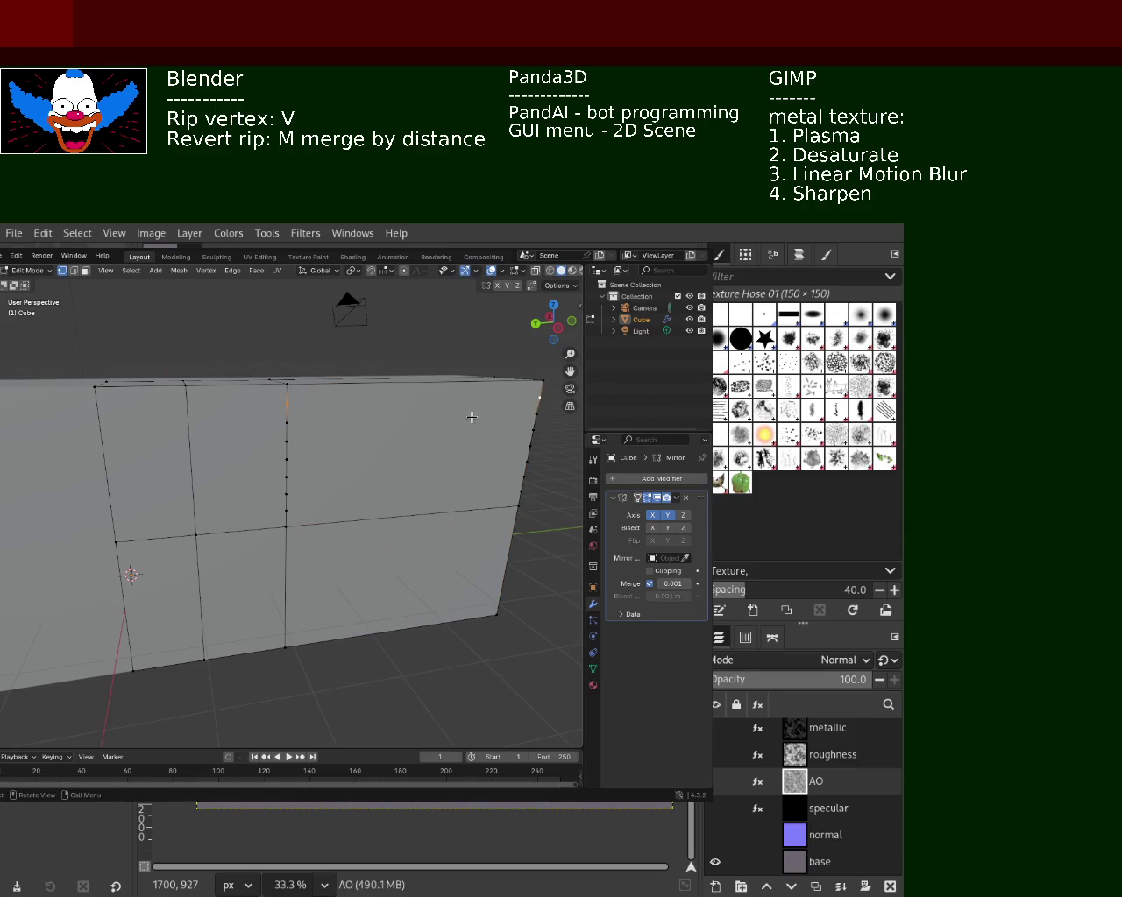
pyautogui.click(294, 430)
pyautogui.click(308, 447)
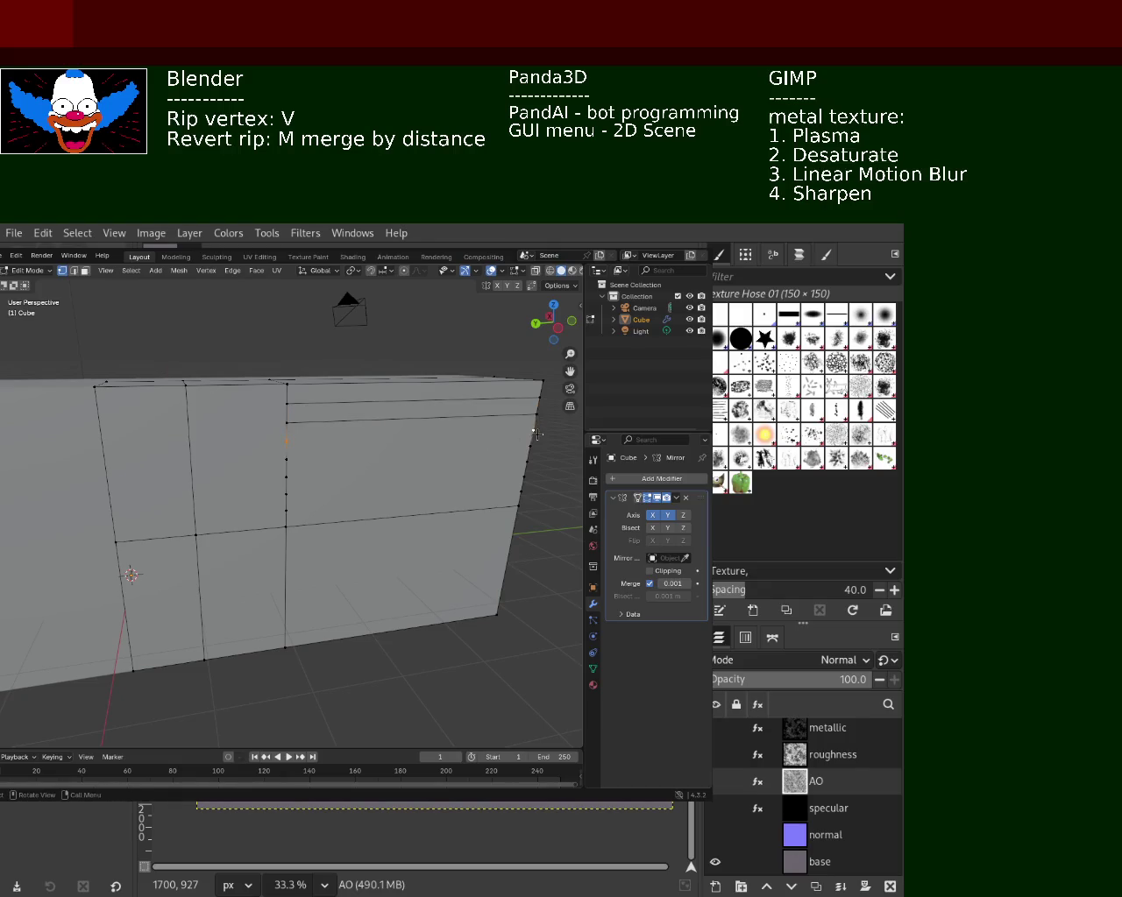
pyautogui.click(334, 454)
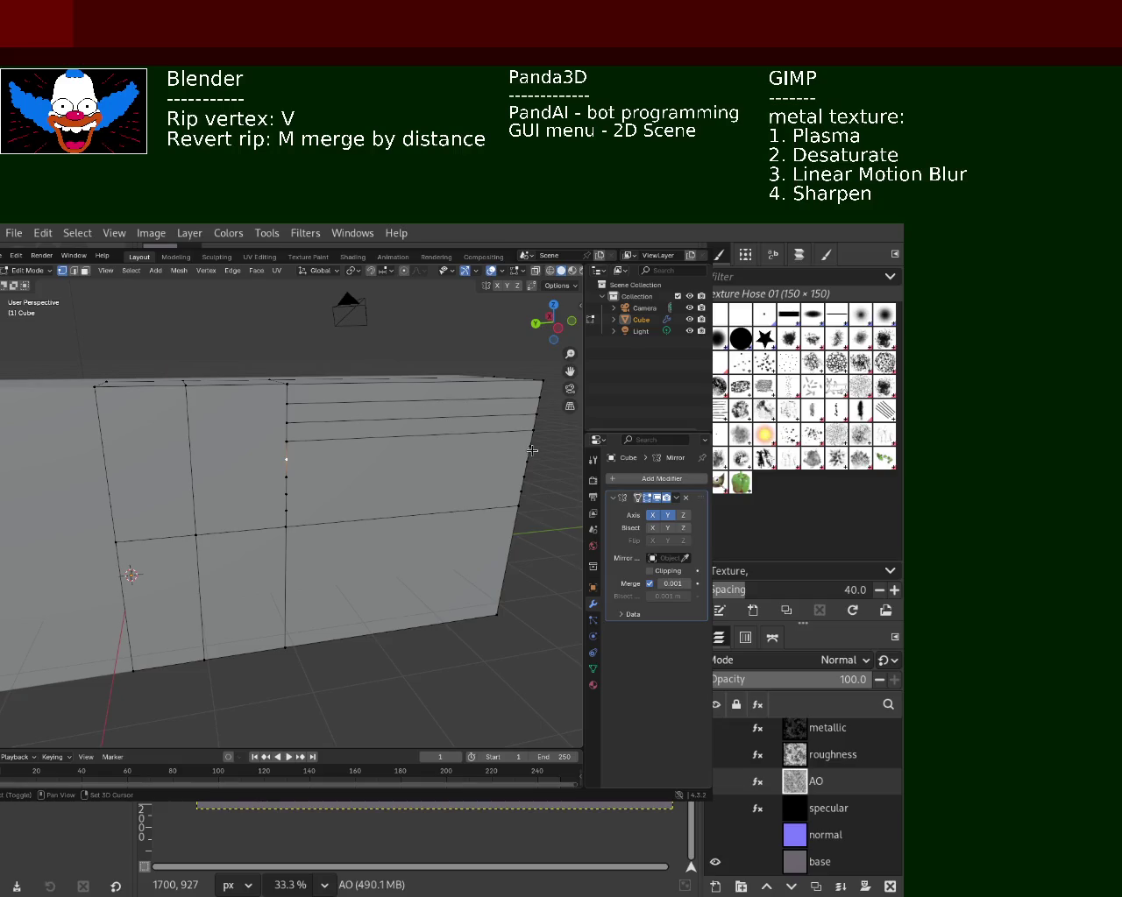
pyautogui.click(284, 483)
pyautogui.hotkey('ctrl', 'z')
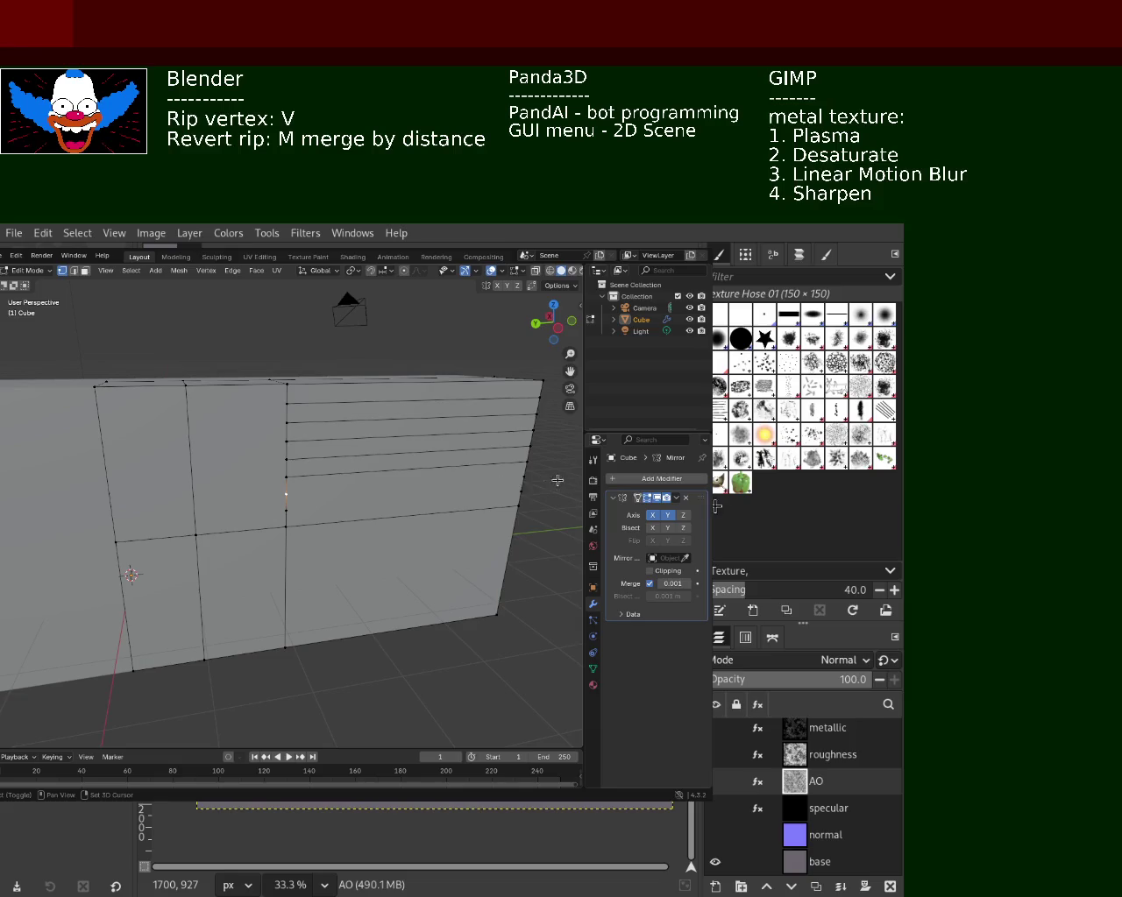
pyautogui.click(289, 517)
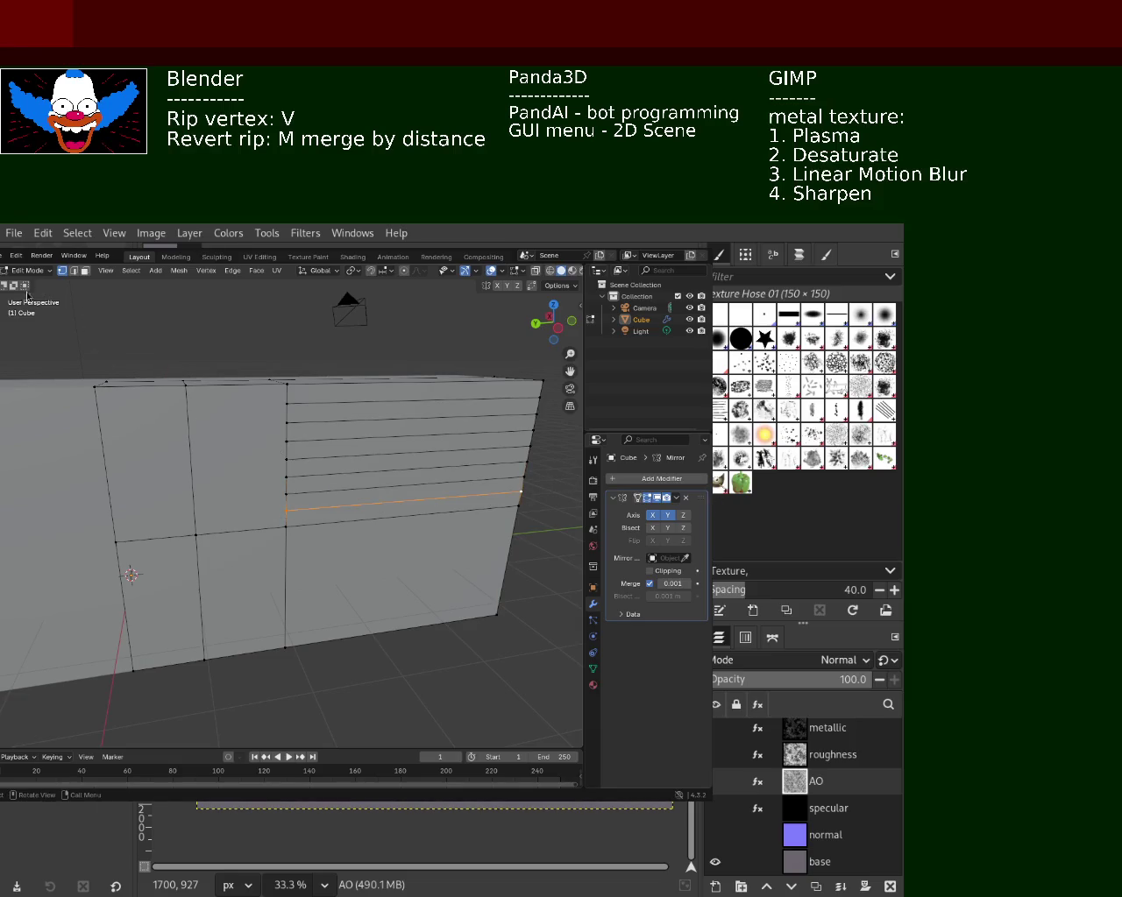
# - Select four alternating horizontal strips and extrude them outward as shelves
pyautogui.click(352, 395)
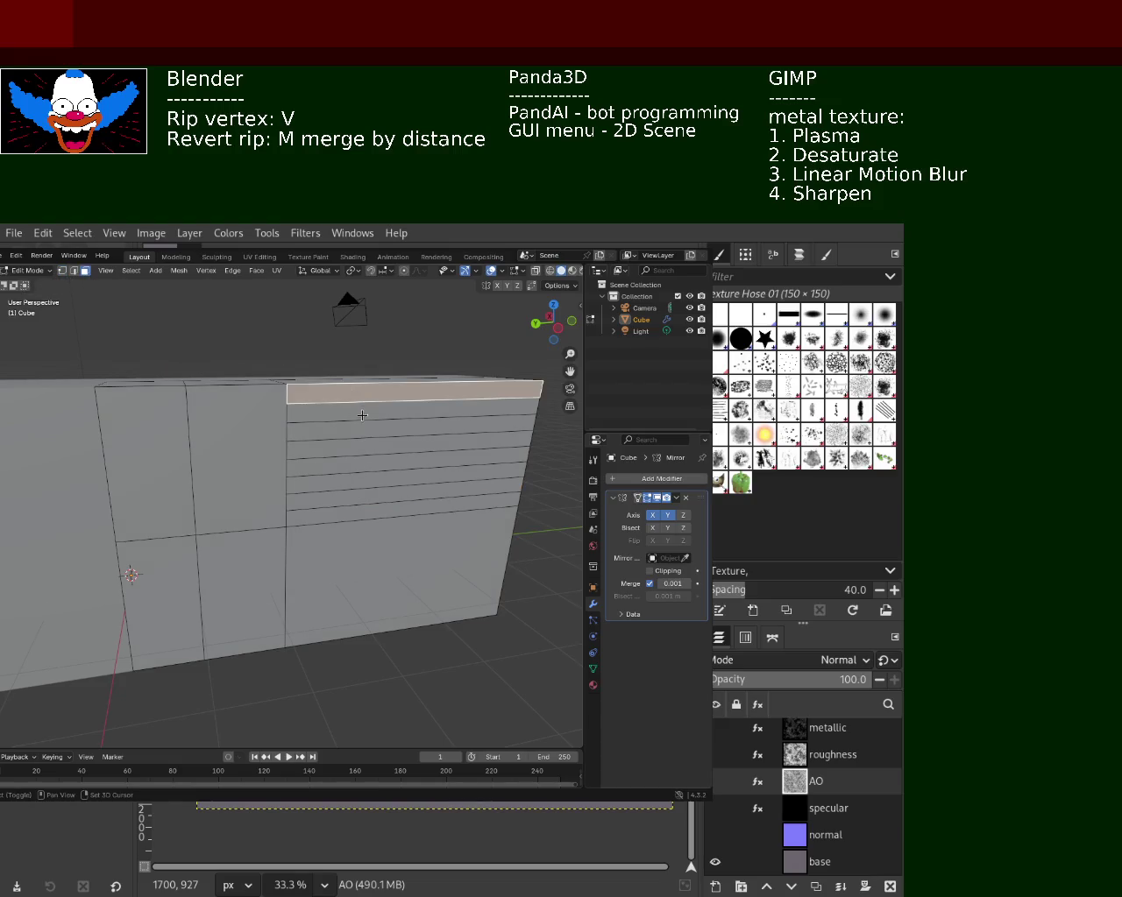
pyautogui.keyDown('shift'); pyautogui.click(362, 428); pyautogui.keyUp('shift')
pyautogui.keyDown('shift'); pyautogui.click(342, 467); pyautogui.keyUp('shift')
pyautogui.keyDown('shift'); pyautogui.click(346, 498); pyautogui.keyUp('shift')
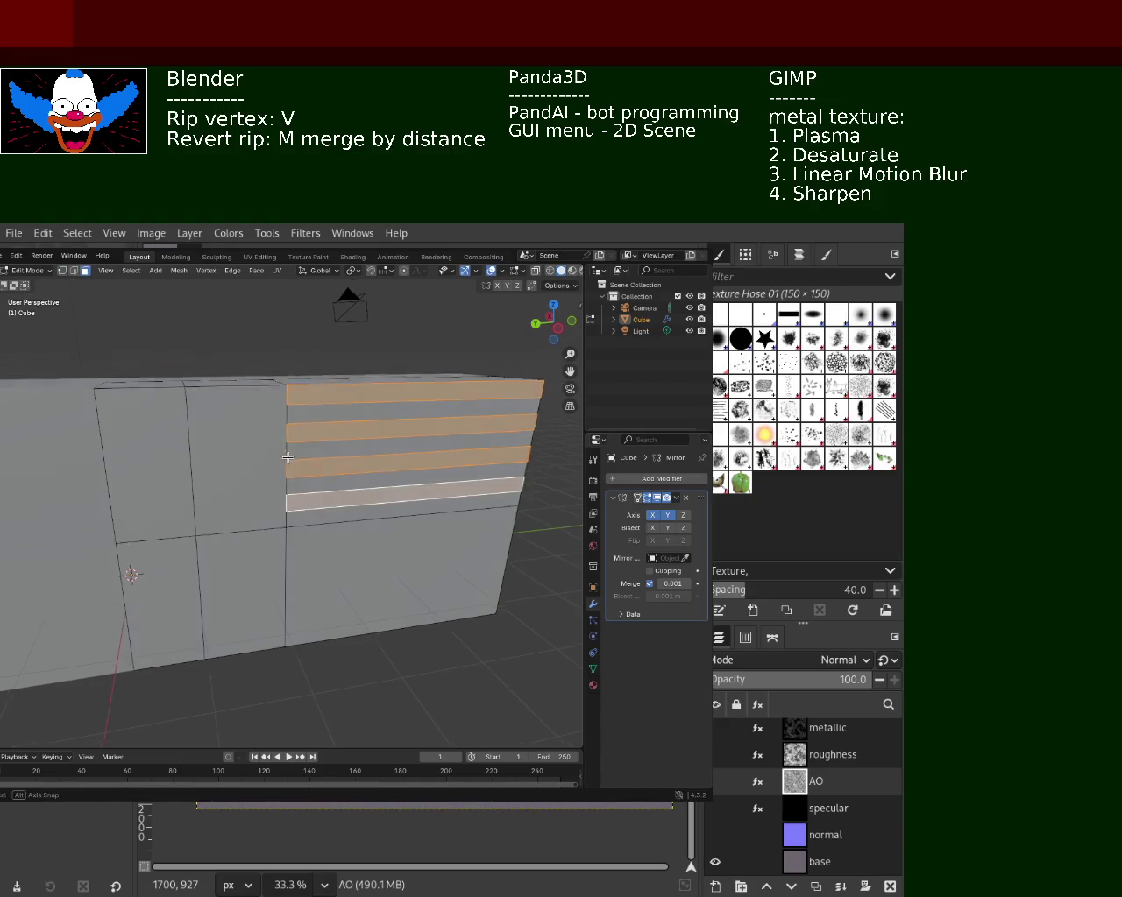
pyautogui.moveTo(346, 497); pyautogui.dragTo(314, 482, button='middle')
pyautogui.press('e')
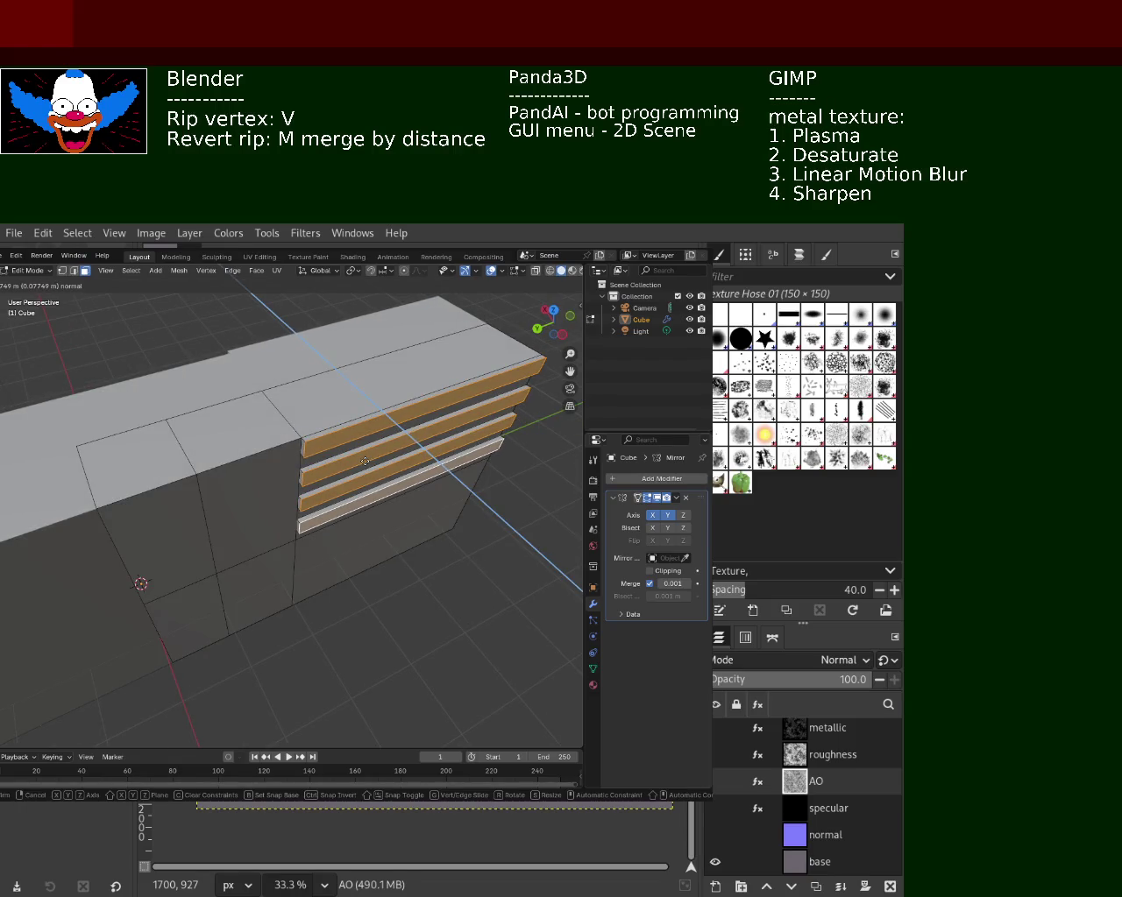
pyautogui.click(365, 462)
# - Clear the selection and orbit to inspect the raised shelf strips
pyautogui.moveTo(376, 542)
pyautogui.mouseDown(button='middle')
pyautogui.moveTo(348, 476)
pyautogui.moveTo(285, 484)
pyautogui.mouseUp(button='middle')
pyautogui.click(463, 640)
pyautogui.moveTo(463, 641)
pyautogui.mouseDown(button='middle')
pyautogui.moveTo(383, 546)
pyautogui.moveTo(420, 568)
pyautogui.moveTo(240, 483)
pyautogui.moveTo(333, 495)
pyautogui.moveTo(400, 475)
pyautogui.moveTo(468, 514)
pyautogui.moveTo(562, 484)
pyautogui.moveTo(553, 409)
pyautogui.moveTo(10, 512)
pyautogui.mouseUp(button='middle')
pyautogui.moveTo(299, 434)
pyautogui.mouseDown(button='middle')
pyautogui.moveTo(324, 494)
pyautogui.moveTo(176, 701)
pyautogui.moveTo(263, 570)
pyautogui.moveTo(379, 458)
pyautogui.moveTo(320, 490)
pyautogui.moveTo(284, 450)
pyautogui.mouseUp(button='middle')
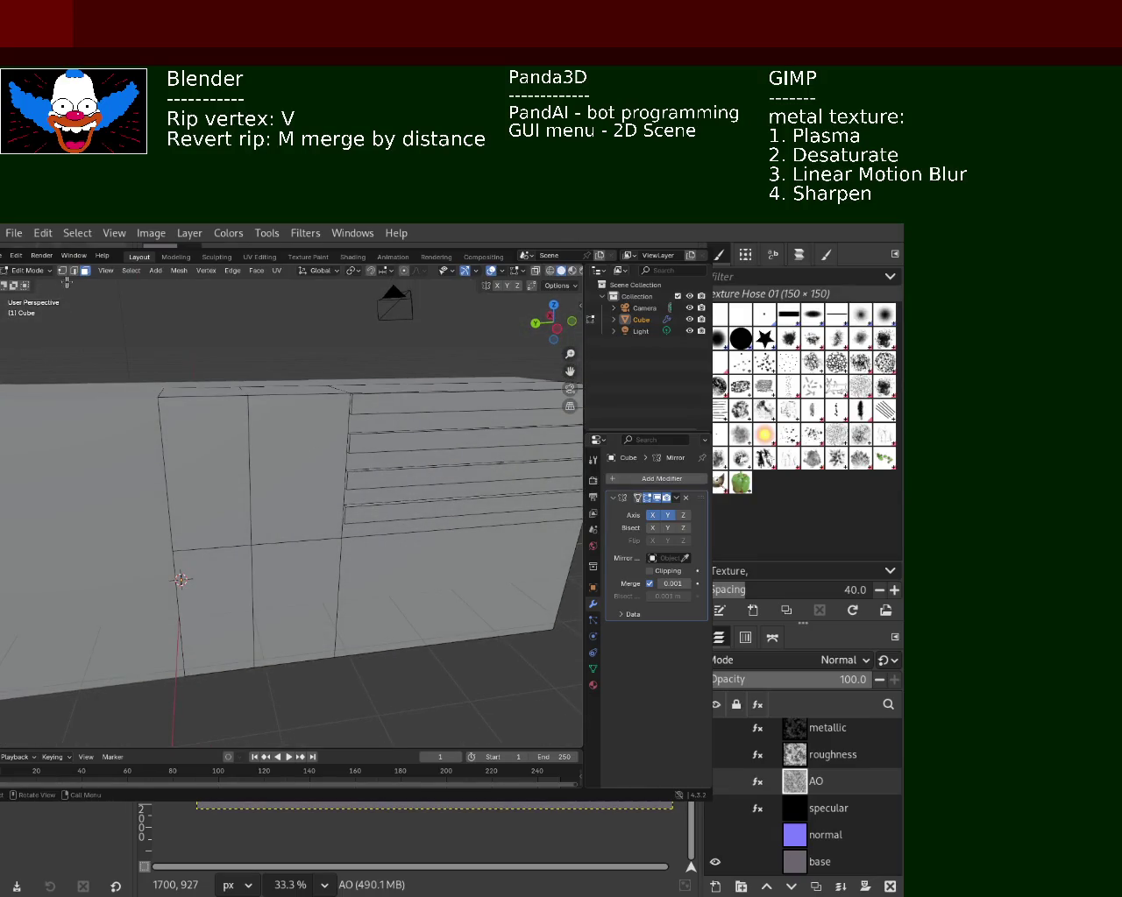
# - Subdivide the lower edge of the hull's bottom panel
pyautogui.click(249, 640)
pyautogui.keyDown('shift'); pyautogui.click(254, 642); pyautogui.keyUp('shift')
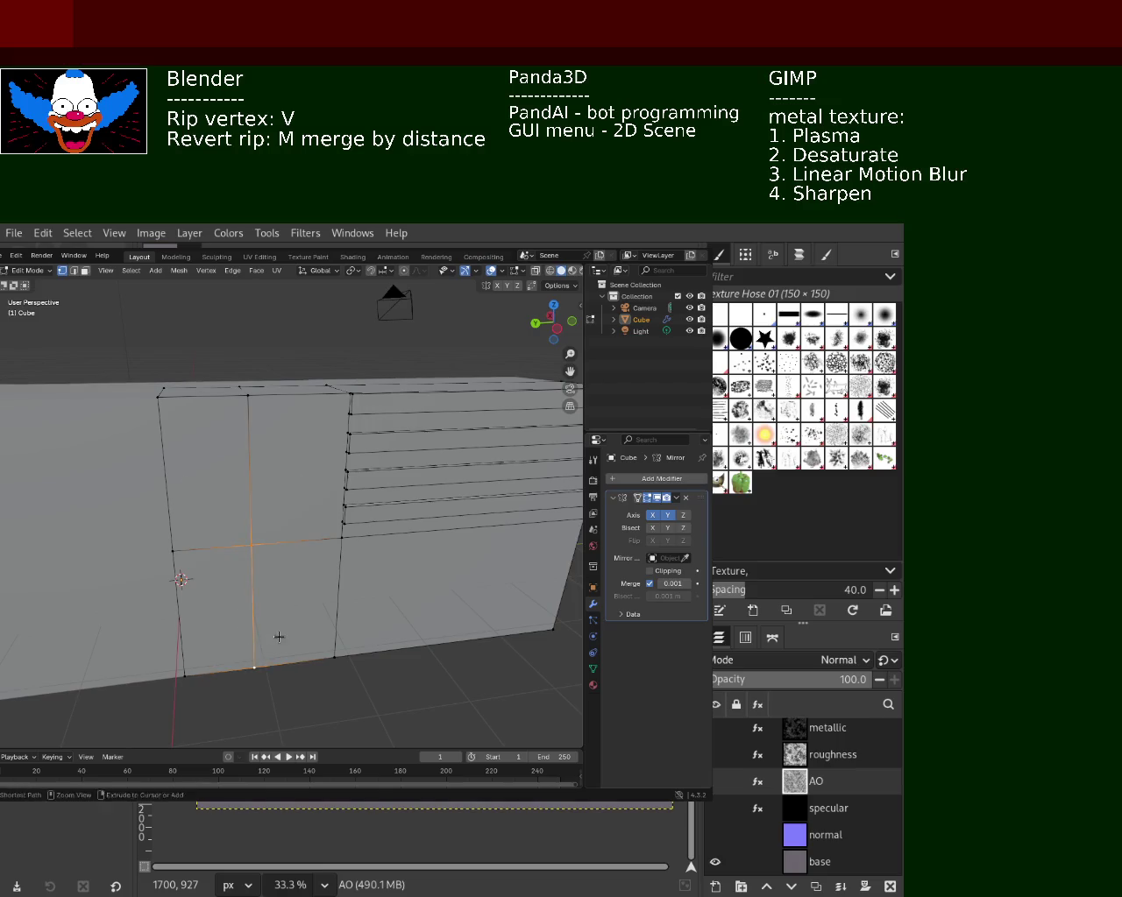
pyautogui.click(331, 554)
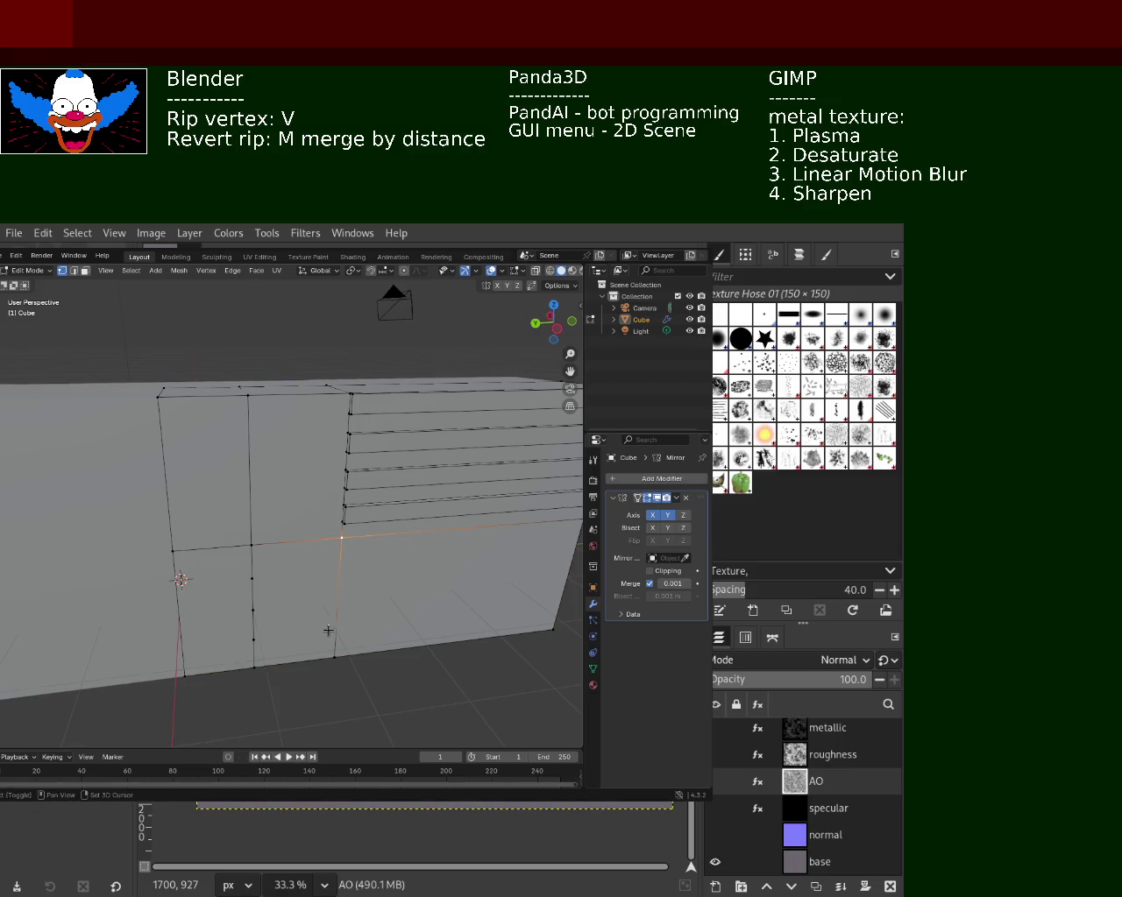
pyautogui.rightClick(333, 652)
pyautogui.click(334, 654)
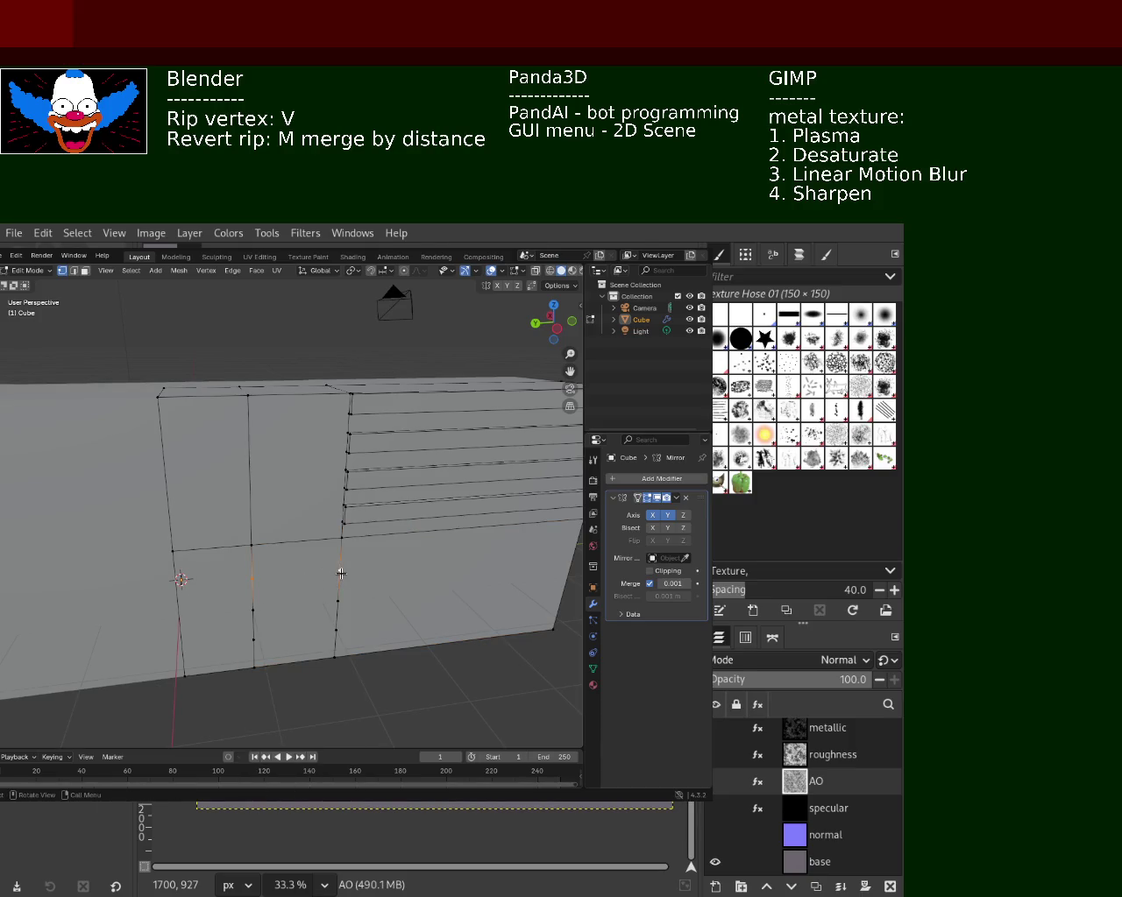
# - Subdivide the vertical edge on the hull's end face
pyautogui.keyDown('shift'); pyautogui.click(332, 627); pyautogui.keyUp('shift')
pyautogui.moveTo(332, 462)
pyautogui.mouseDown(button='middle')
pyautogui.moveTo(197, 480)
pyautogui.moveTo(307, 517)
pyautogui.moveTo(265, 510)
pyautogui.mouseUp(button='middle')
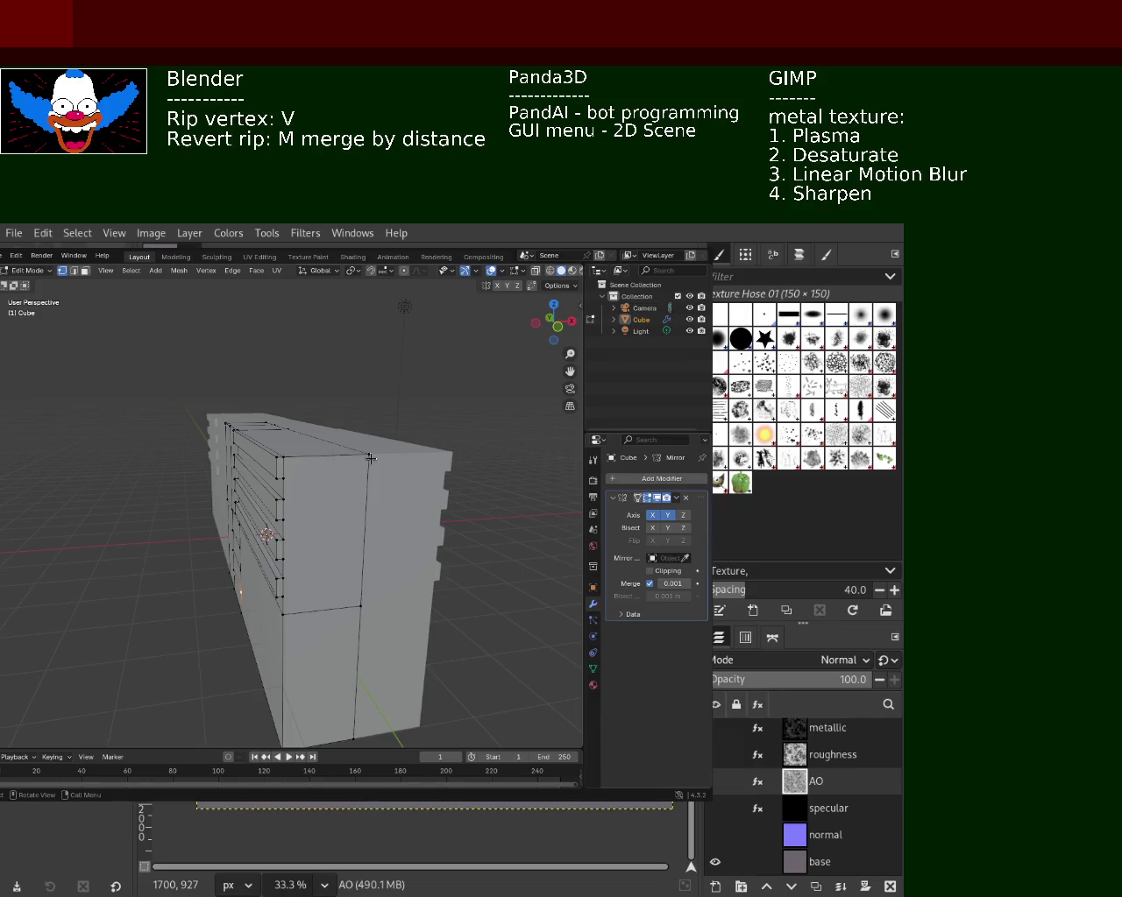
pyautogui.rightClick(359, 608)
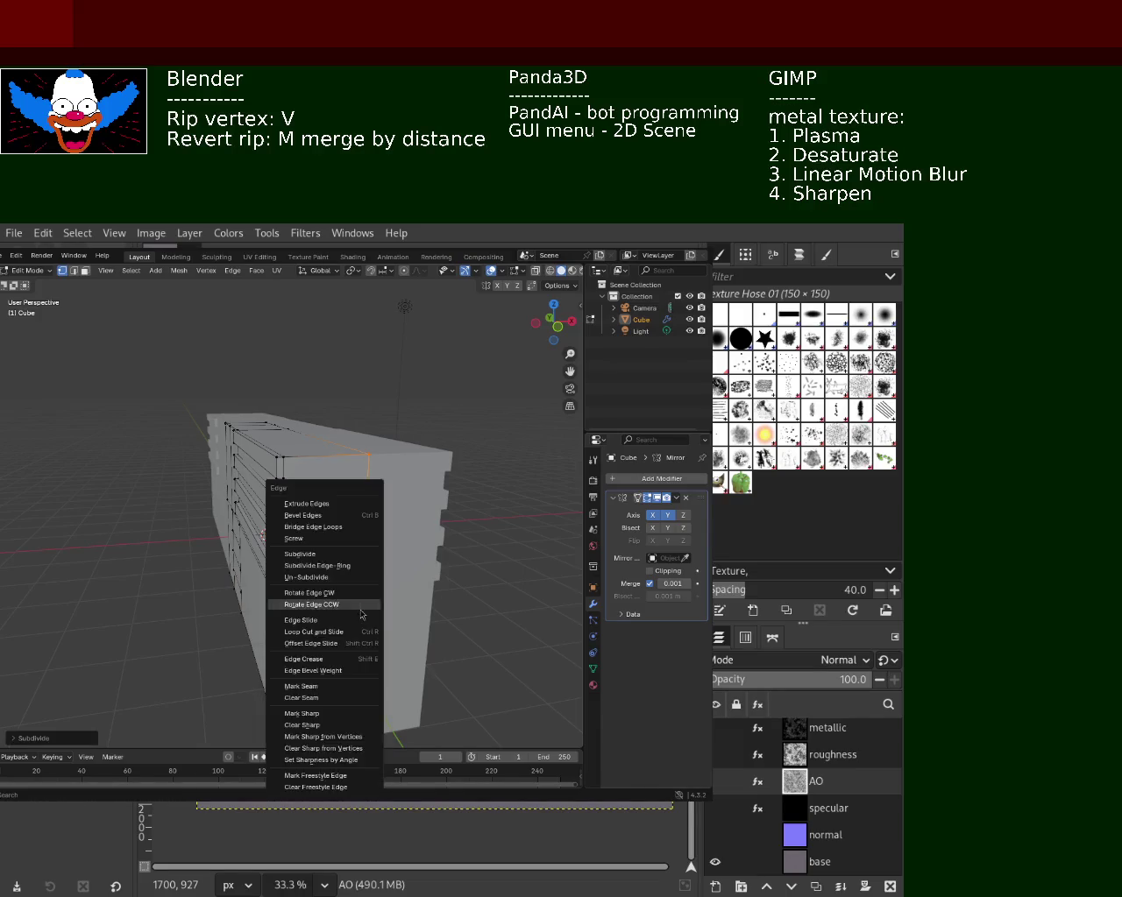
pyautogui.click(359, 606)
pyautogui.click(272, 489)
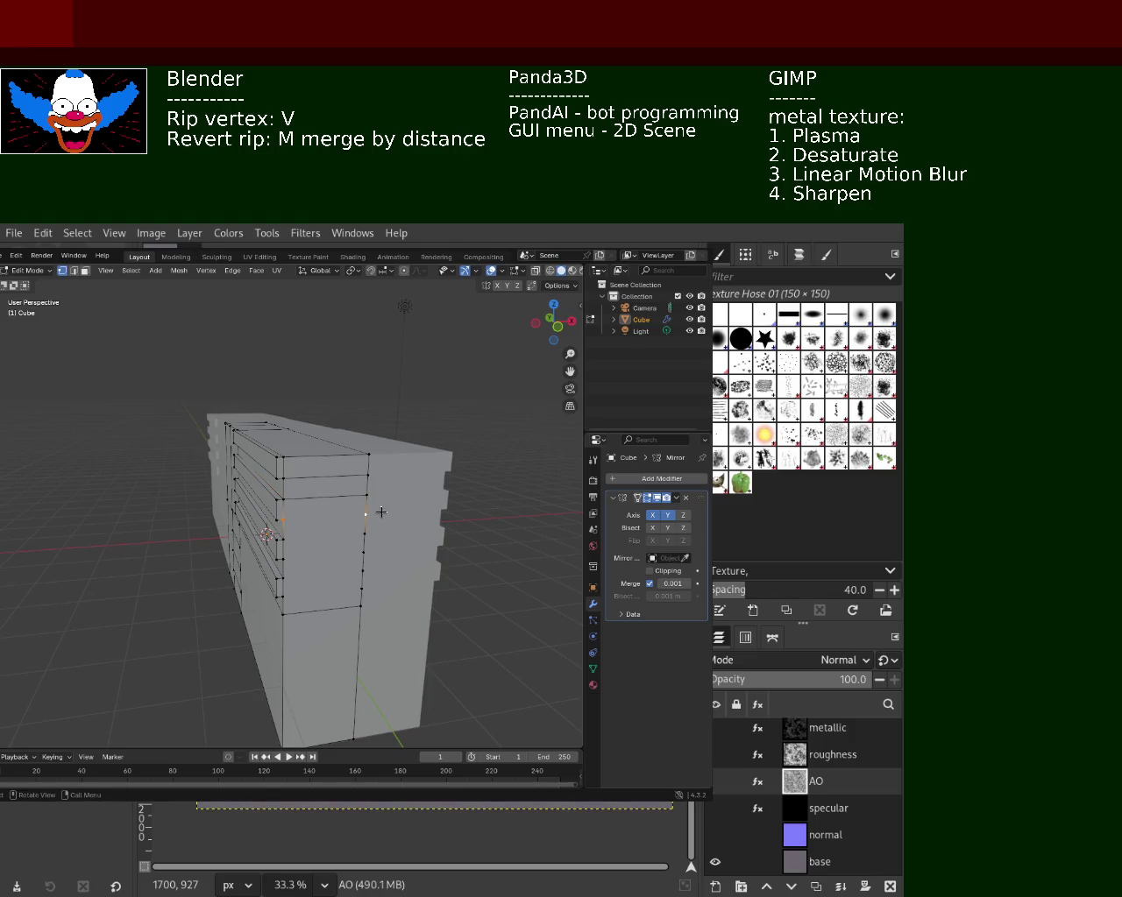
# - Pick matching vertices across the end face to join them into a horizontal cut
pyautogui.click(275, 544)
pyautogui.click(353, 536)
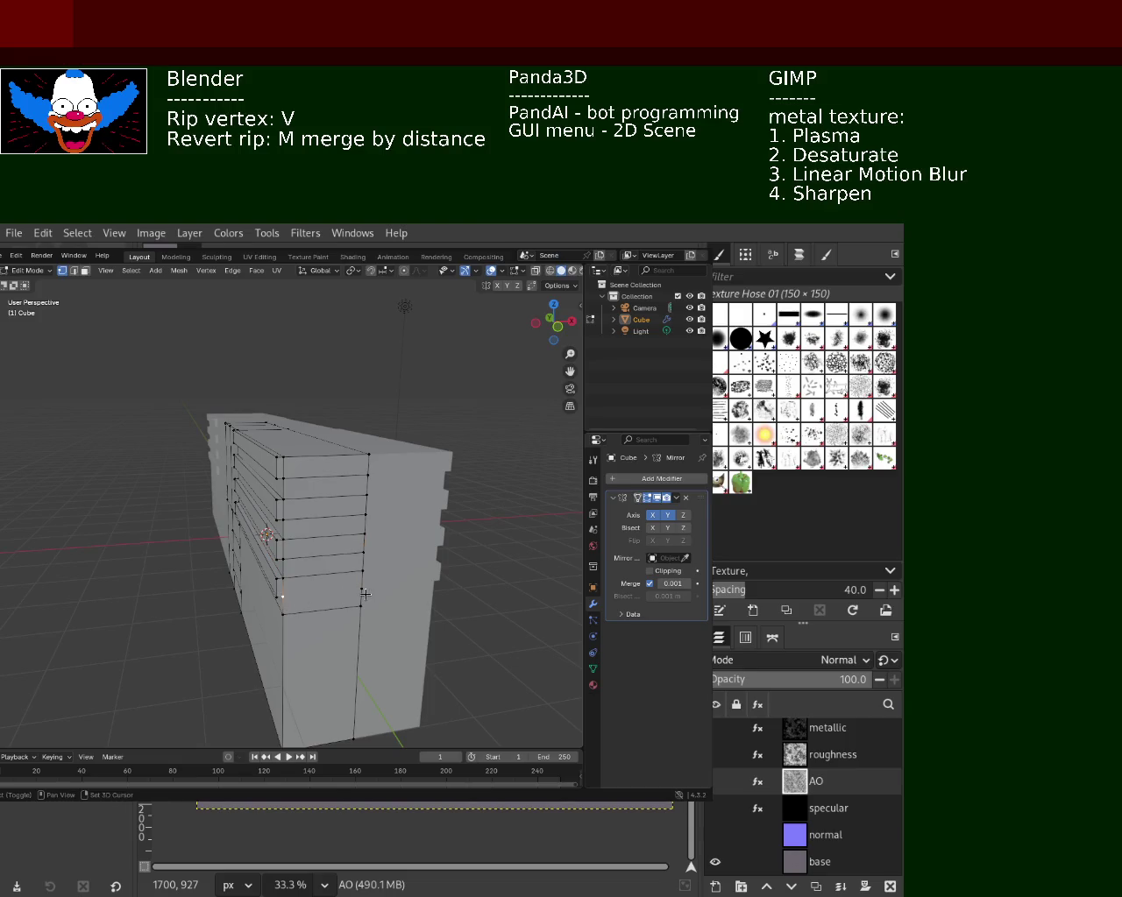
pyautogui.moveTo(361, 590); pyautogui.dragTo(382, 521, button='middle')
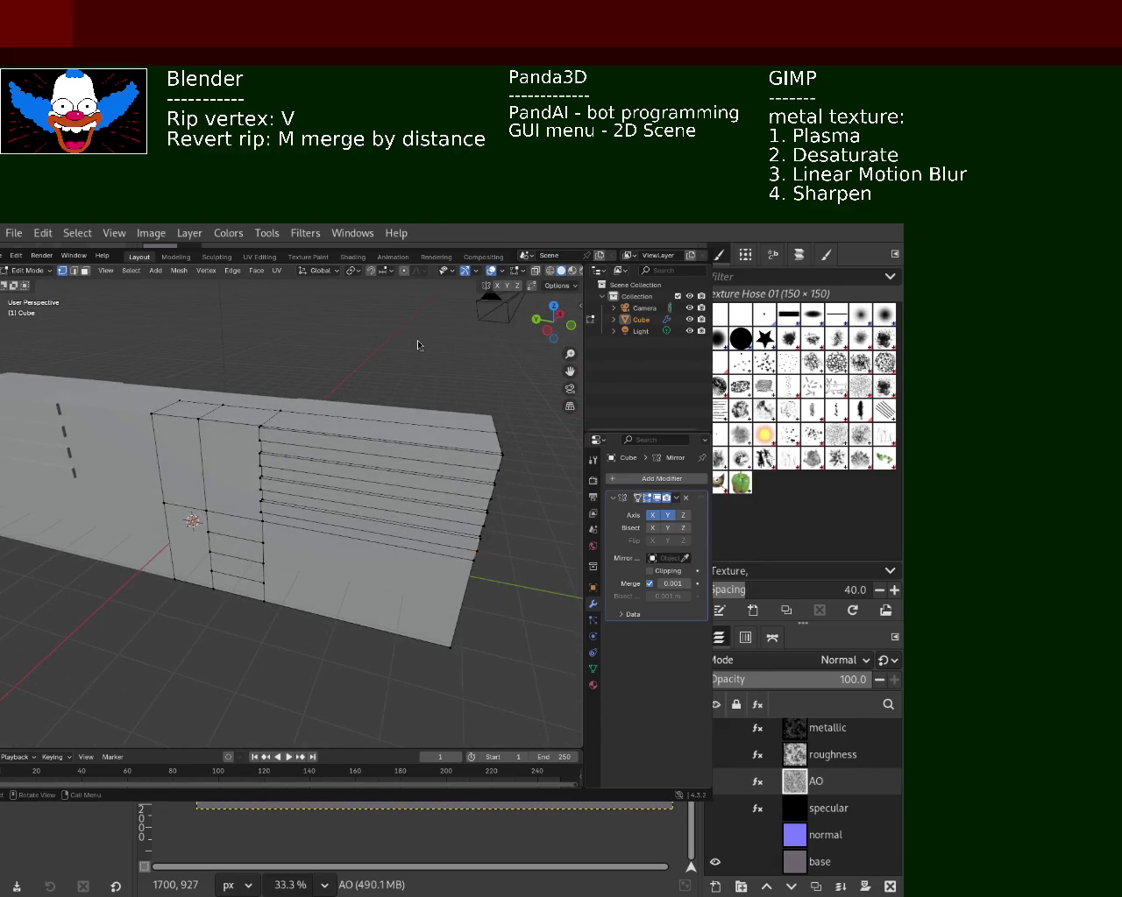
pyautogui.moveTo(405, 494); pyautogui.dragTo(198, 449, button='middle')
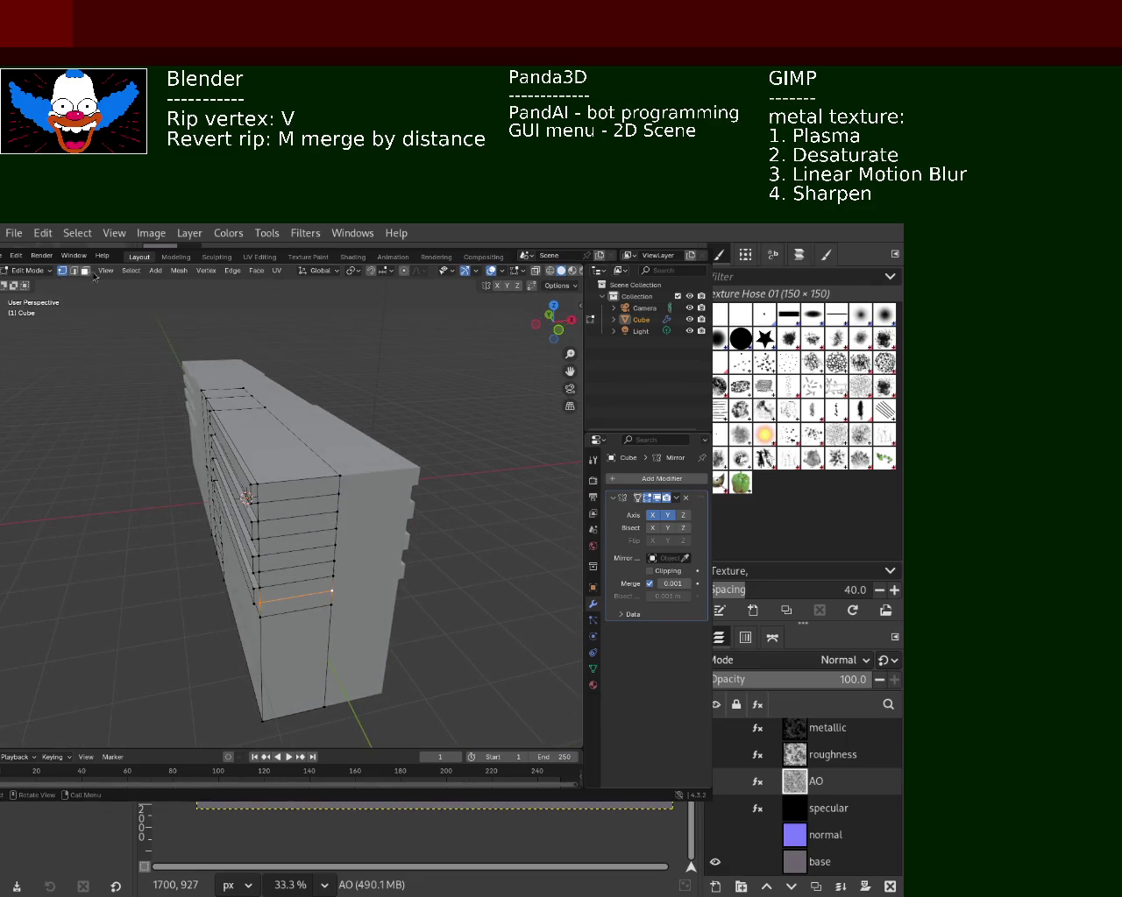
# - Extrude three strips on the hull end outward
pyautogui.moveTo(134, 326); pyautogui.dragTo(79, 293, button='middle')
pyautogui.keyDown('shift'); pyautogui.click(311, 517); pyautogui.keyUp('shift')
pyautogui.keyDown('shift'); pyautogui.click(297, 556); pyautogui.keyUp('shift')
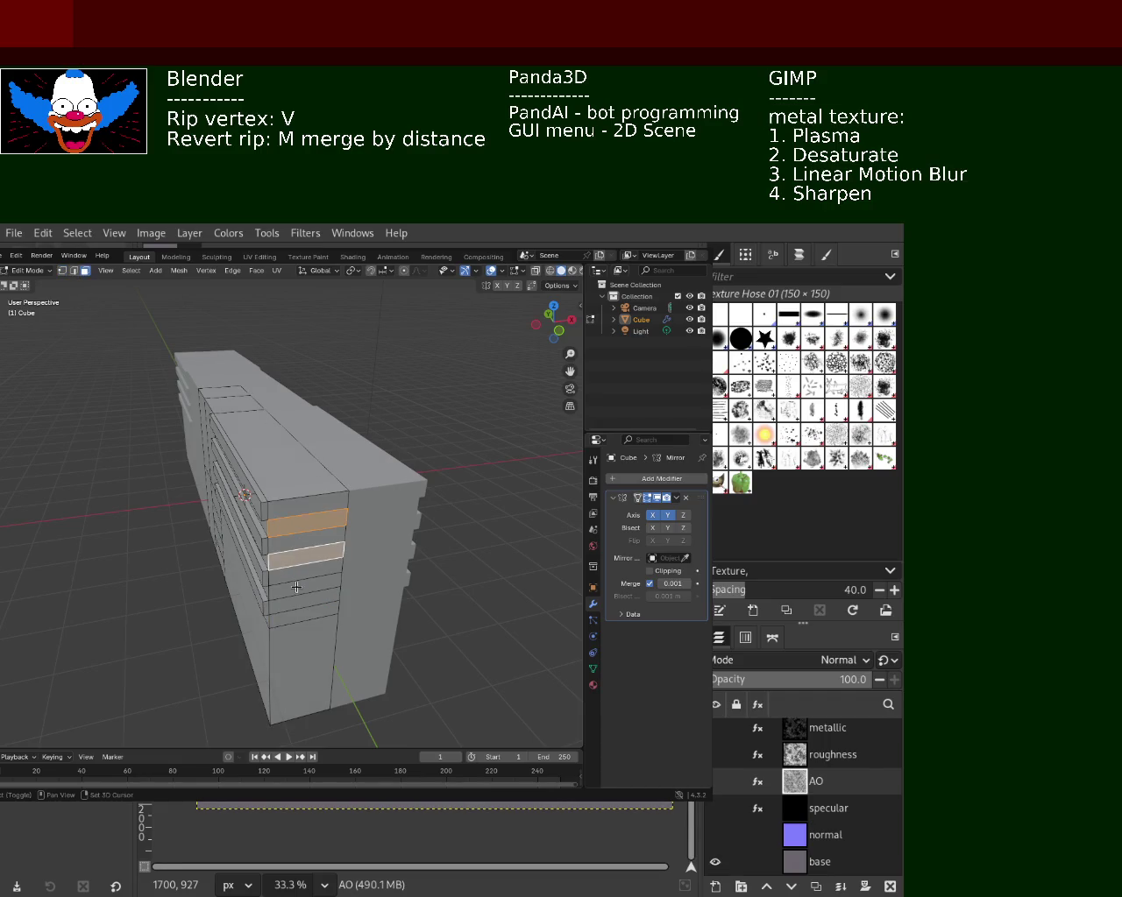
pyautogui.keyDown('shift'); pyautogui.click(297, 586); pyautogui.keyUp('shift')
pyautogui.press('e')
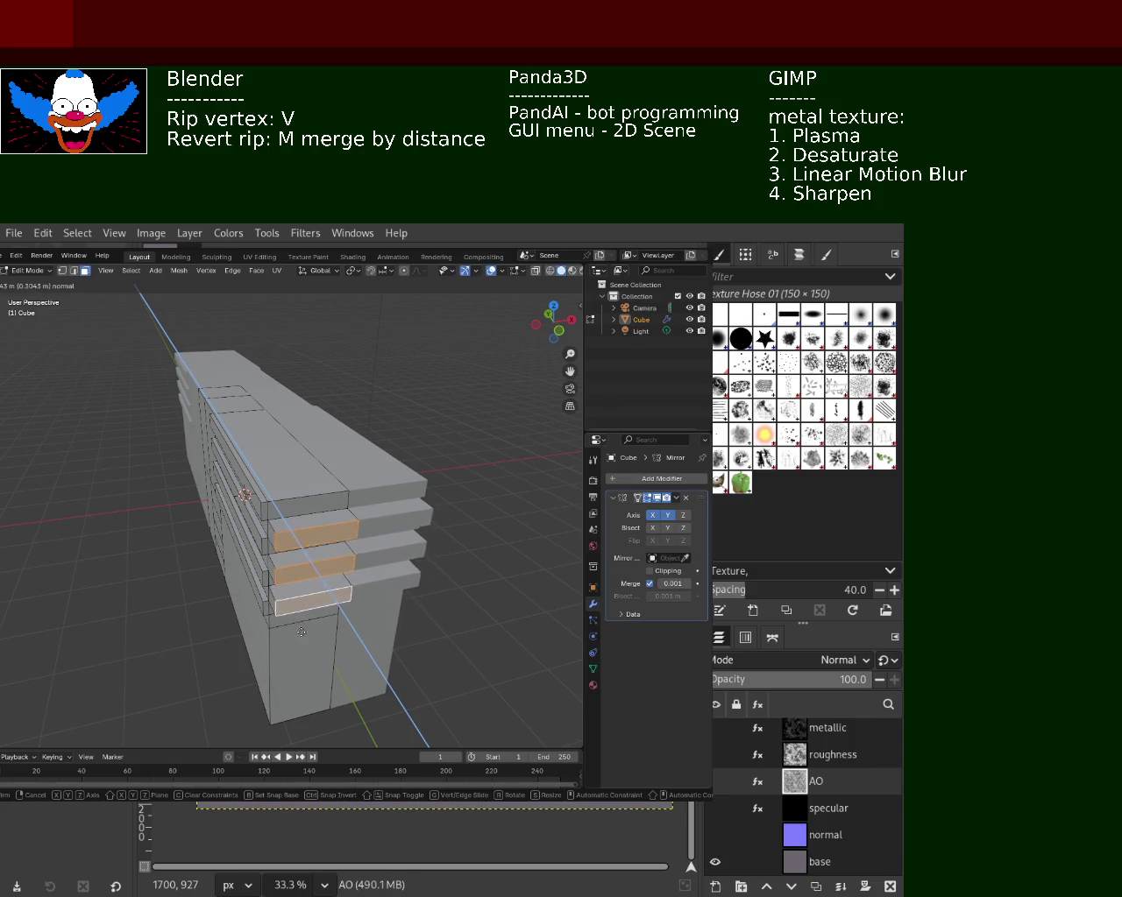
pyautogui.click(313, 649)
# - Extrude four more end strips outward past the end face
pyautogui.moveTo(313, 648)
pyautogui.mouseDown(button='middle')
pyautogui.moveTo(333, 506)
pyautogui.moveTo(291, 549)
pyautogui.moveTo(281, 504)
pyautogui.mouseUp(button='middle')
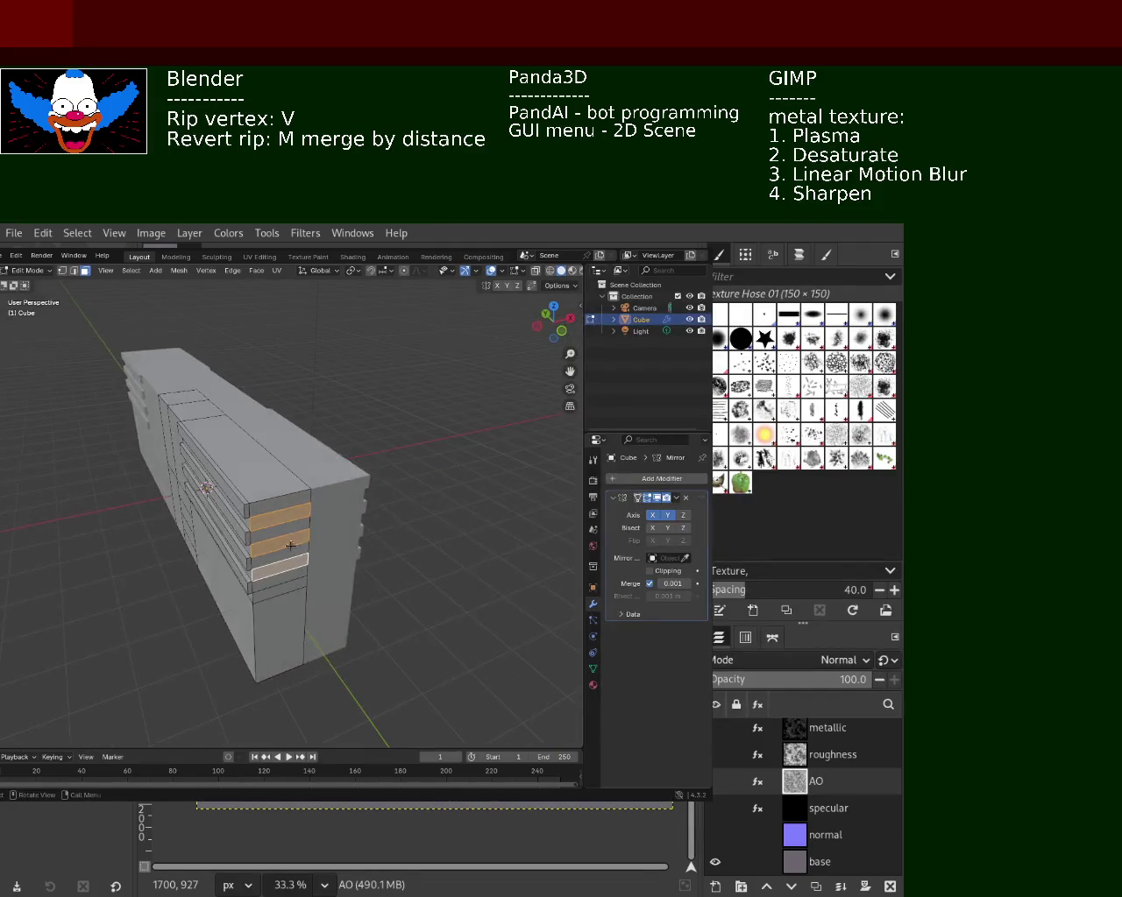
pyautogui.click(275, 536)
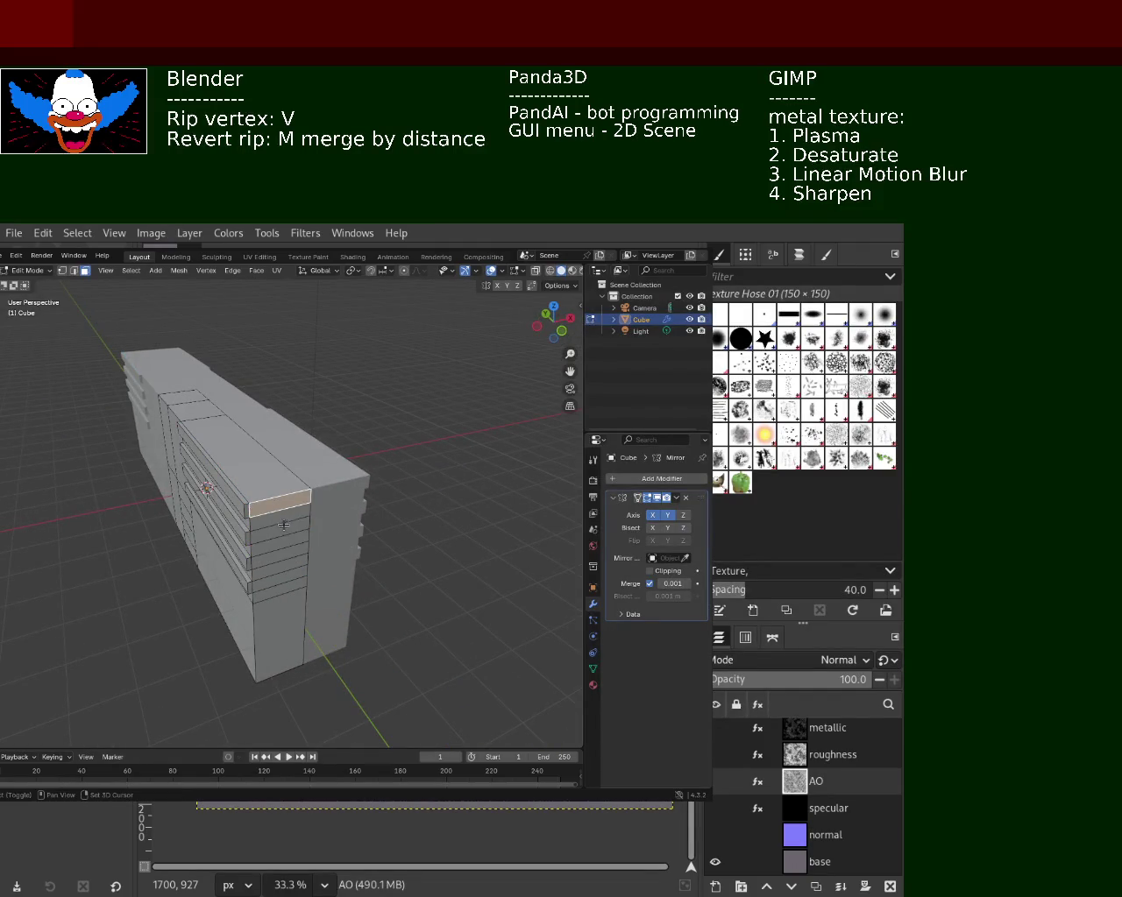
pyautogui.keyDown('shift'); pyautogui.click(275, 501); pyautogui.keyUp('shift')
pyautogui.keyDown('shift'); pyautogui.click(272, 532); pyautogui.keyUp('shift')
pyautogui.keyDown('shift'); pyautogui.click(270, 559); pyautogui.keyUp('shift')
pyautogui.keyDown('shift'); pyautogui.click(269, 579); pyautogui.keyUp('shift')
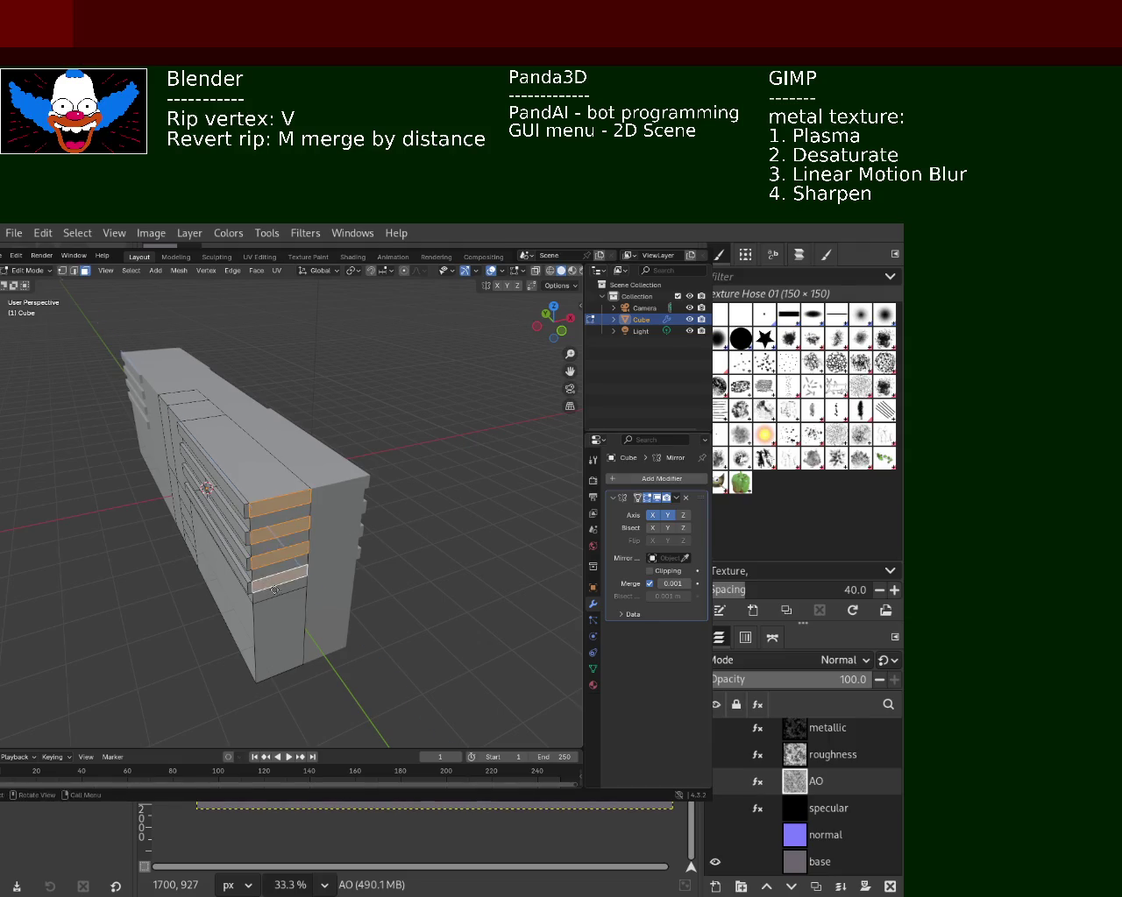
pyautogui.press('e')
pyautogui.click(298, 608)
# - Extrude the alternate strip faces up the end column outward
pyautogui.moveTo(298, 608)
pyautogui.mouseDown(button='middle')
pyautogui.moveTo(365, 489)
pyautogui.moveTo(325, 454)
pyautogui.mouseUp(button='middle')
pyautogui.click(325, 438)
pyautogui.keyDown('shift'); pyautogui.click(325, 455); pyautogui.keyUp('shift')
pyautogui.keyDown('shift'); pyautogui.click(323, 473); pyautogui.keyUp('shift')
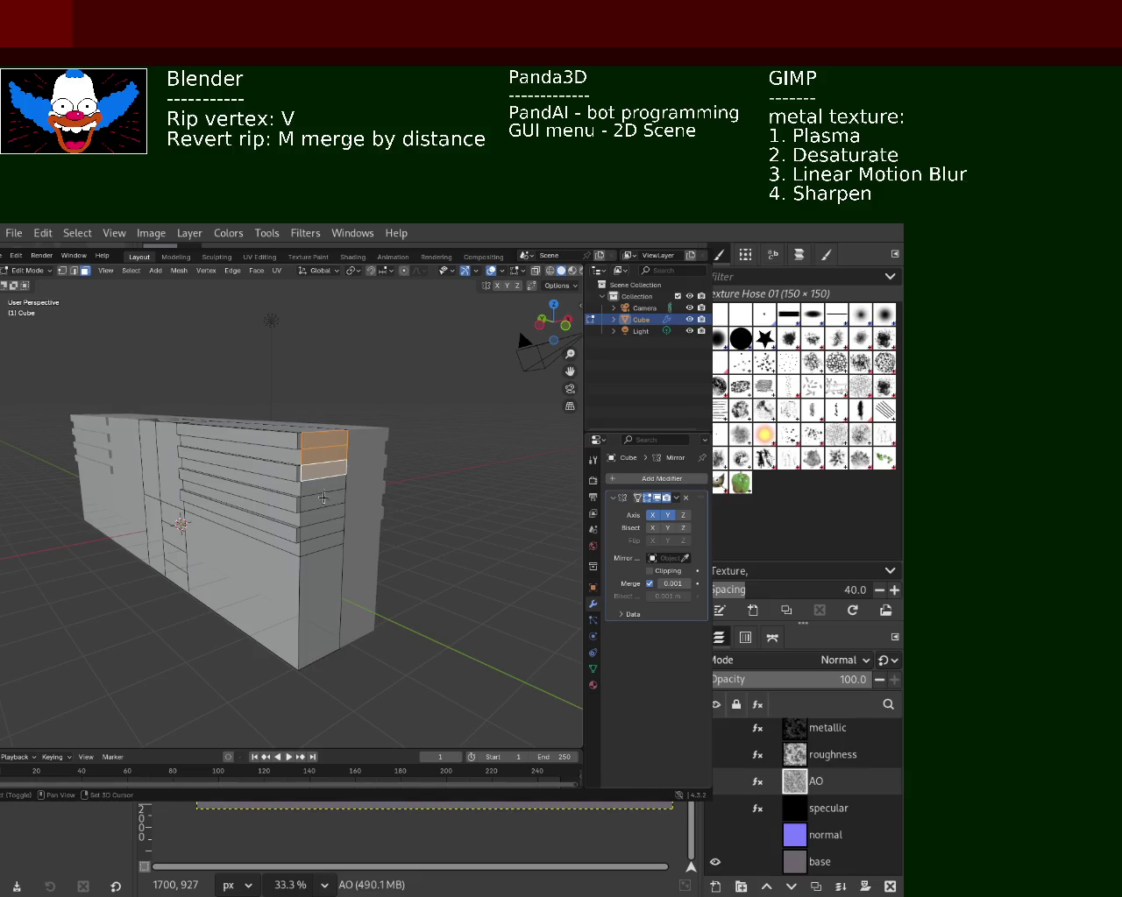
pyautogui.keyDown('shift'); pyautogui.click(320, 535); pyautogui.keyUp('shift')
pyautogui.click(318, 545)
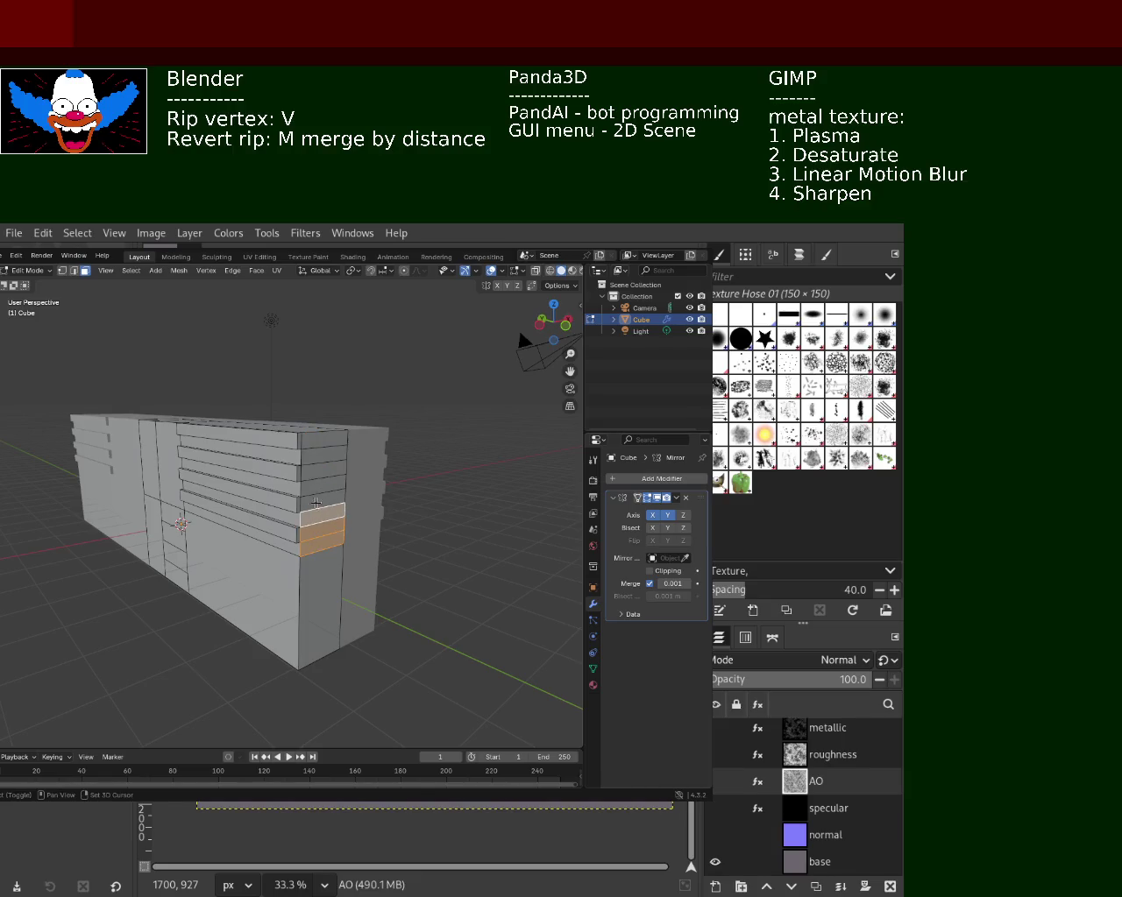
pyautogui.keyDown('shift'); pyautogui.click(321, 473); pyautogui.keyUp('shift')
pyautogui.keyDown('shift'); pyautogui.click(323, 438); pyautogui.keyUp('shift')
pyautogui.keyDown('shift'); pyautogui.click(323, 454); pyautogui.keyUp('shift')
pyautogui.press('e')
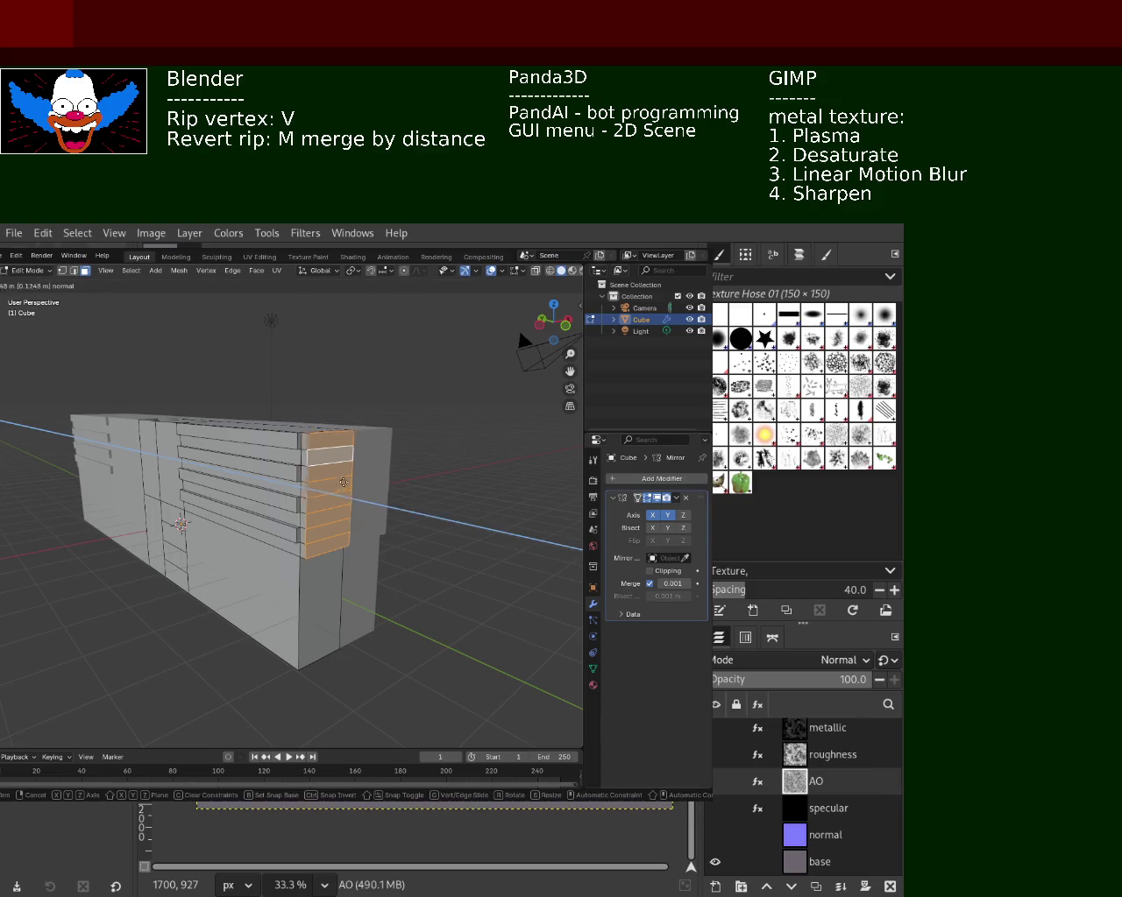
pyautogui.click(368, 491)
# - Extrude one more single strip face outward
pyautogui.moveTo(368, 491)
pyautogui.mouseDown(button='middle')
pyautogui.moveTo(395, 452)
pyautogui.moveTo(264, 496)
pyautogui.moveTo(264, 507)
pyautogui.mouseUp(button='middle')
pyautogui.click(269, 520)
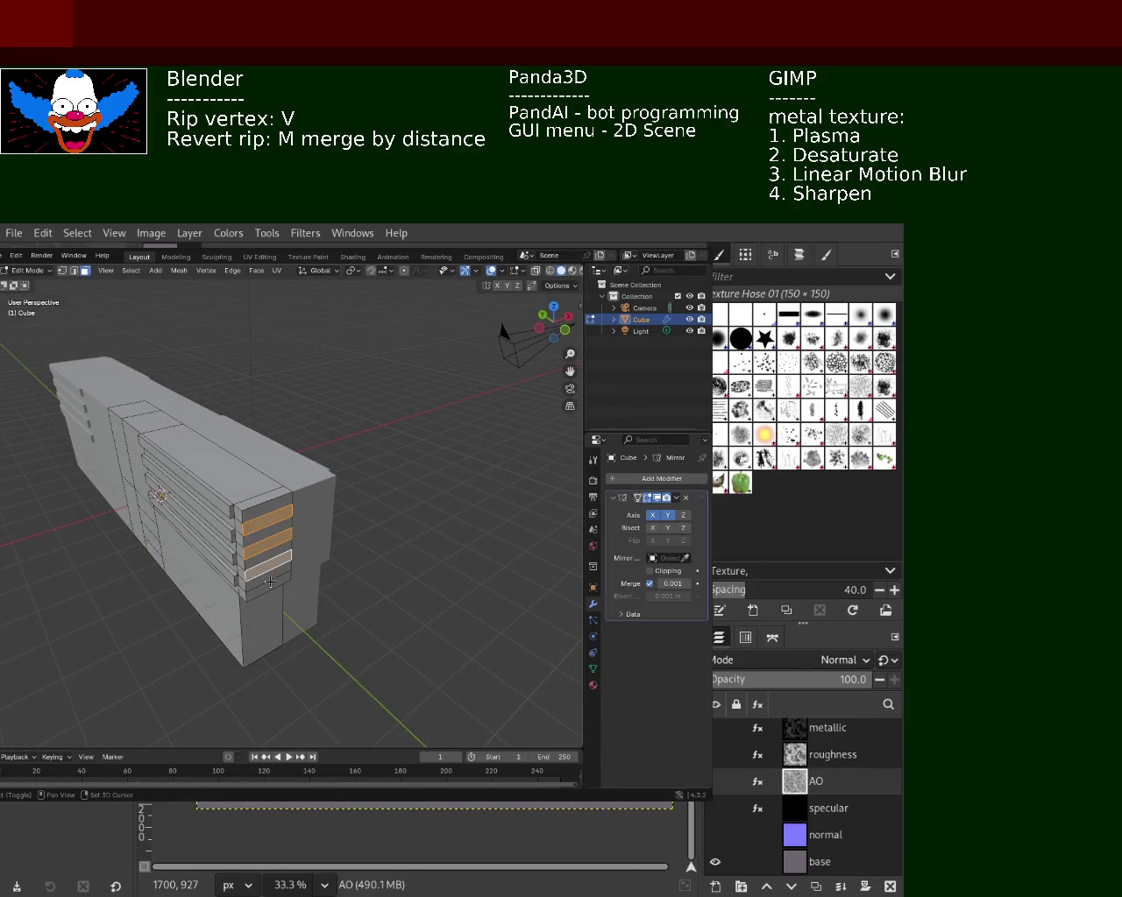
pyautogui.press('e')
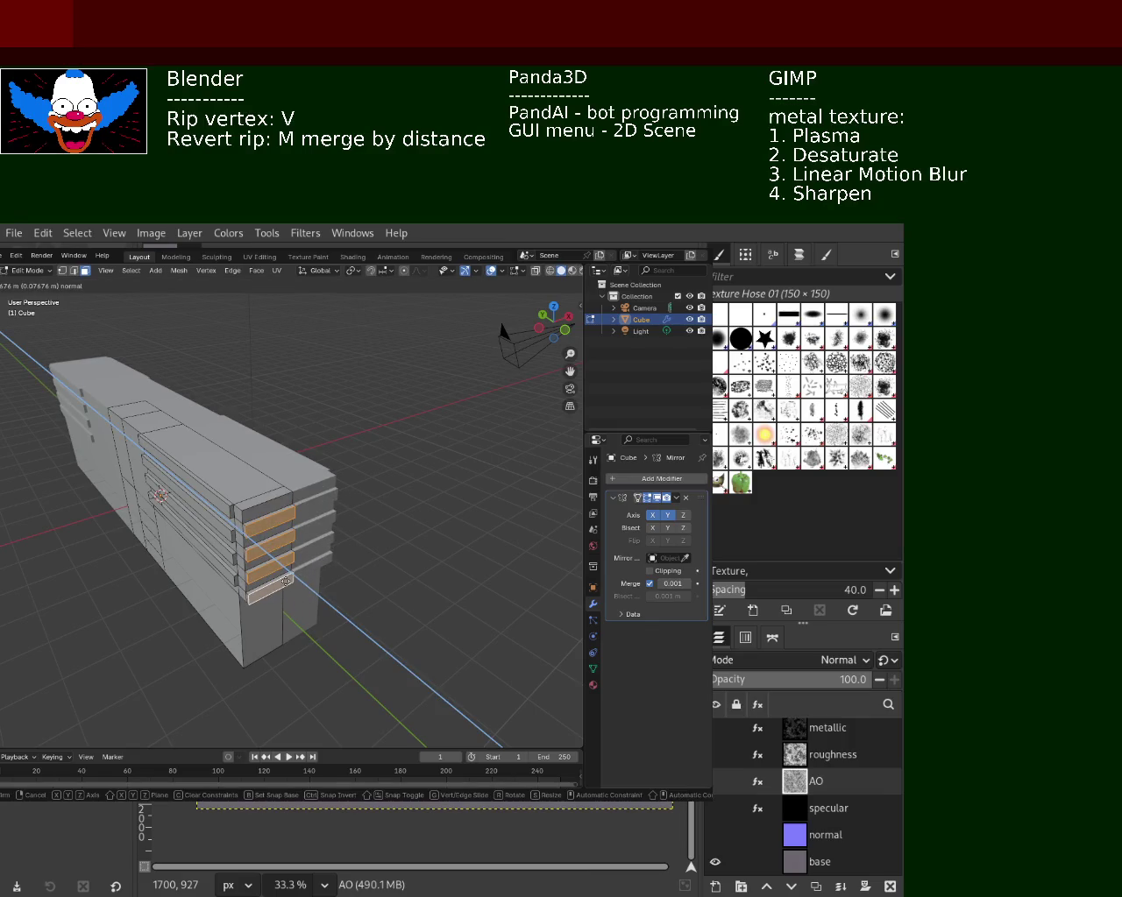
pyautogui.click(286, 581)
pyautogui.moveTo(286, 581)
pyautogui.mouseDown(button='middle')
pyautogui.moveTo(341, 530)
pyautogui.moveTo(283, 545)
pyautogui.moveTo(283, 596)
pyautogui.moveTo(201, 546)
pyautogui.moveTo(195, 556)
pyautogui.moveTo(263, 561)
pyautogui.moveTo(418, 542)
pyautogui.moveTo(421, 639)
pyautogui.moveTo(355, 598)
pyautogui.moveTo(323, 596)
pyautogui.moveTo(406, 596)
pyautogui.moveTo(265, 547)
pyautogui.moveTo(276, 500)
pyautogui.moveTo(321, 513)
pyautogui.moveTo(253, 463)
pyautogui.mouseUp(button='middle')
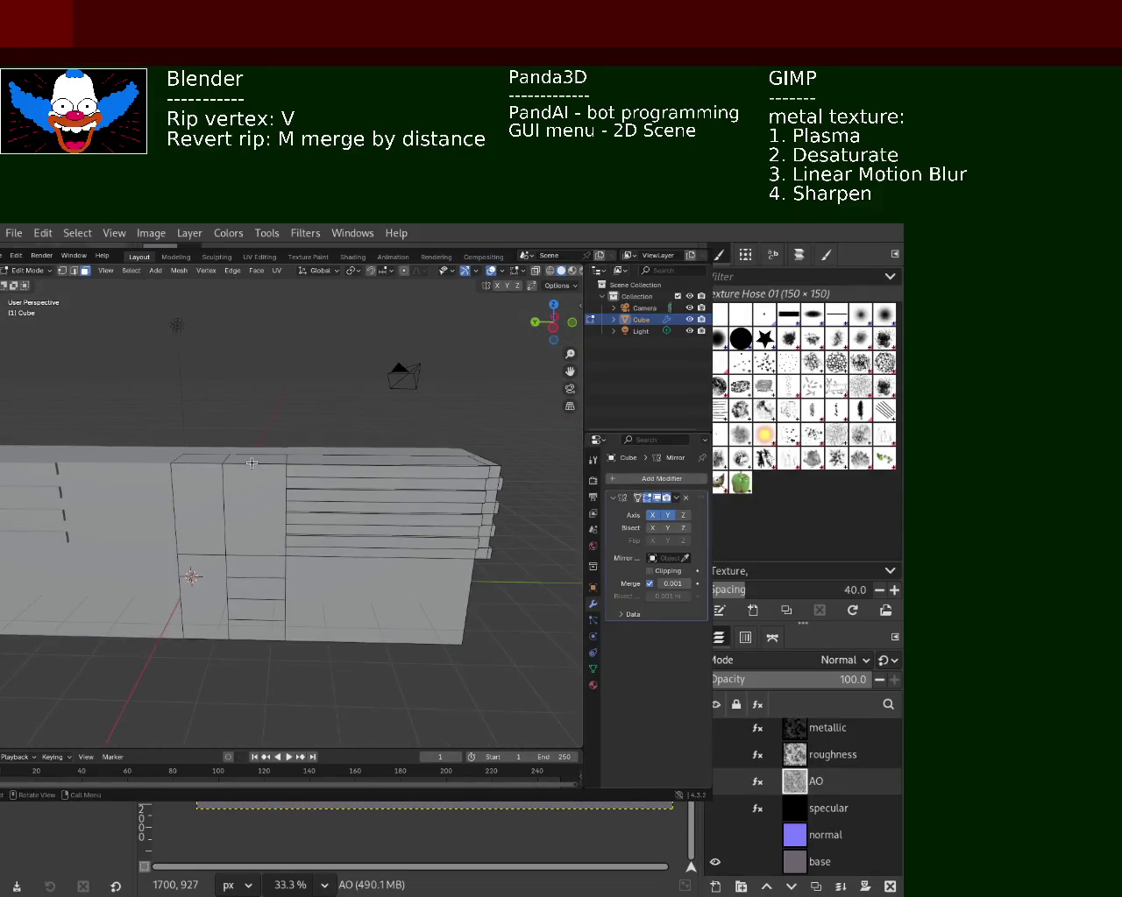
# - Nudge the selected face along the Z axis
pyautogui.press('g')
pyautogui.press('z')
pyautogui.press('Escape')
pyautogui.press('g')
pyautogui.press('z')
pyautogui.press('z')
pyautogui.click(217, 451)
# - Extrude a lower side face outward twice to form a protruding box
pyautogui.moveTo(217, 451)
pyautogui.mouseDown(button='middle')
pyautogui.moveTo(371, 576)
pyautogui.moveTo(246, 570)
pyautogui.moveTo(273, 507)
pyautogui.moveTo(312, 521)
pyautogui.moveTo(263, 562)
pyautogui.mouseUp(button='middle')
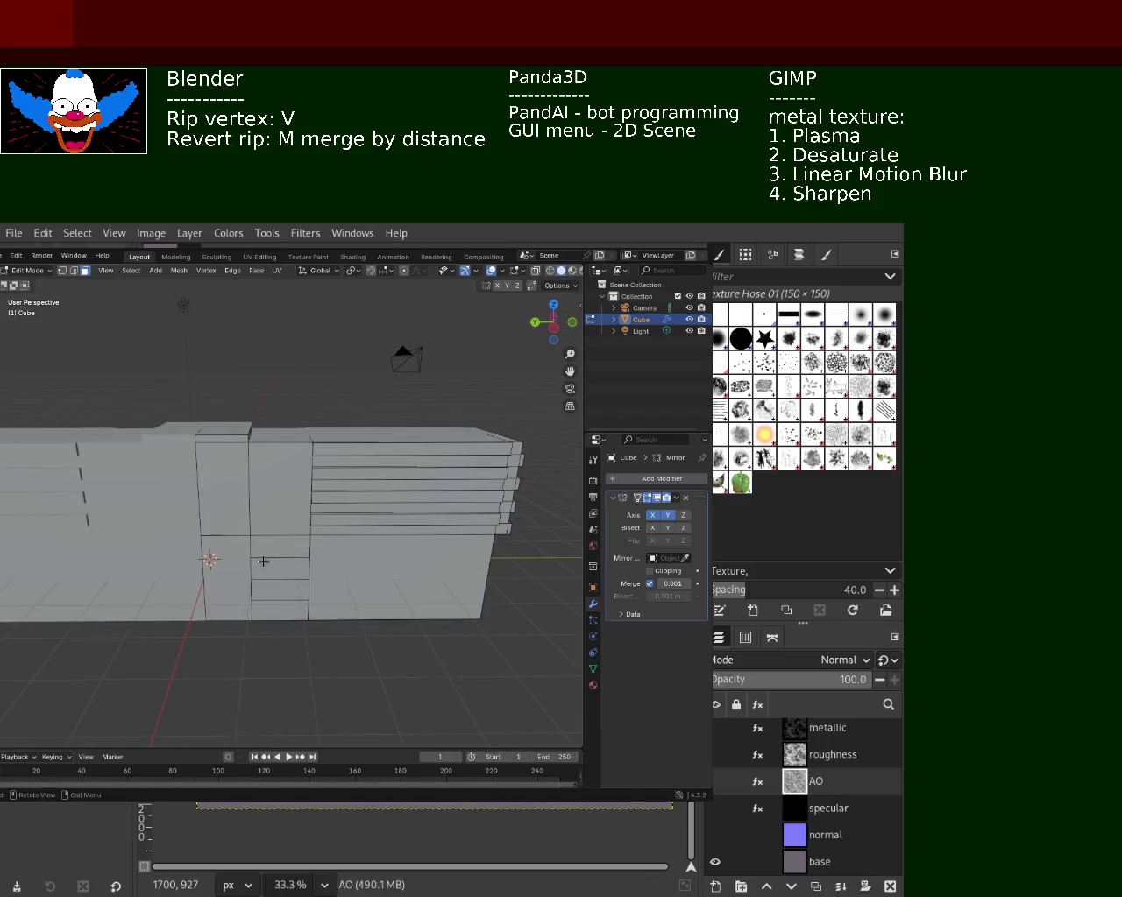
pyautogui.press('e')
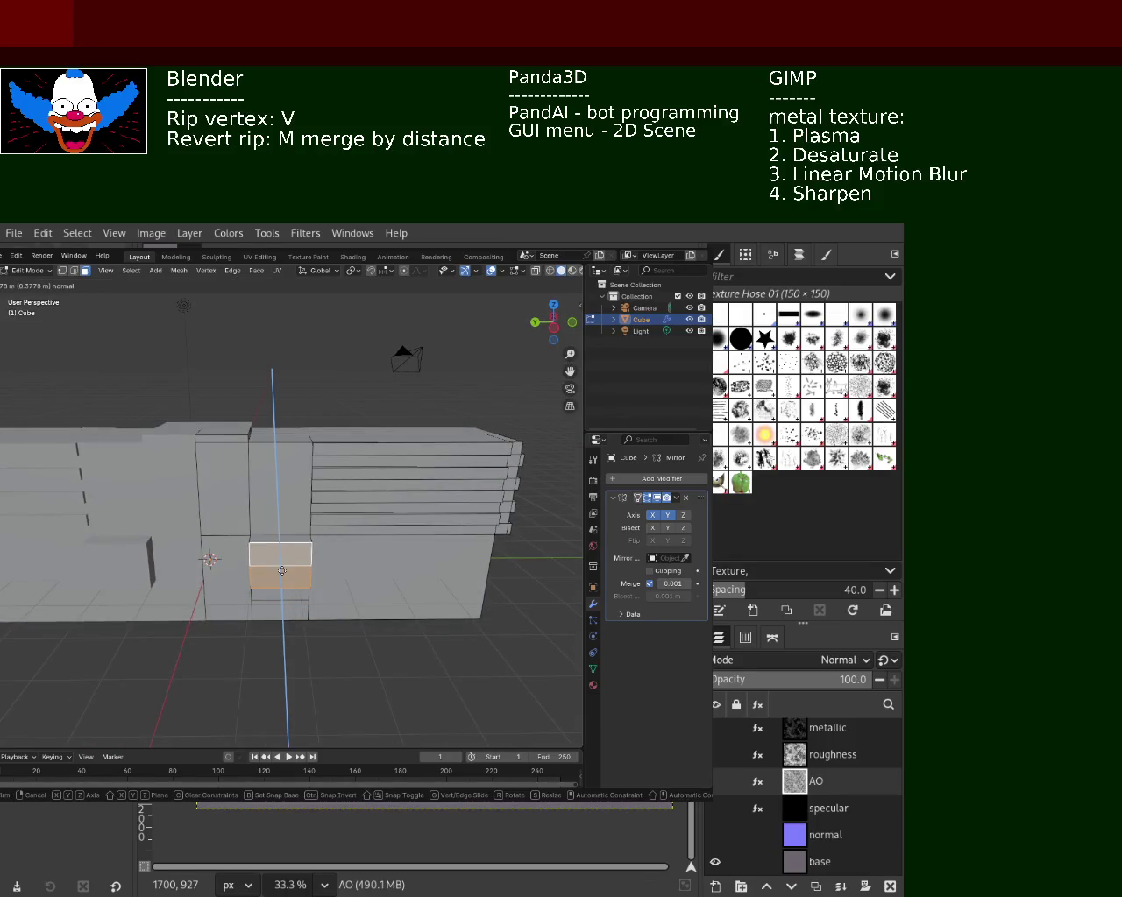
pyautogui.click(281, 571)
pyautogui.moveTo(281, 571)
pyautogui.mouseDown(button='middle')
pyautogui.moveTo(187, 529)
pyautogui.moveTo(274, 561)
pyautogui.mouseUp(button='middle')
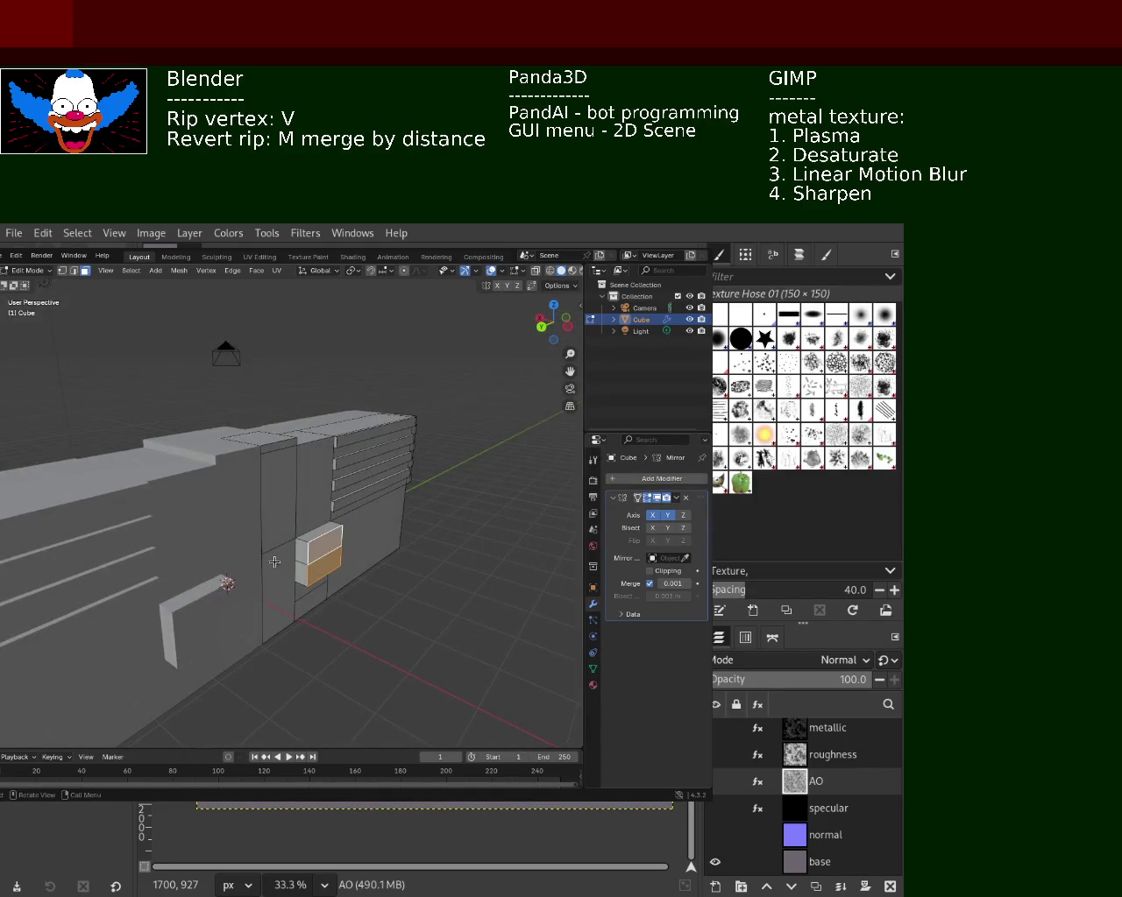
pyautogui.press('e')
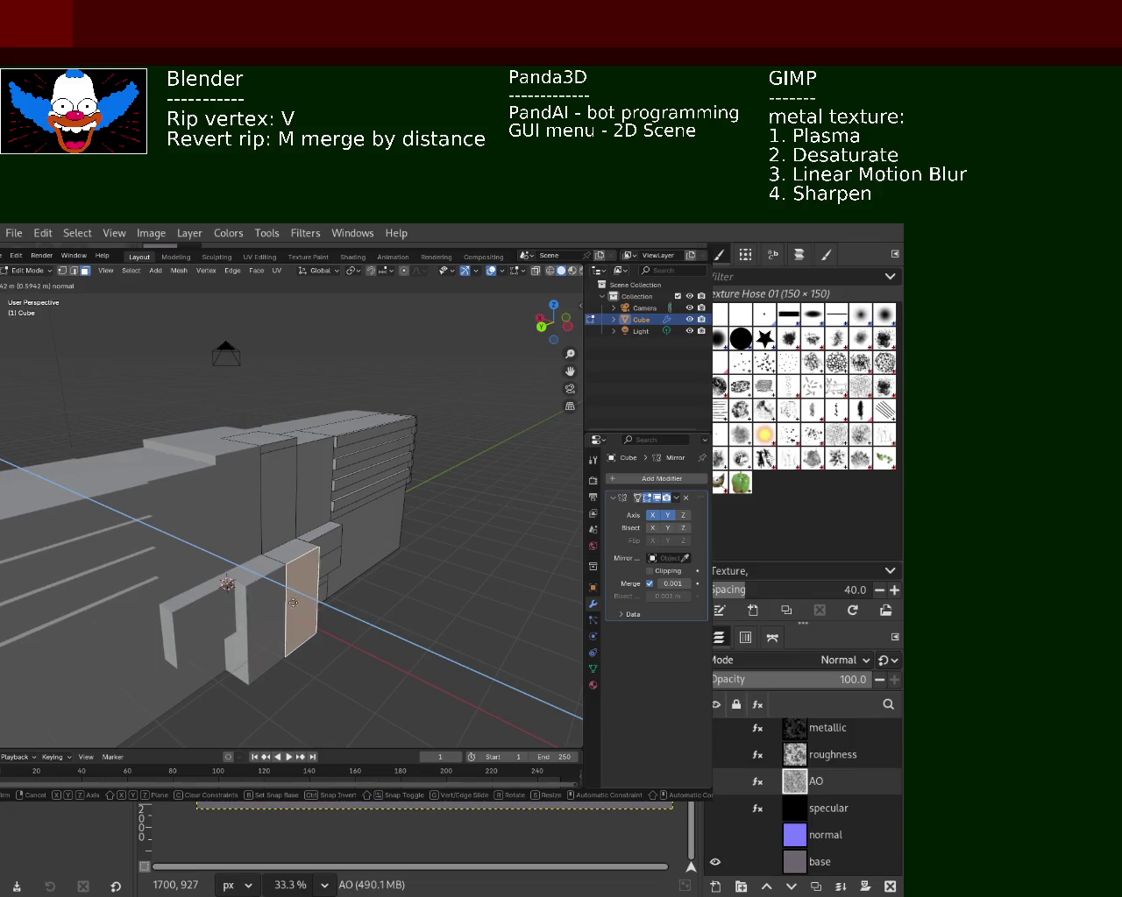
pyautogui.click(293, 603)
pyautogui.moveTo(293, 603)
pyautogui.mouseDown(button='middle')
pyautogui.moveTo(285, 534)
pyautogui.moveTo(401, 555)
pyautogui.moveTo(284, 525)
pyautogui.moveTo(274, 508)
pyautogui.moveTo(274, 525)
pyautogui.moveTo(160, 468)
pyautogui.moveTo(181, 514)
pyautogui.mouseUp(button='middle')
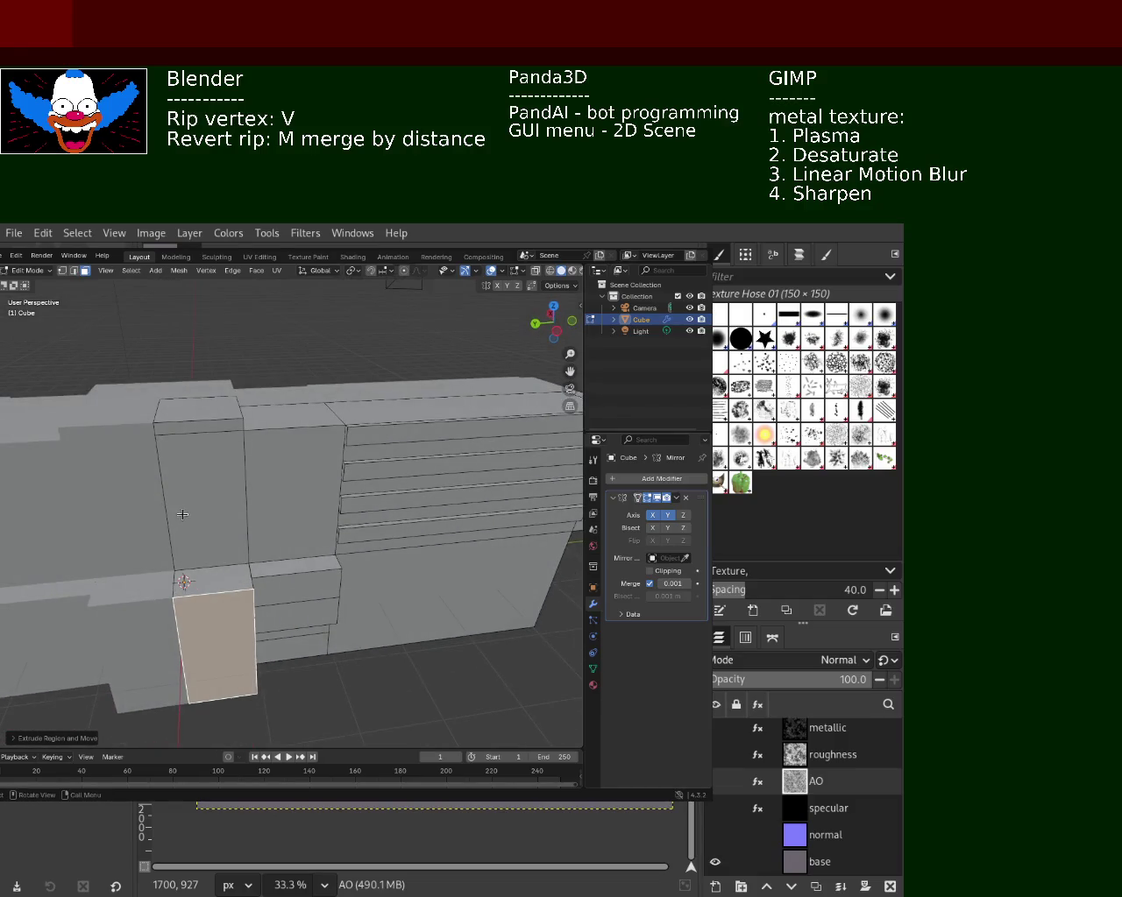
# - Subdivide the left and right edges of the upper column face
pyautogui.click(63, 271)
pyautogui.click(155, 430)
pyautogui.keyDown('shift'); pyautogui.click(174, 568); pyautogui.keyUp('shift')
pyautogui.rightClick(135, 492)
pyautogui.click(135, 496)
pyautogui.click(237, 443)
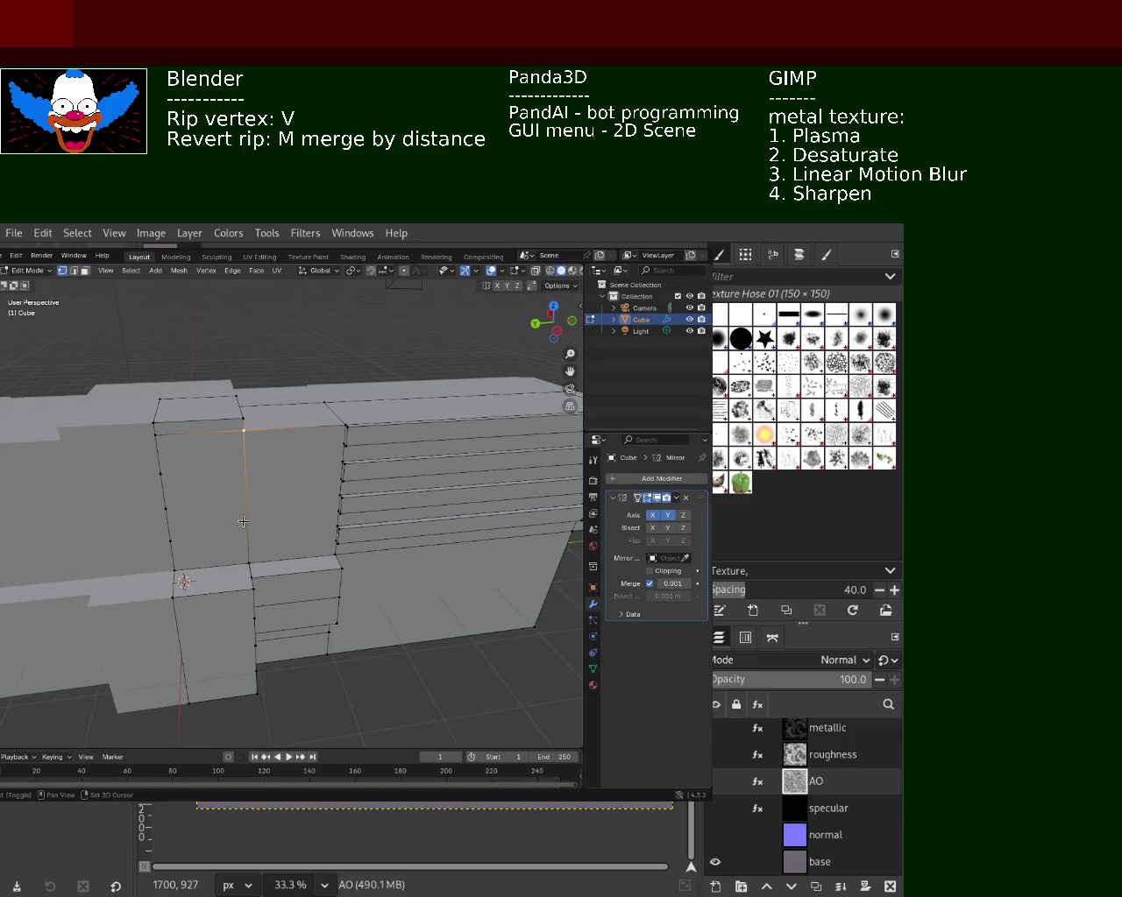
pyautogui.rightClick(250, 562)
pyautogui.click(244, 554)
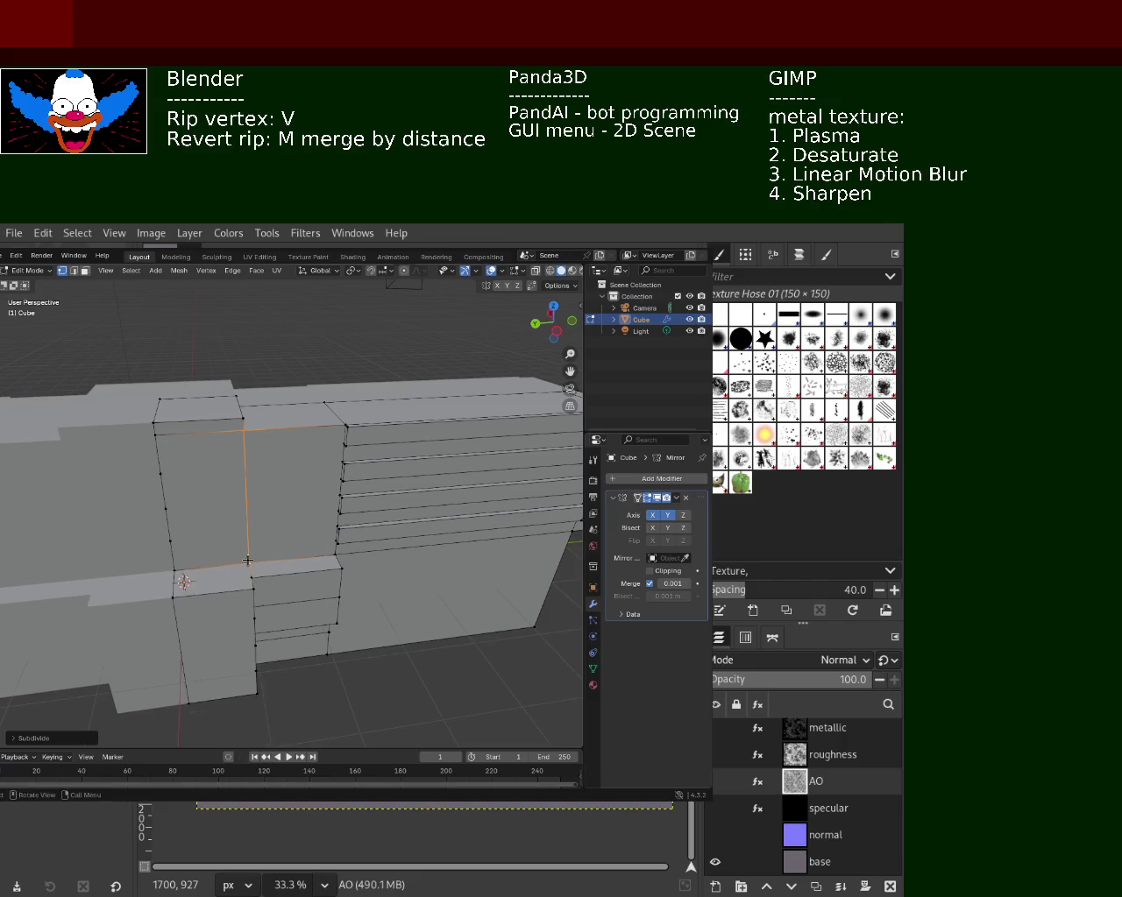
# - Rip the panel free with V and push it into an angled recess
pyautogui.click(162, 474)
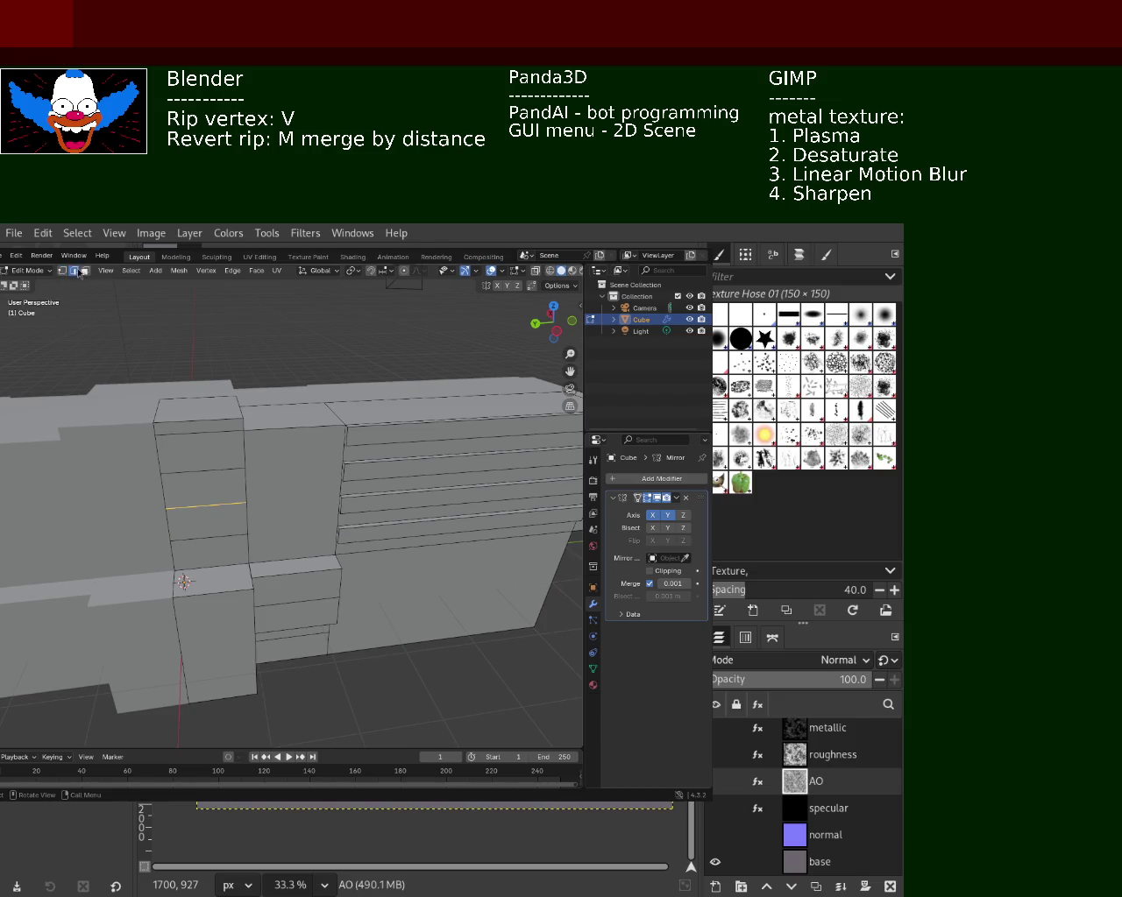
pyautogui.moveTo(199, 511); pyautogui.dragTo(272, 564, button='middle')
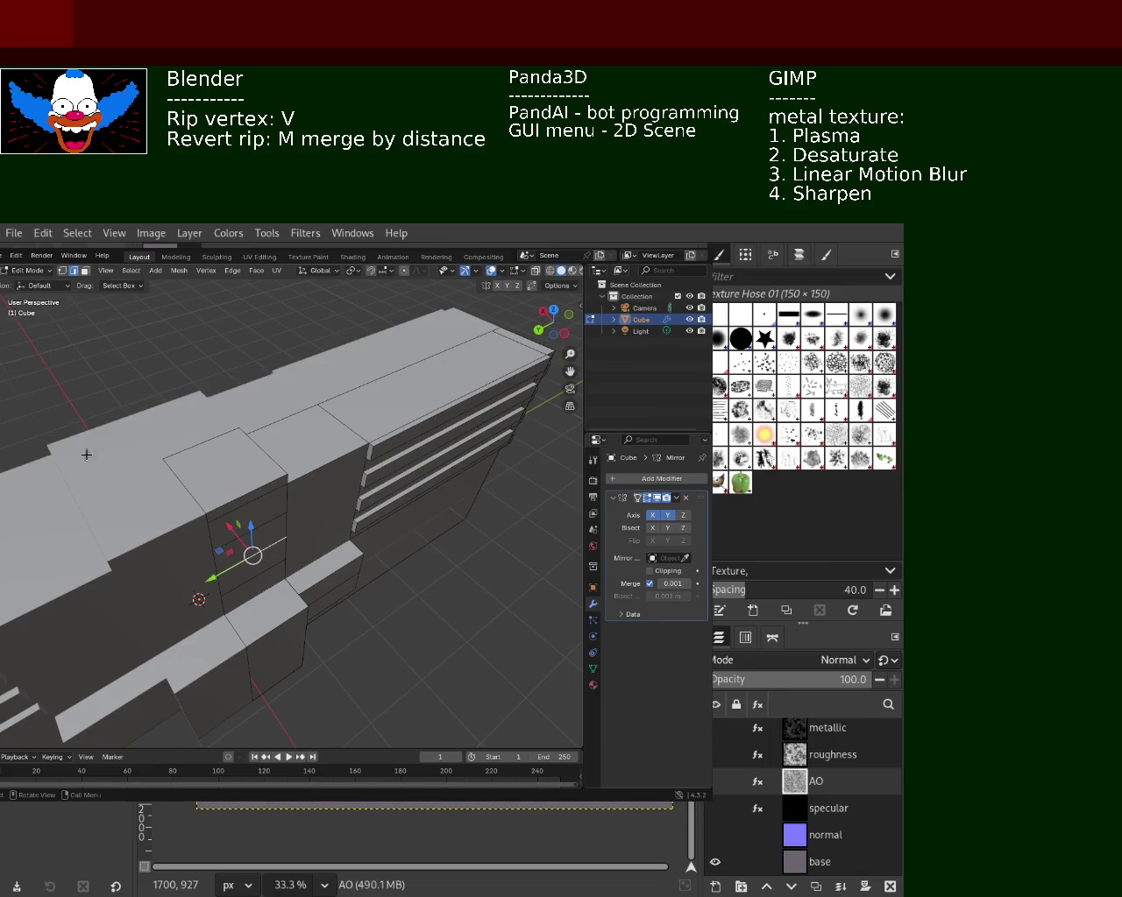
pyautogui.press('v')
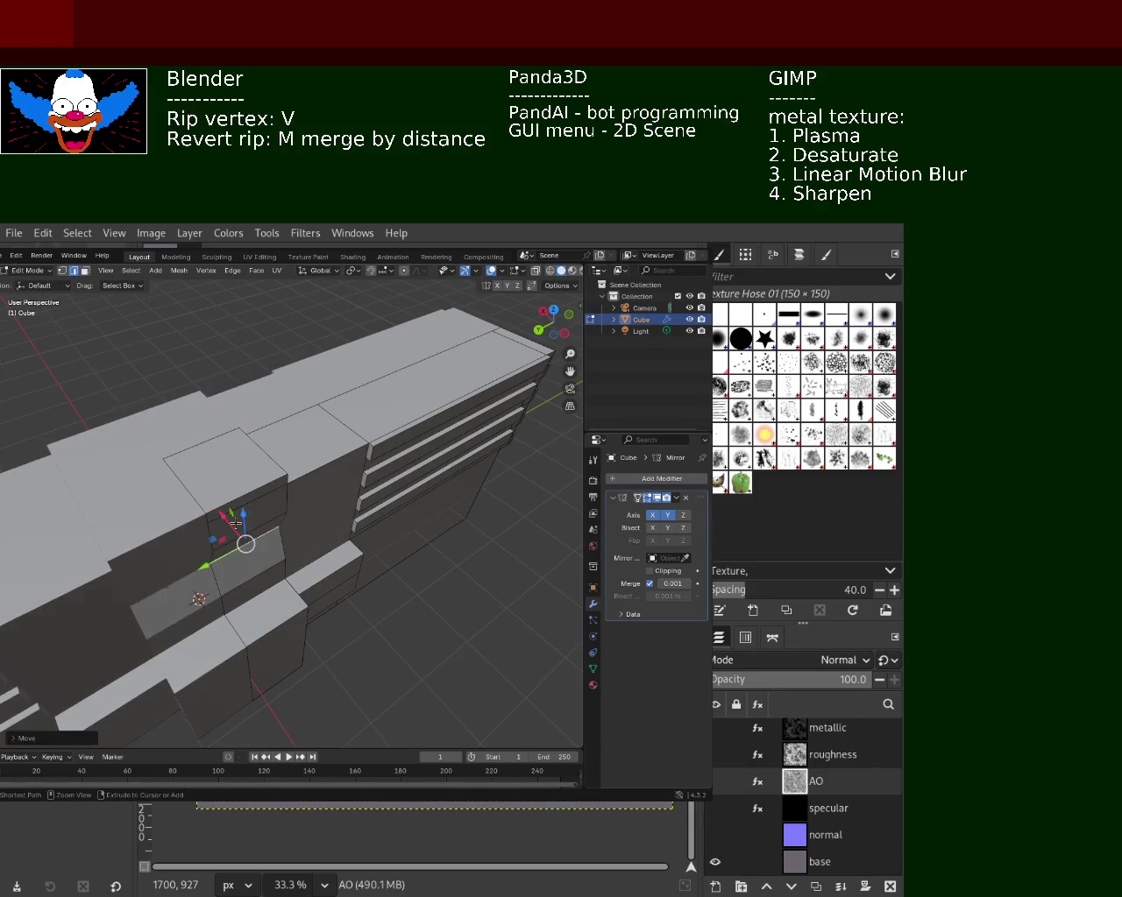
pyautogui.click(224, 524)
pyautogui.moveTo(224, 524)
pyautogui.mouseDown(button='middle')
pyautogui.moveTo(227, 490)
pyautogui.moveTo(145, 520)
pyautogui.mouseUp(button='middle')
pyautogui.moveTo(243, 508); pyautogui.dragTo(169, 452, button='middle')
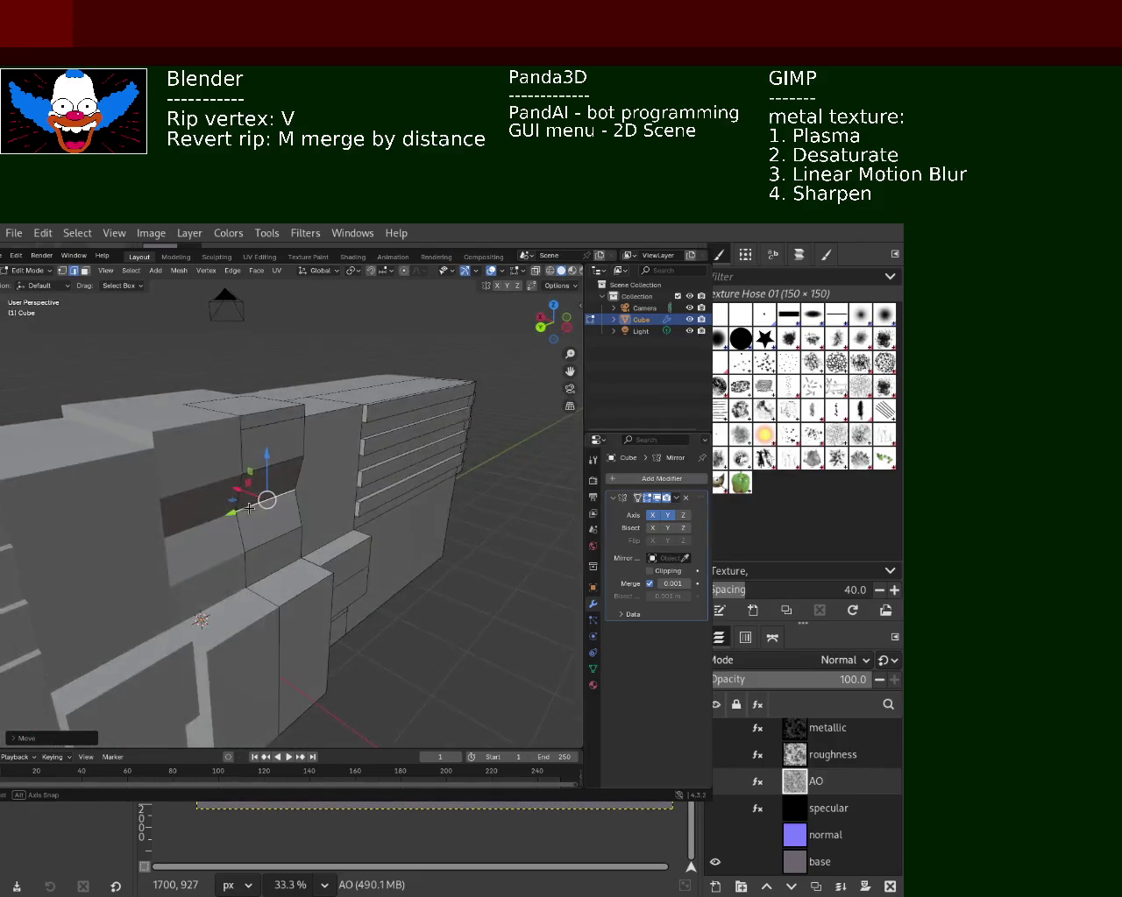
pyautogui.click(61, 271)
pyautogui.moveTo(272, 516)
pyautogui.mouseDown(button='middle')
pyautogui.moveTo(264, 527)
pyautogui.moveTo(368, 495)
pyautogui.mouseUp(button='middle')
pyautogui.moveTo(453, 520)
pyautogui.mouseDown(button='middle')
pyautogui.moveTo(422, 526)
pyautogui.moveTo(464, 515)
pyautogui.moveTo(329, 535)
pyautogui.moveTo(370, 518)
pyautogui.moveTo(486, 507)
pyautogui.moveTo(358, 494)
pyautogui.moveTo(404, 518)
pyautogui.moveTo(229, 483)
pyautogui.mouseUp(button='middle')
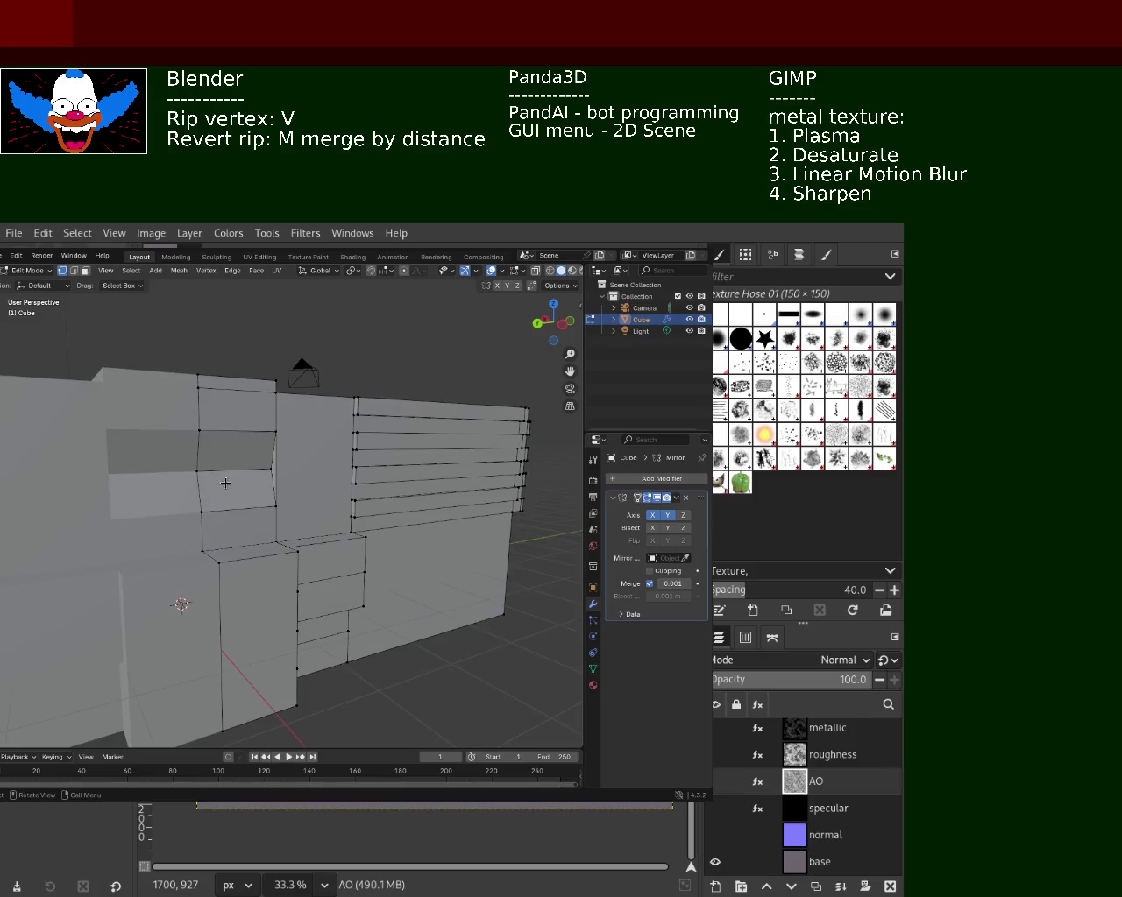
# - Undo the last change and extrude a column side face outward
pyautogui.hotkey('ctrl', 'z')
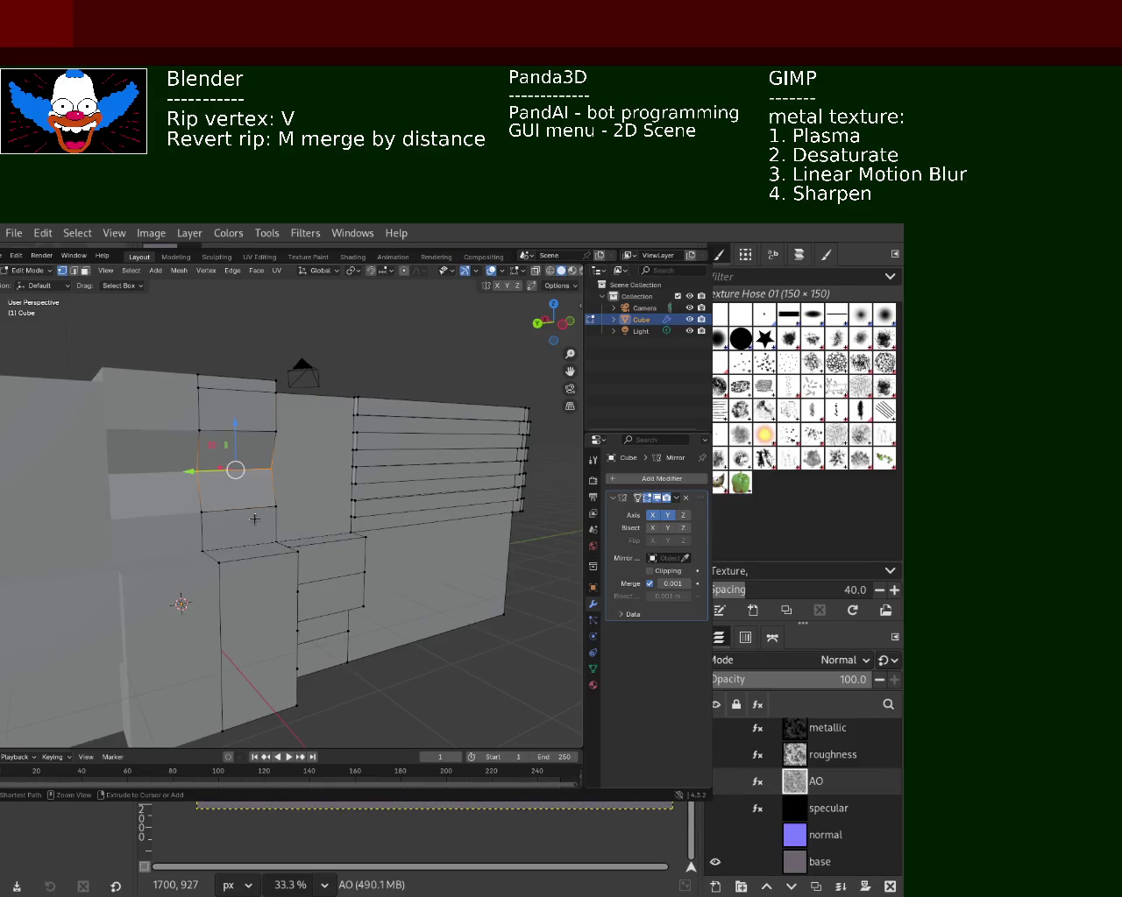
pyautogui.moveTo(255, 519); pyautogui.dragTo(245, 459, button='middle')
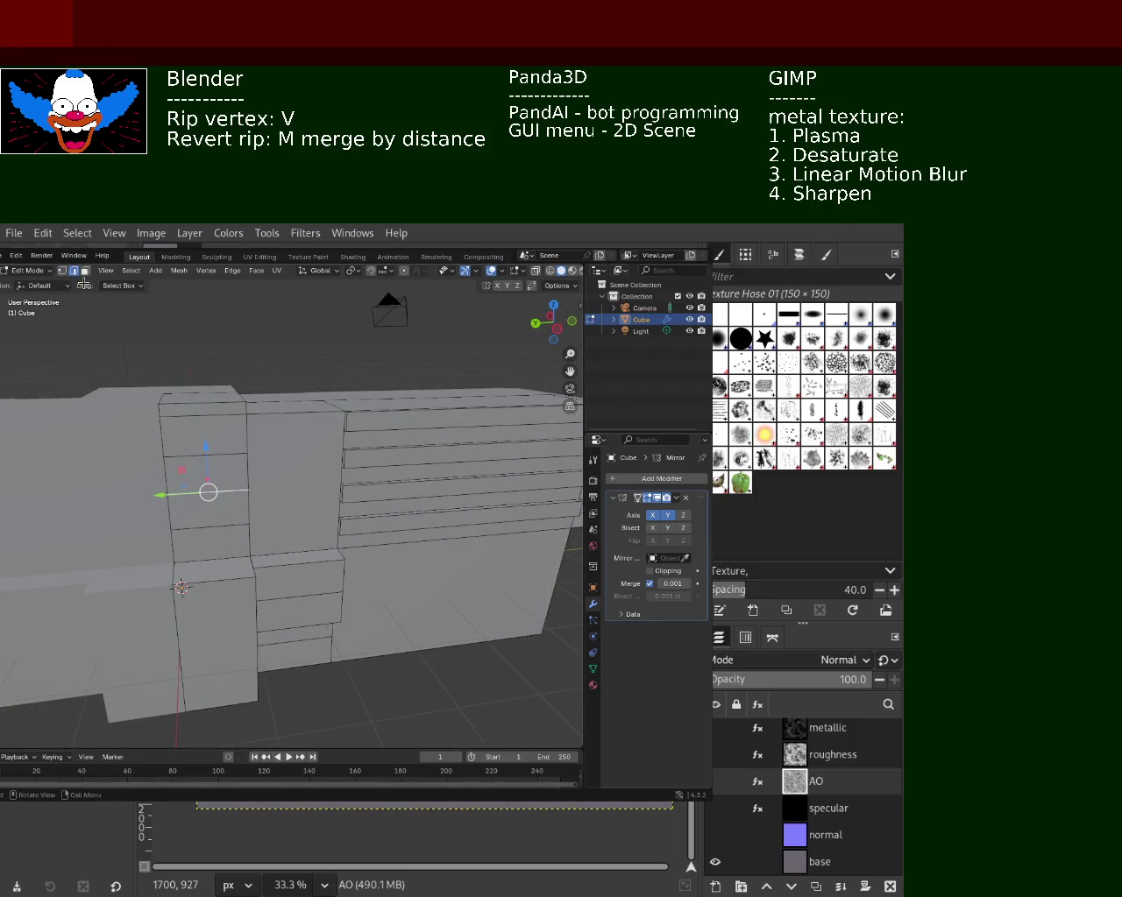
pyautogui.moveTo(156, 410); pyautogui.dragTo(277, 493, button='middle')
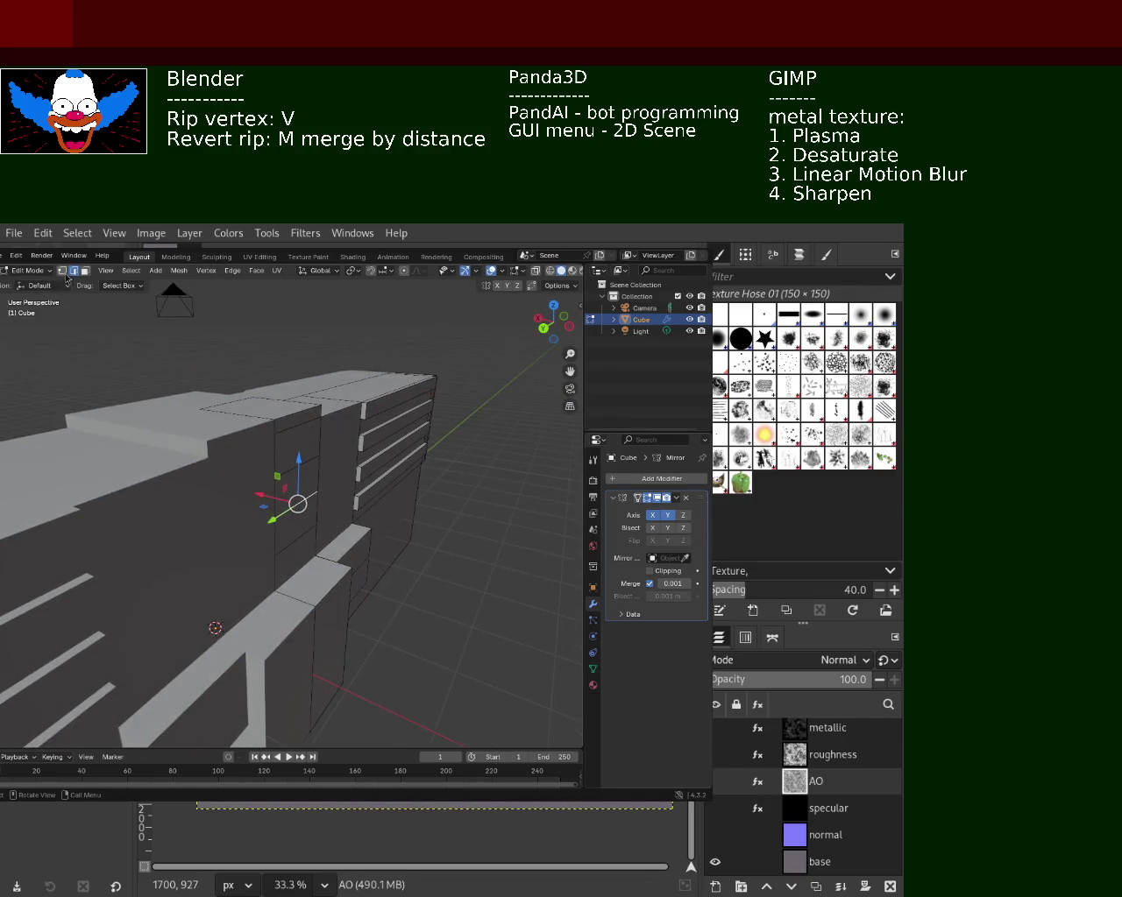
pyautogui.click(298, 478)
pyautogui.press('e')
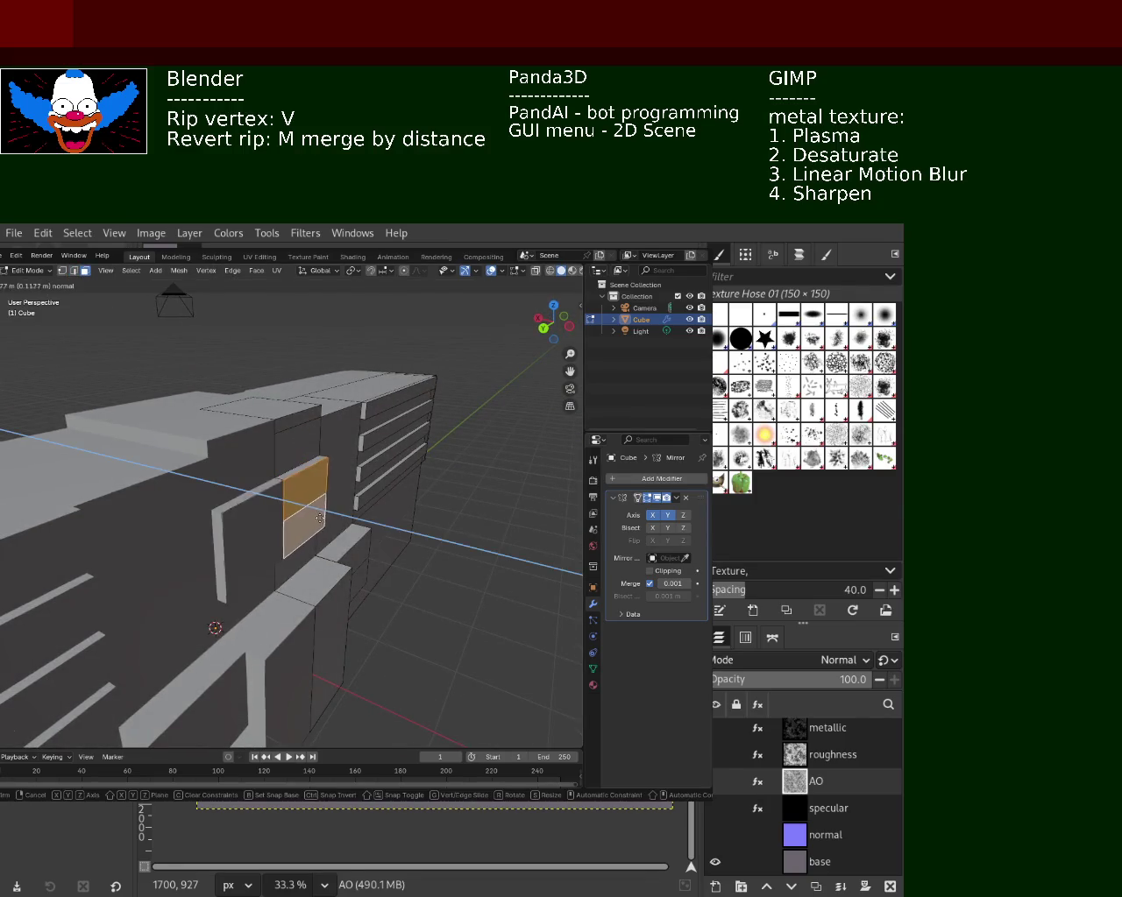
pyautogui.click(301, 508)
# - Rip two corner vertices of the top panel and slide them along X
pyautogui.moveTo(301, 508)
pyautogui.mouseDown(button='middle')
pyautogui.moveTo(114, 520)
pyautogui.moveTo(227, 507)
pyautogui.mouseUp(button='middle')
pyautogui.click(245, 475)
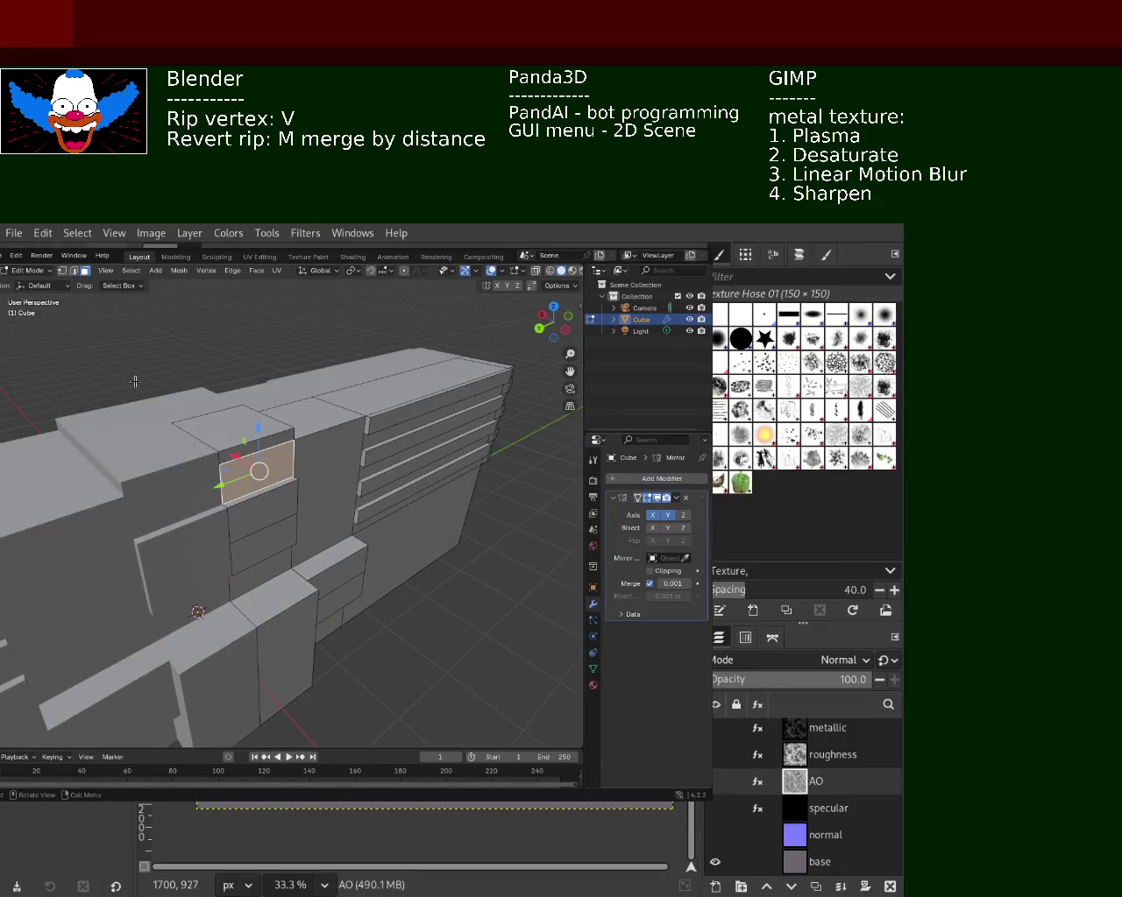
pyautogui.hotkey('shift', 'alt', 'z')
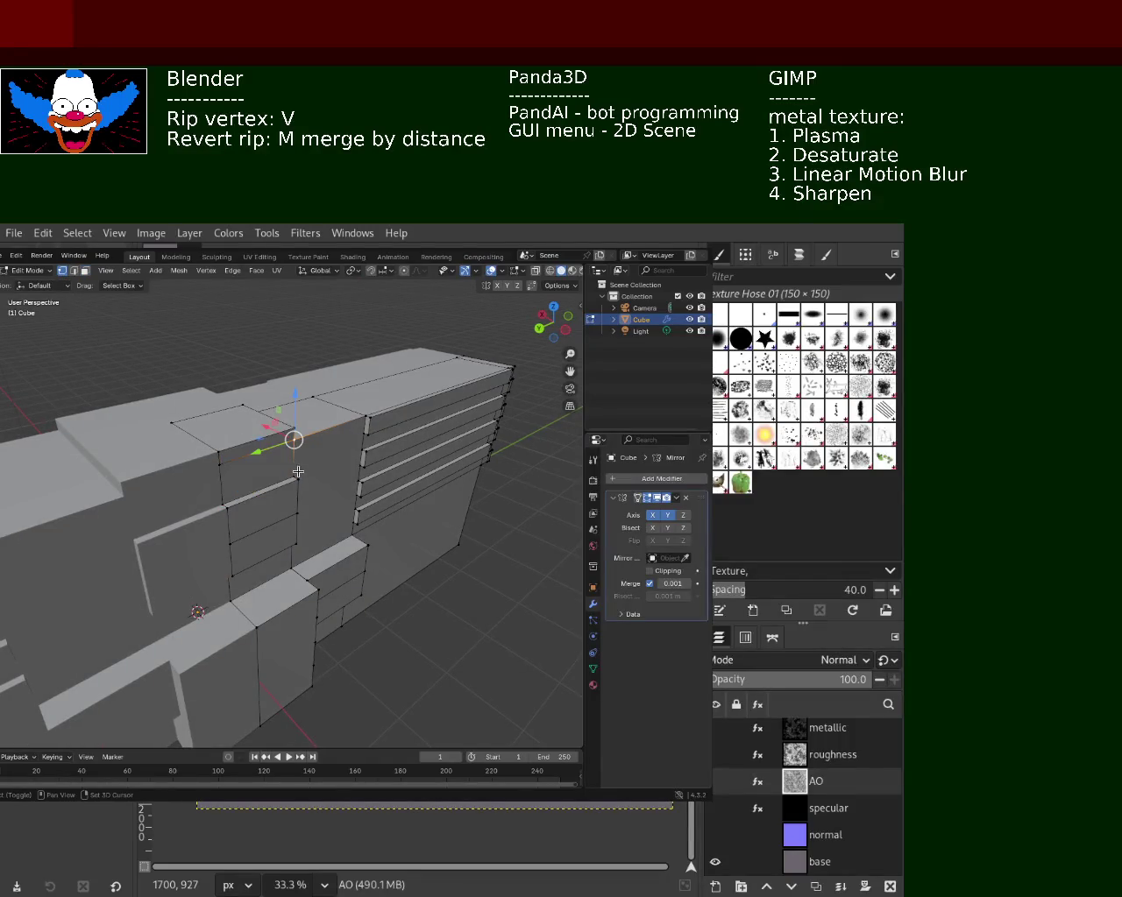
pyautogui.click(220, 465)
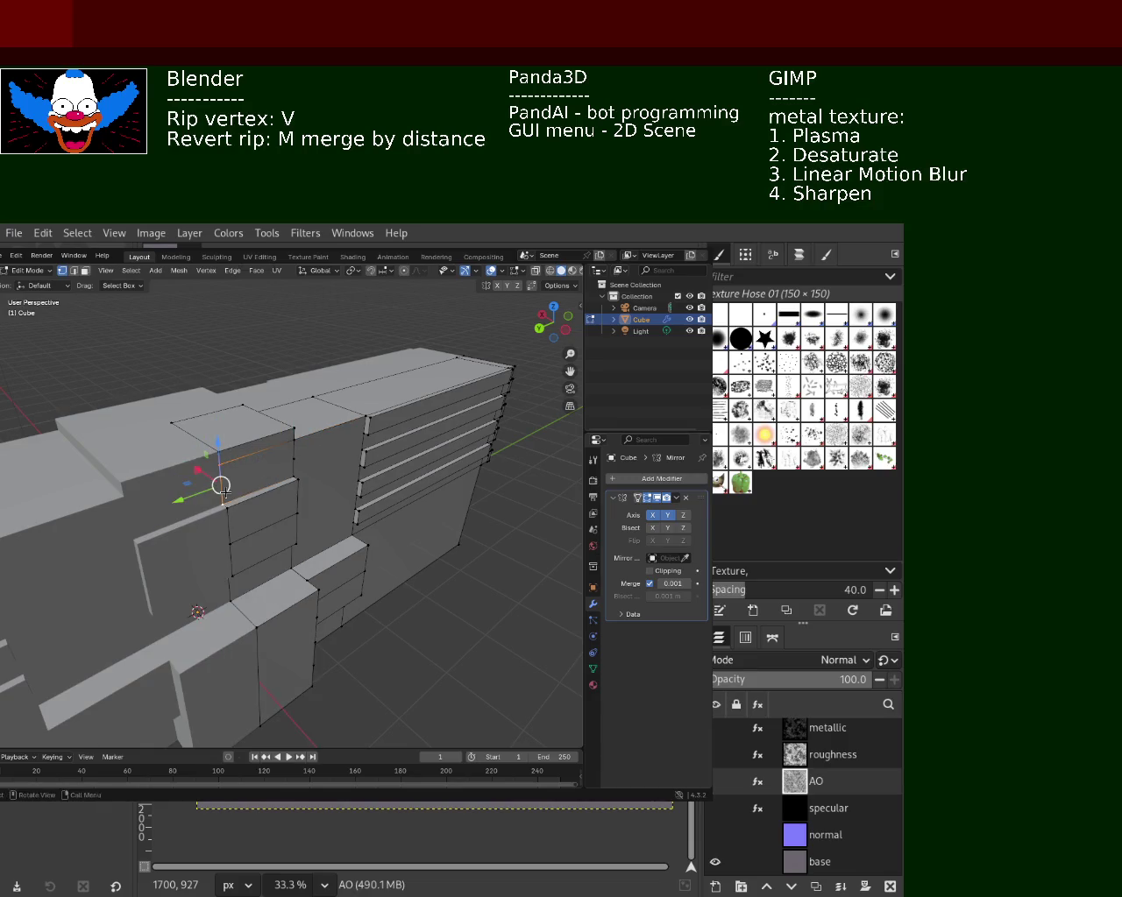
pyautogui.keyDown('shift'); pyautogui.click(296, 458); pyautogui.keyUp('shift')
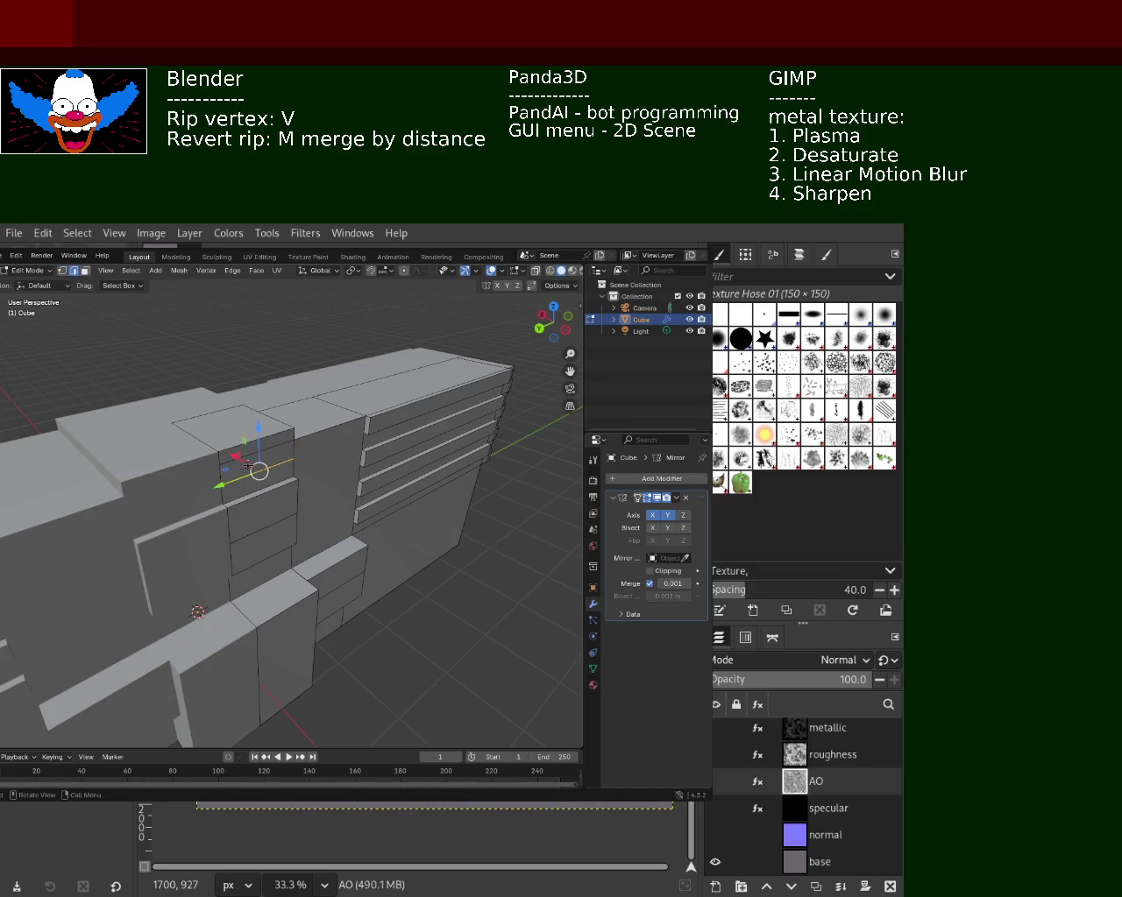
pyautogui.press('v')
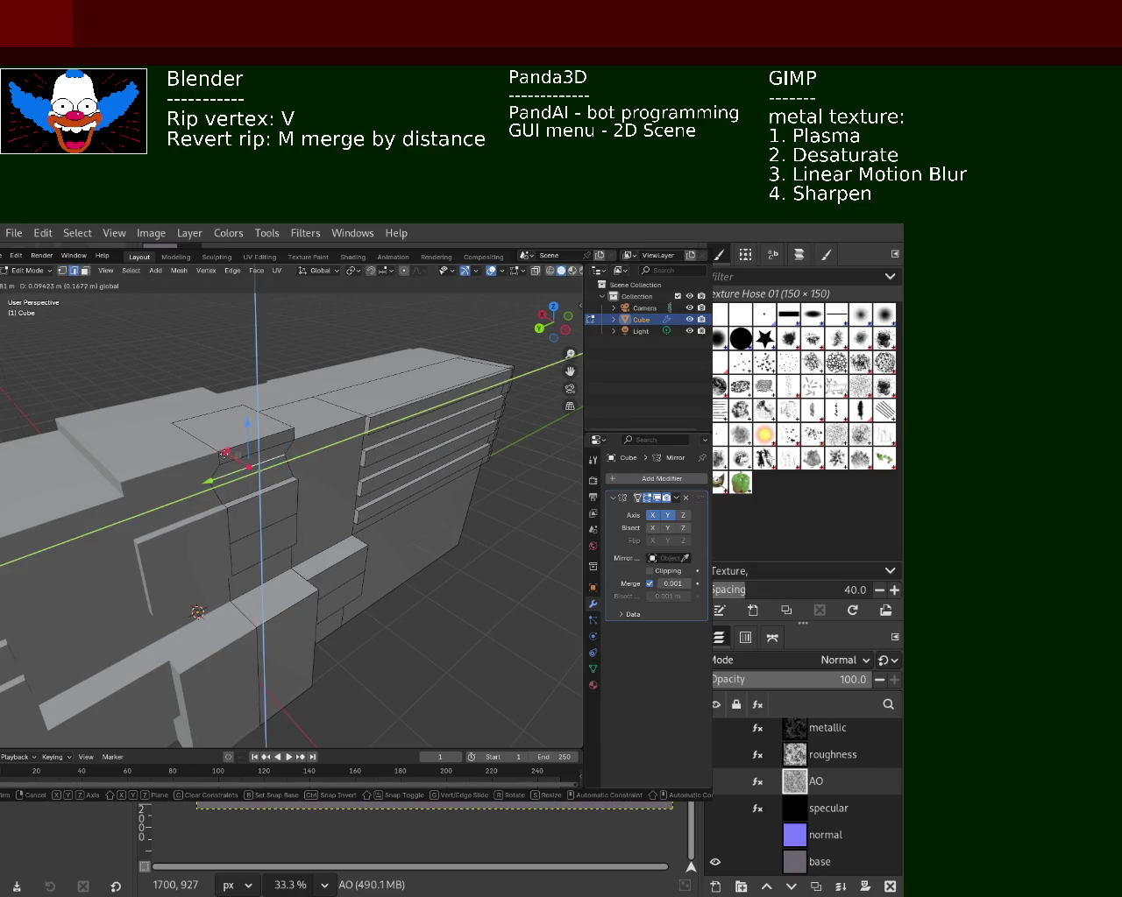
pyautogui.press('x')
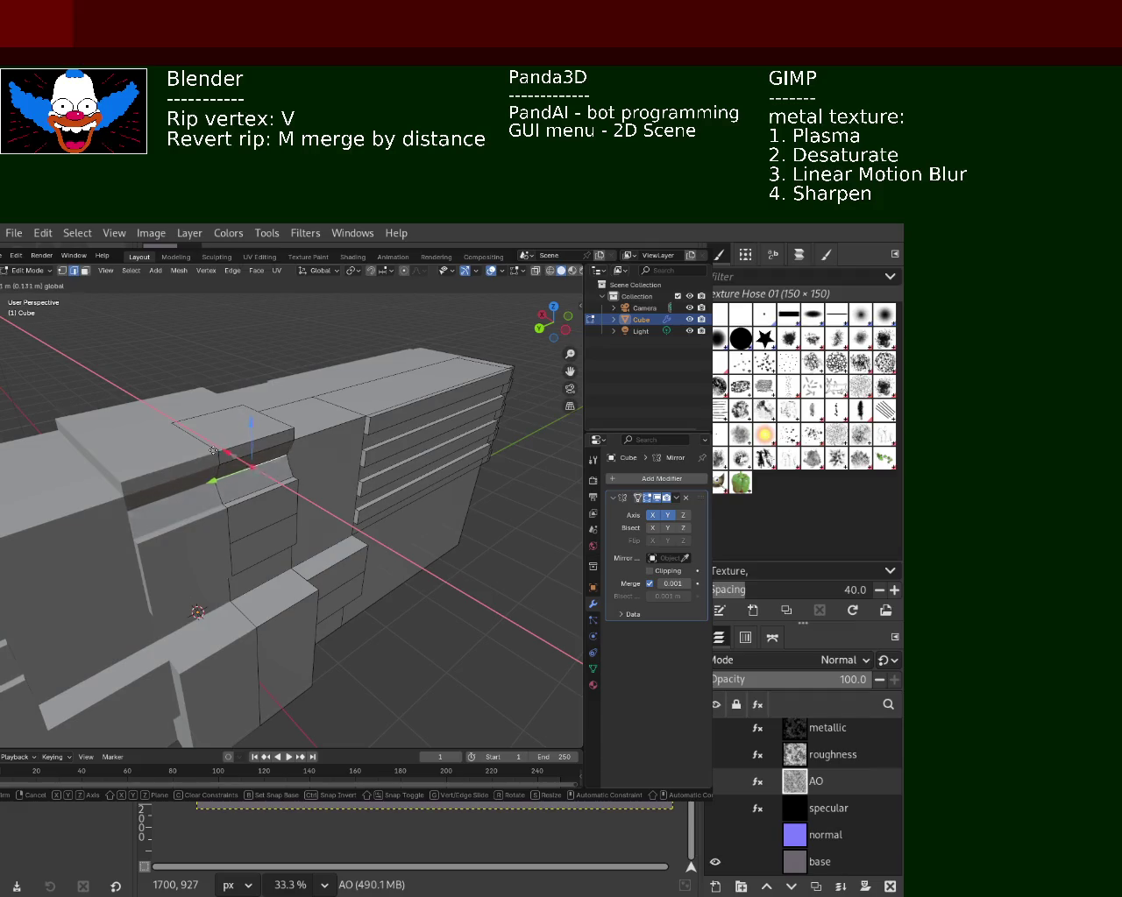
pyautogui.click(215, 450)
# - Switch to vertex select and undo then redo the trial vertex edit
pyautogui.moveTo(215, 451)
pyautogui.mouseDown(button='middle')
pyautogui.moveTo(198, 483)
pyautogui.moveTo(207, 403)
pyautogui.mouseUp(button='middle')
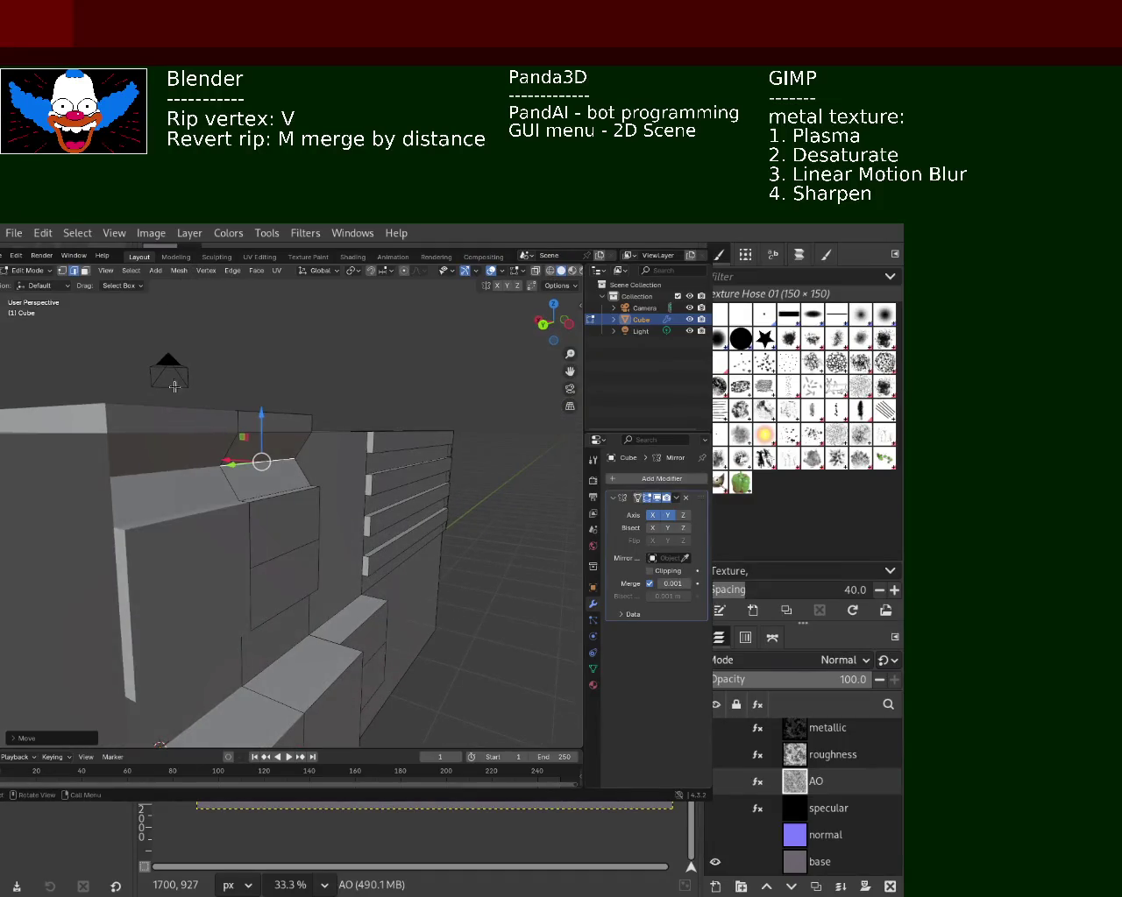
pyautogui.click(62, 271)
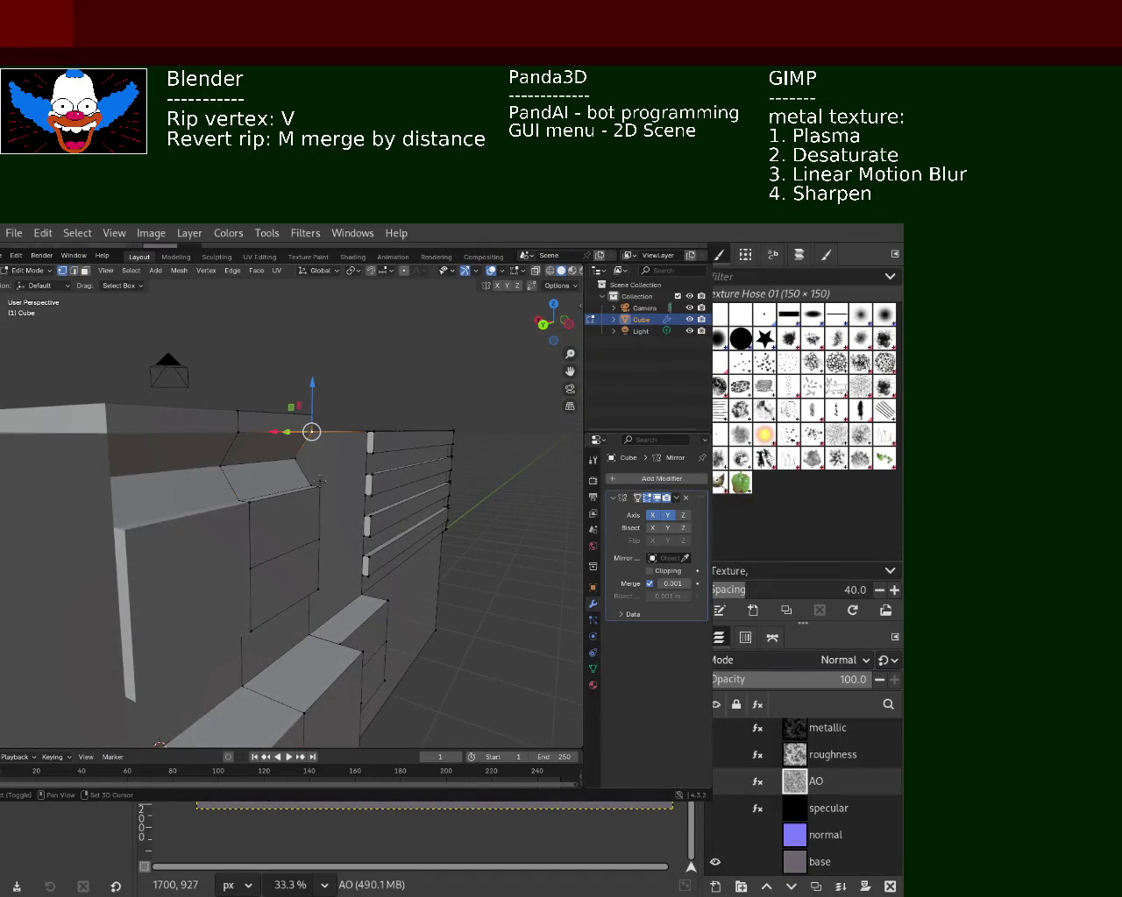
pyautogui.hotkey('ctrl', 'z')
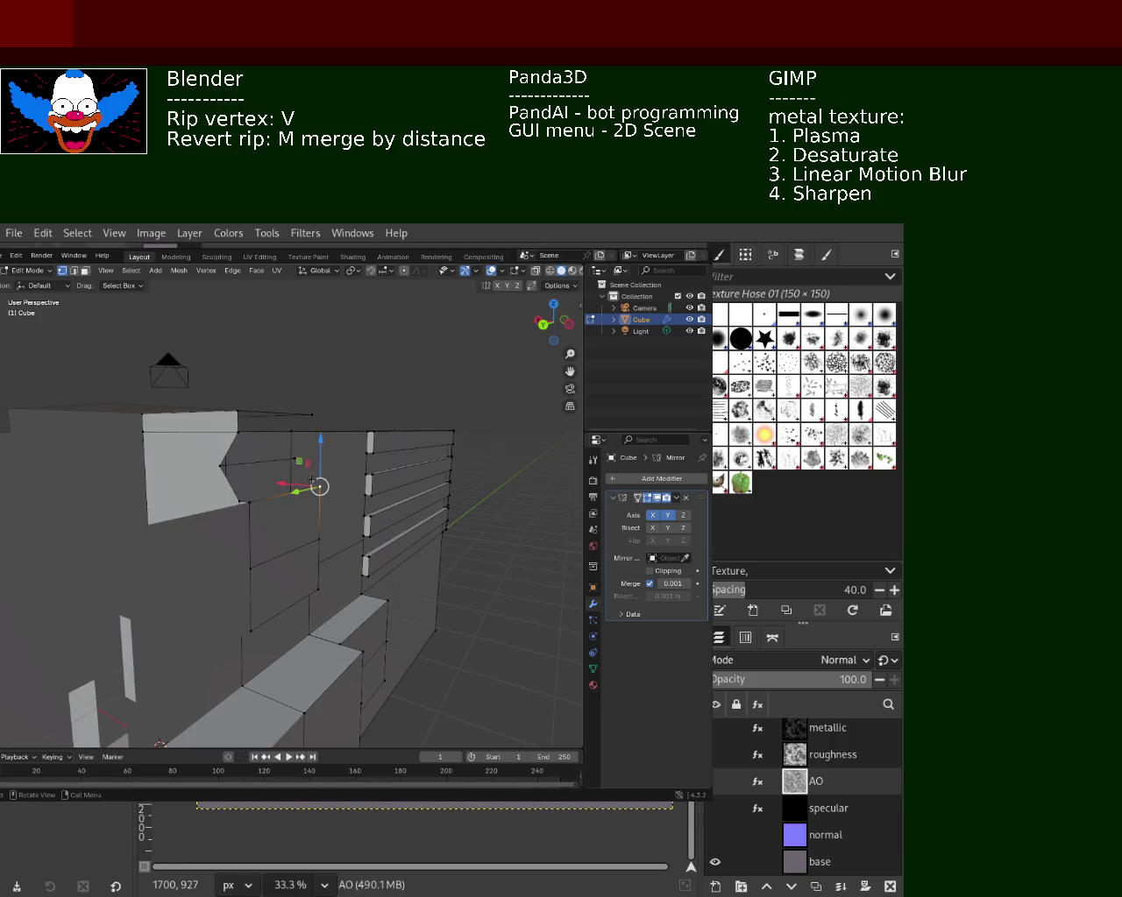
pyautogui.hotkey('ctrl', 'shift', 'z')
pyautogui.moveTo(307, 434)
pyautogui.mouseDown(button='middle')
pyautogui.moveTo(354, 531)
pyautogui.moveTo(220, 523)
pyautogui.moveTo(400, 496)
pyautogui.moveTo(216, 500)
pyautogui.moveTo(263, 513)
pyautogui.moveTo(375, 514)
pyautogui.moveTo(353, 499)
pyautogui.moveTo(298, 532)
pyautogui.mouseUp(button='middle')
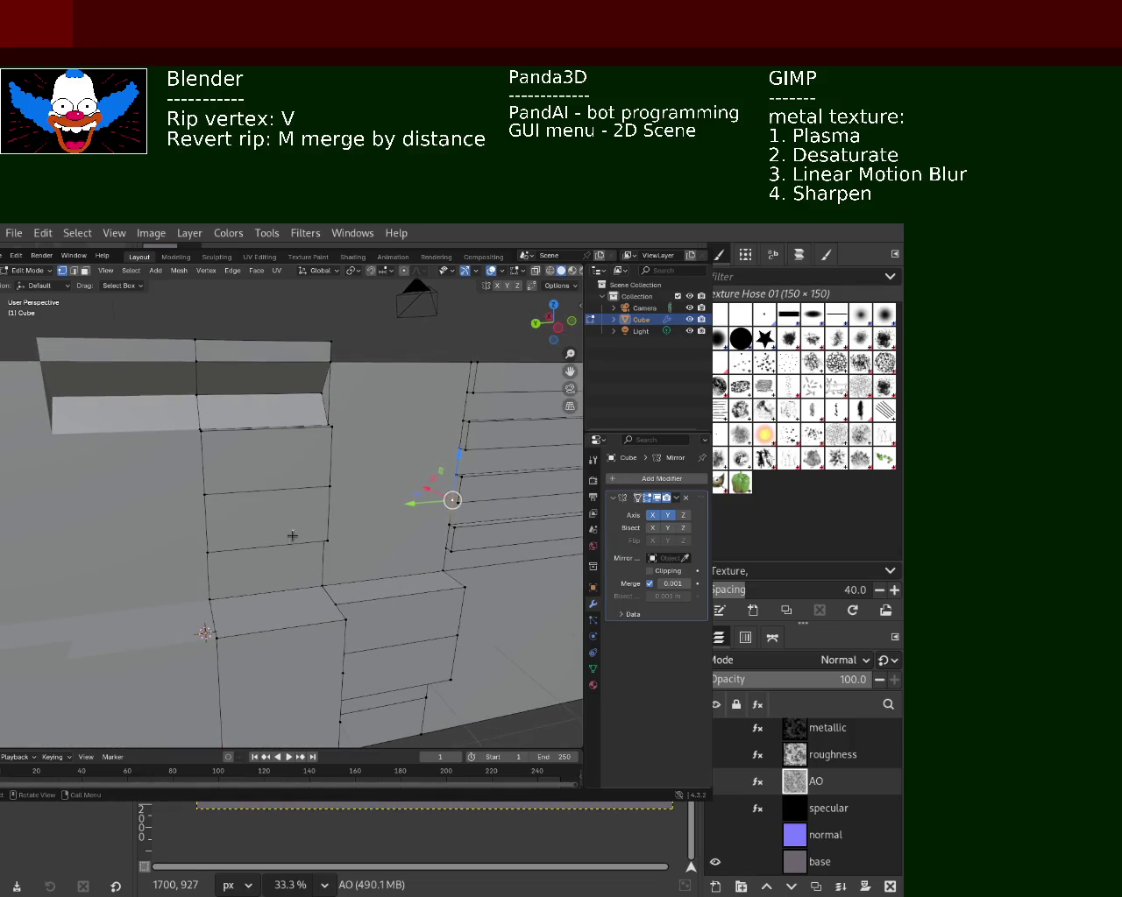
# - Subdivide the top edge of the side wall
pyautogui.click(204, 436)
pyautogui.moveTo(204, 436)
pyautogui.mouseDown(button='middle')
pyautogui.moveTo(306, 538)
pyautogui.moveTo(248, 545)
pyautogui.moveTo(263, 490)
pyautogui.mouseUp(button='middle')
pyautogui.keyDown('shift'); pyautogui.click(331, 426); pyautogui.keyUp('shift')
pyautogui.rightClick(293, 438)
pyautogui.click(292, 470)
pyautogui.rightClick(290, 473)
pyautogui.press('Escape')
# - Select the left and right vertices of the wall's lower edge
pyautogui.click(213, 550)
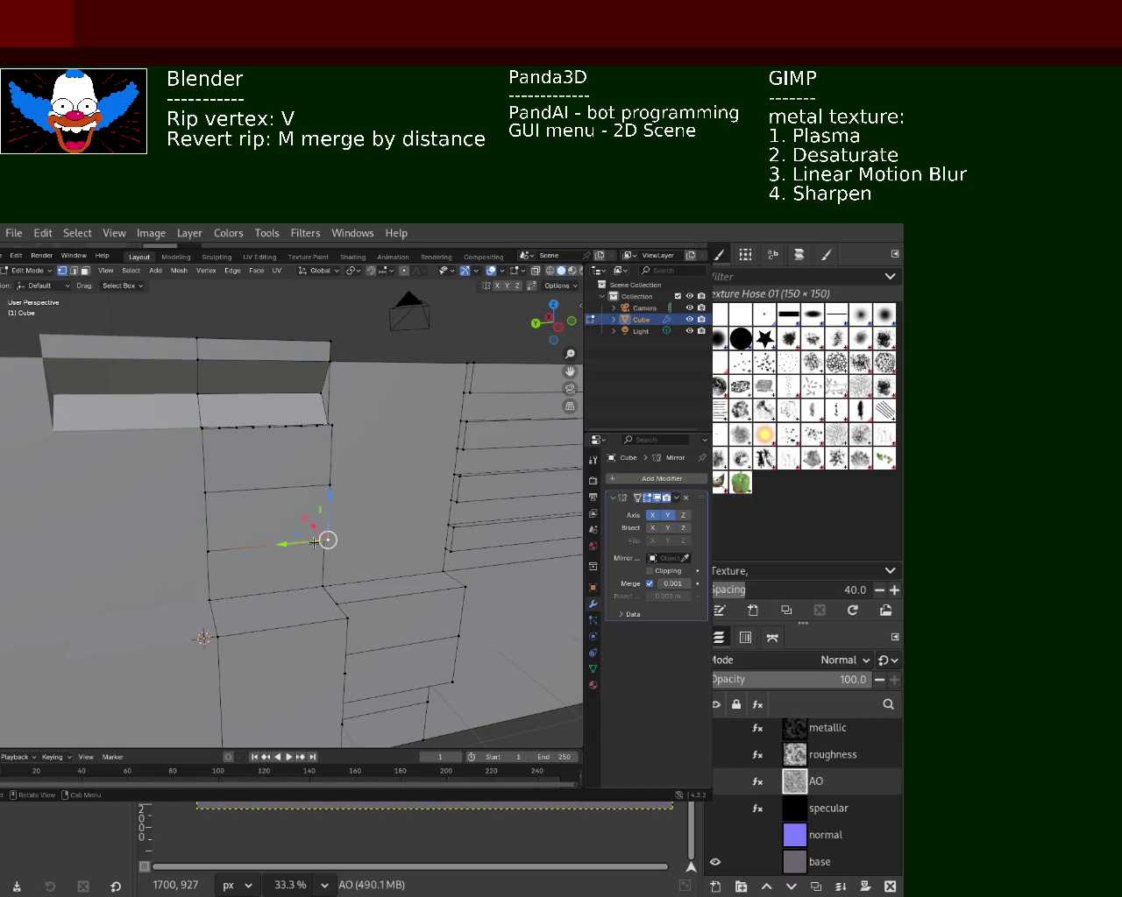
pyautogui.keyDown('shift'); pyautogui.click(203, 548); pyautogui.keyUp('shift')
pyautogui.click(208, 551)
pyautogui.keyDown('shift'); pyautogui.click(328, 538); pyautogui.keyUp('shift')
pyautogui.hotkey('ctrl', 'e')
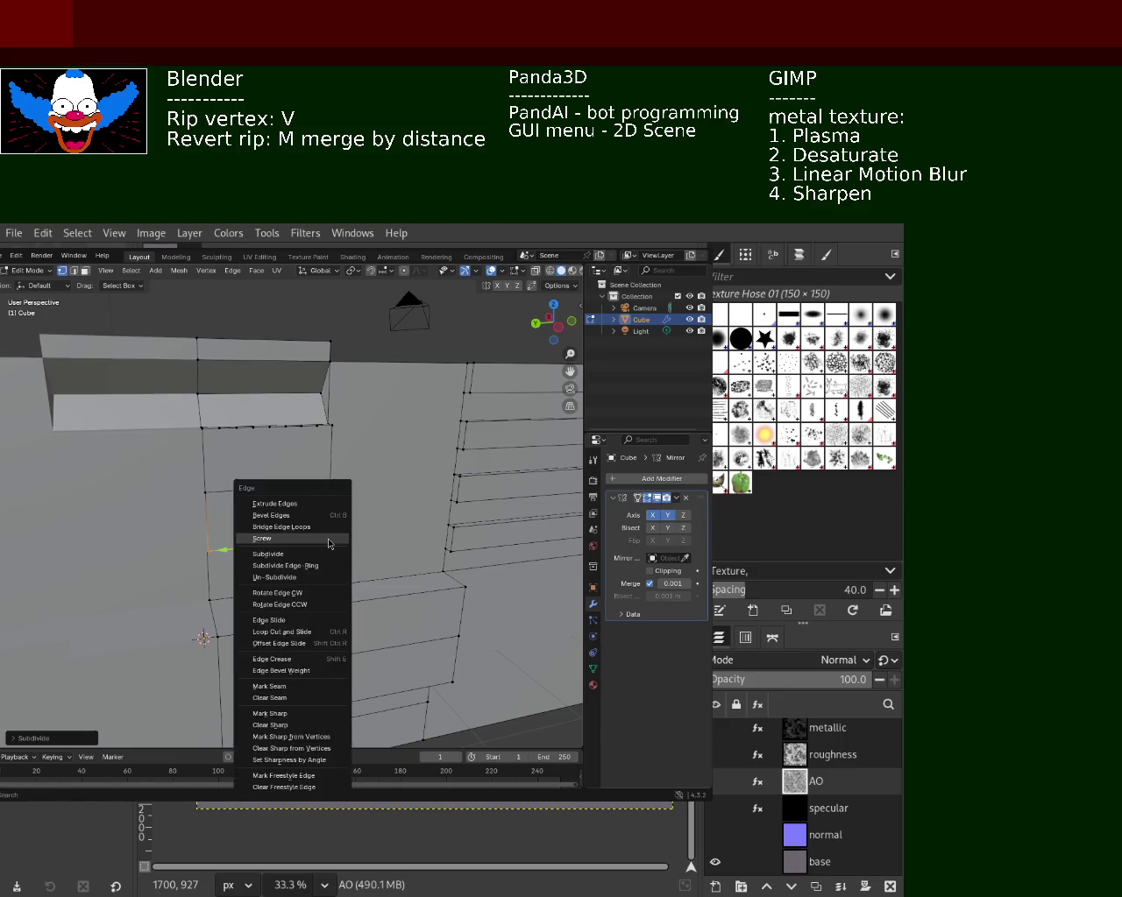
pyautogui.press('Escape')
# - Dissolve the extra edges along the panel's left side
pyautogui.click(314, 540)
pyautogui.keyDown('shift'); pyautogui.click(316, 426); pyautogui.keyUp('shift')
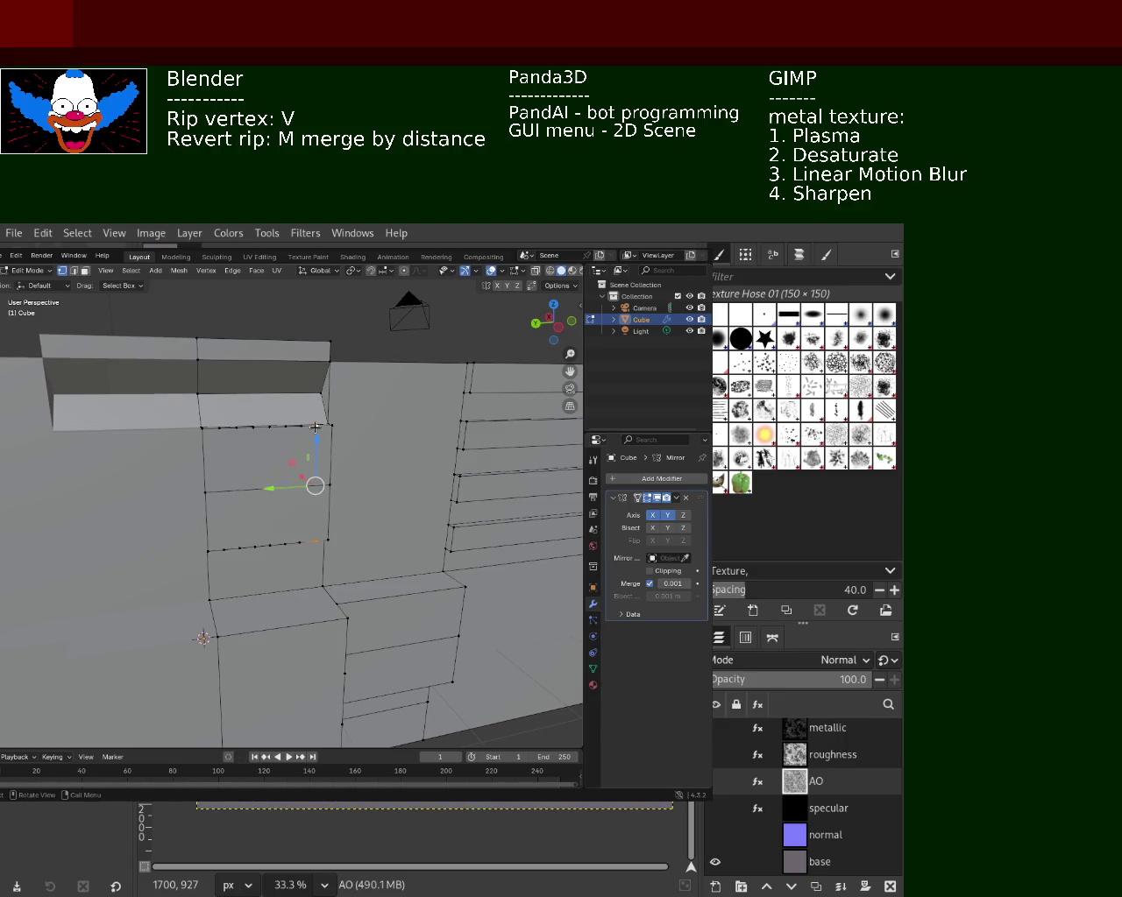
pyautogui.click(218, 429)
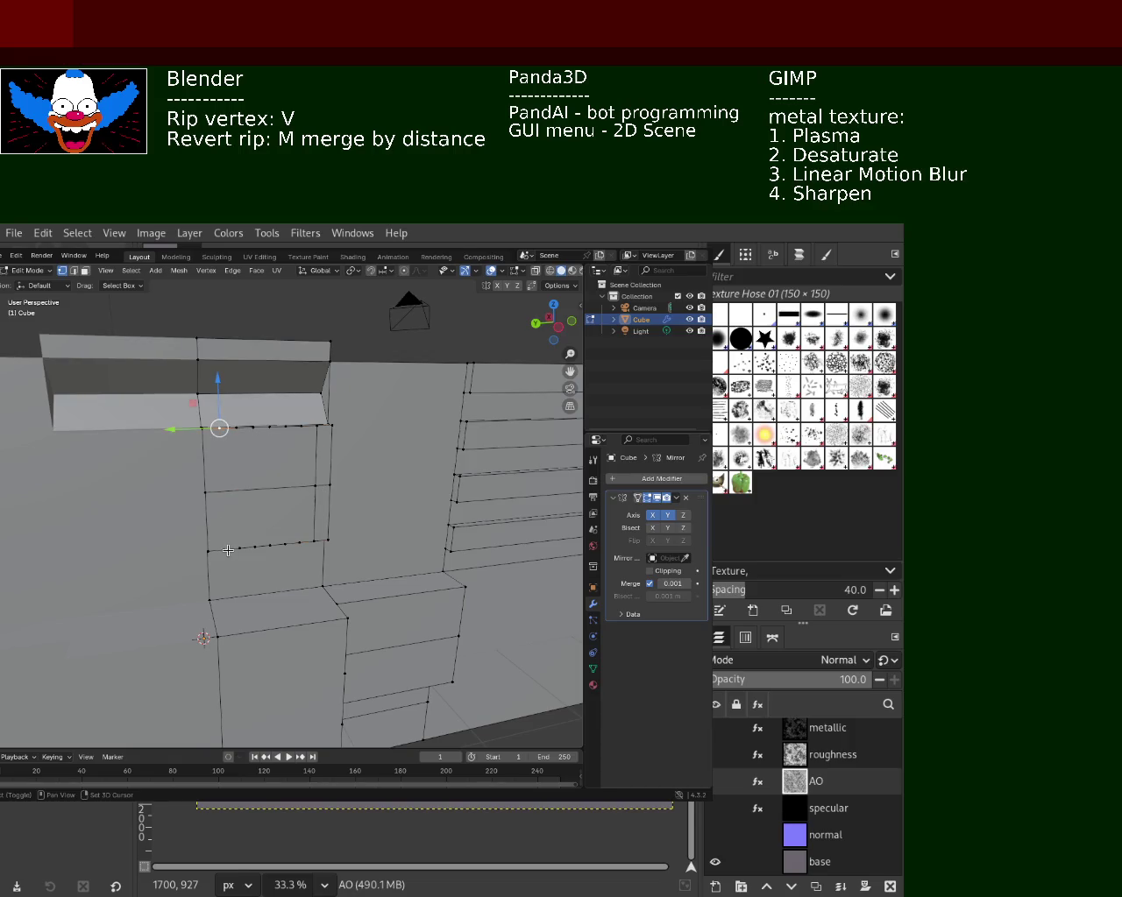
pyautogui.click(228, 549)
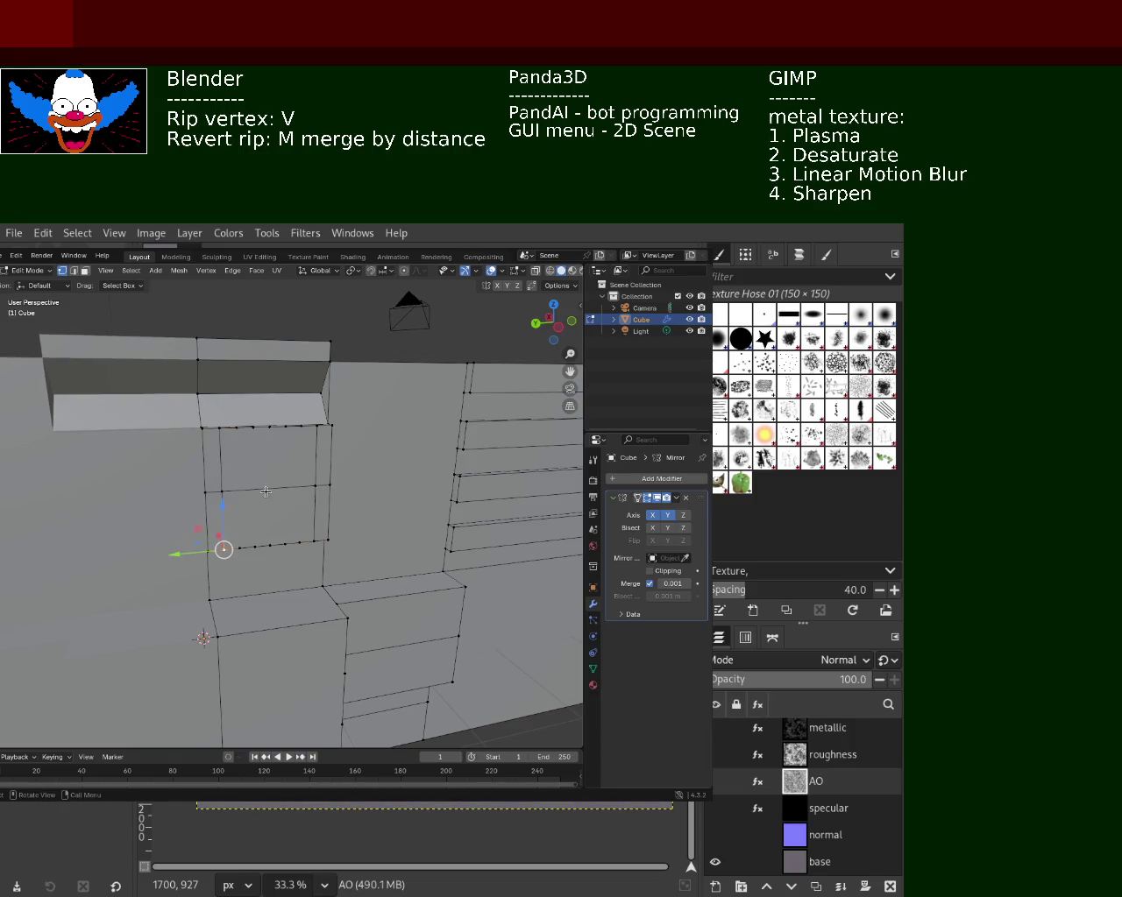
pyautogui.click(206, 433)
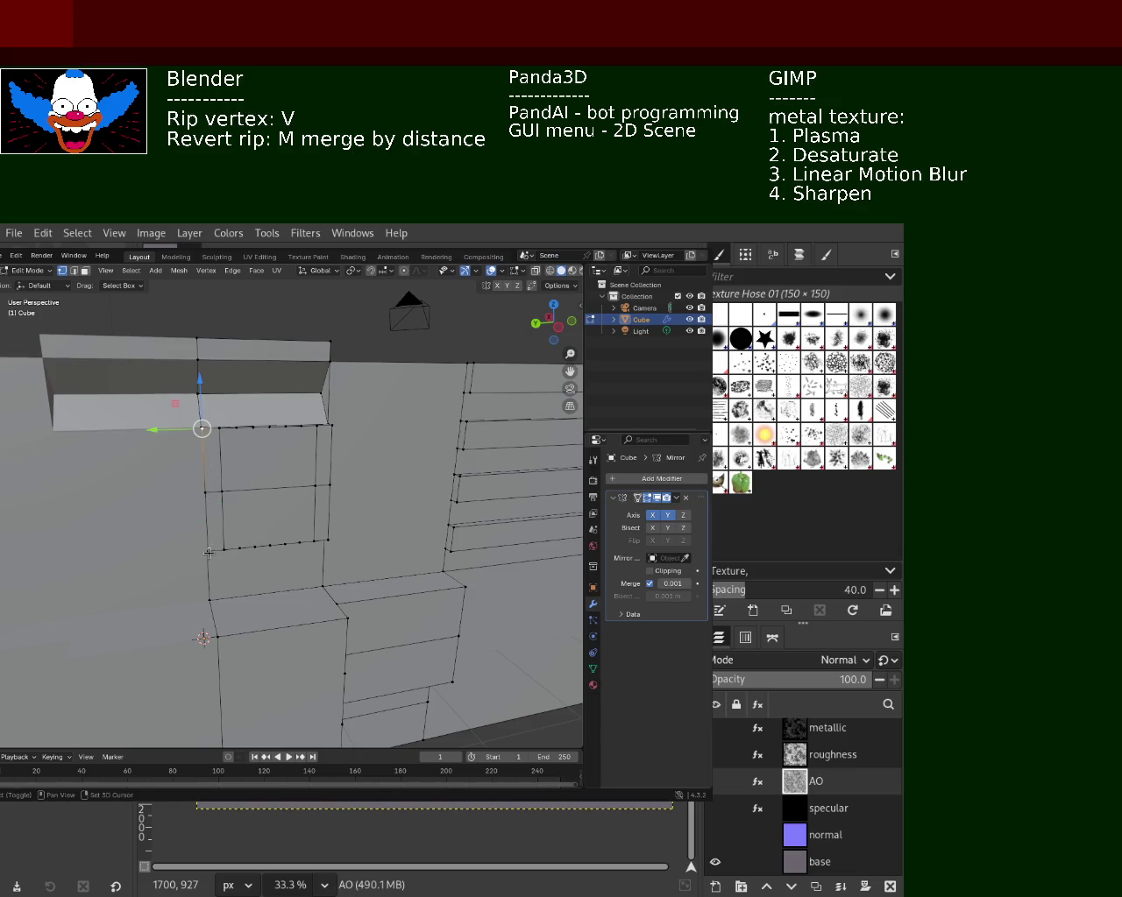
pyautogui.click(205, 491)
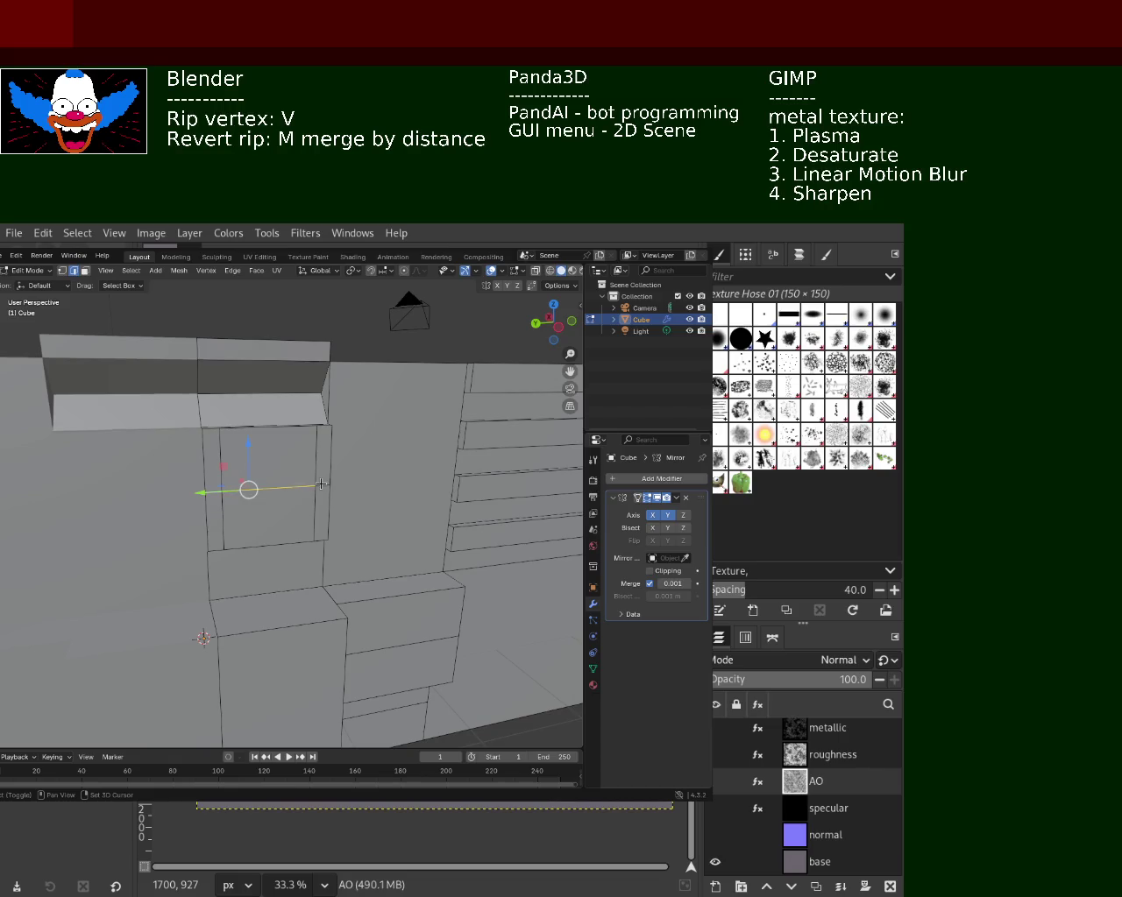
pyautogui.press('x')
pyautogui.click(307, 535)
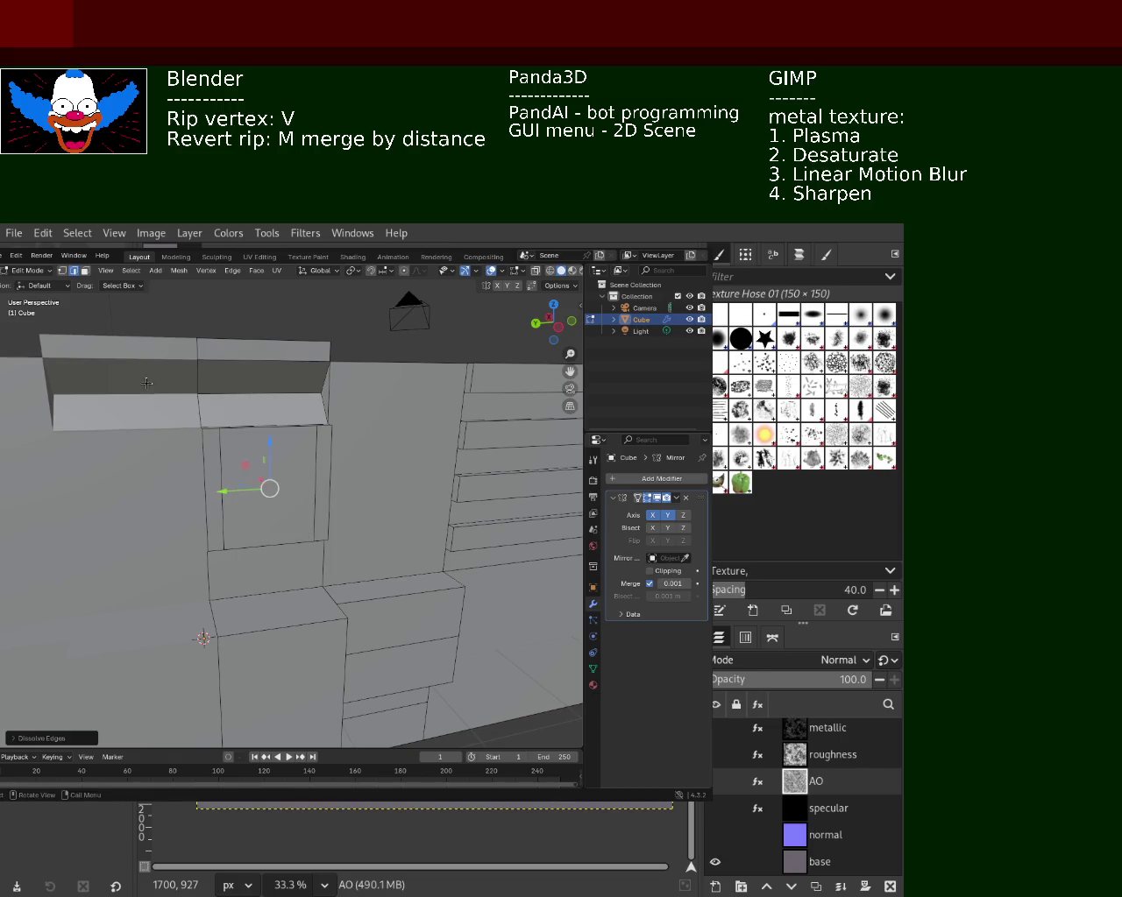
# - Dissolve the leftover middle vertex on the panel's left side
pyautogui.click(64, 272)
pyautogui.click(199, 427)
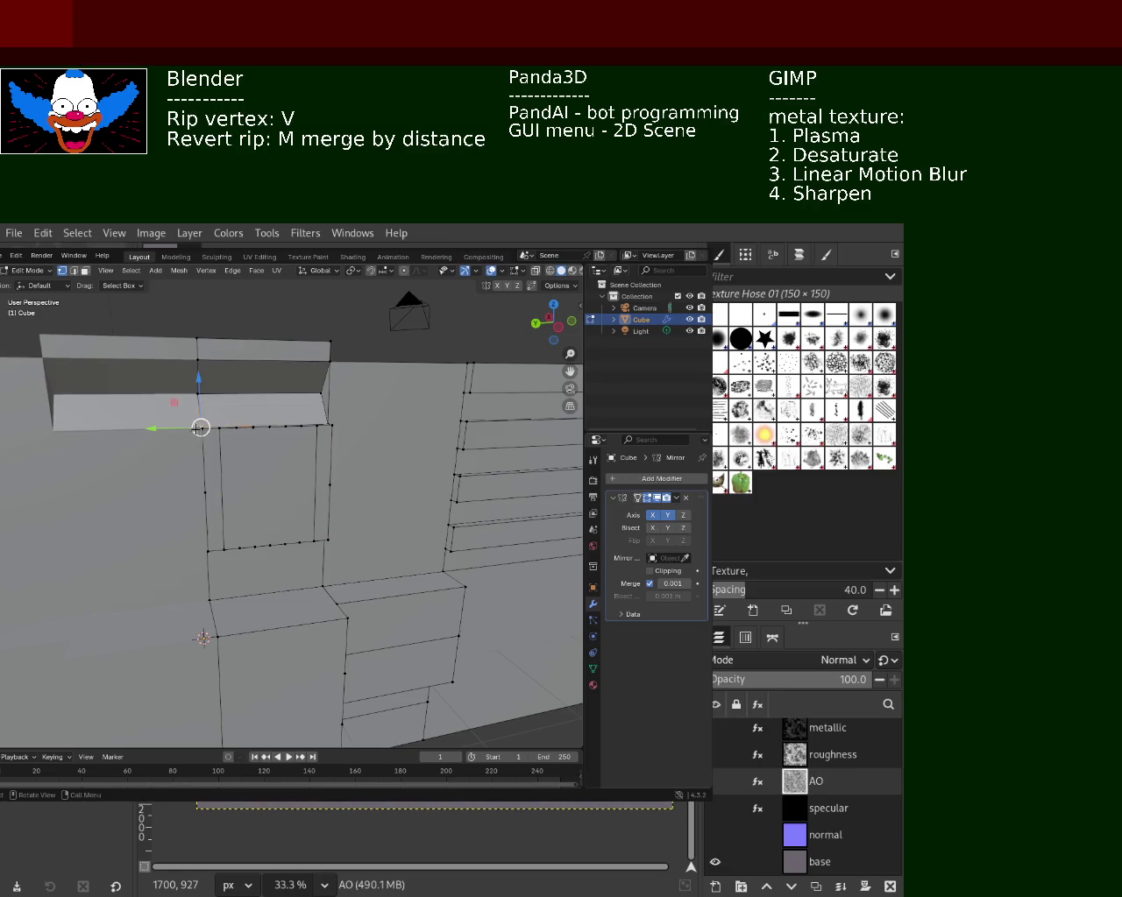
pyautogui.click(204, 495)
pyautogui.press('x')
pyautogui.click(326, 471)
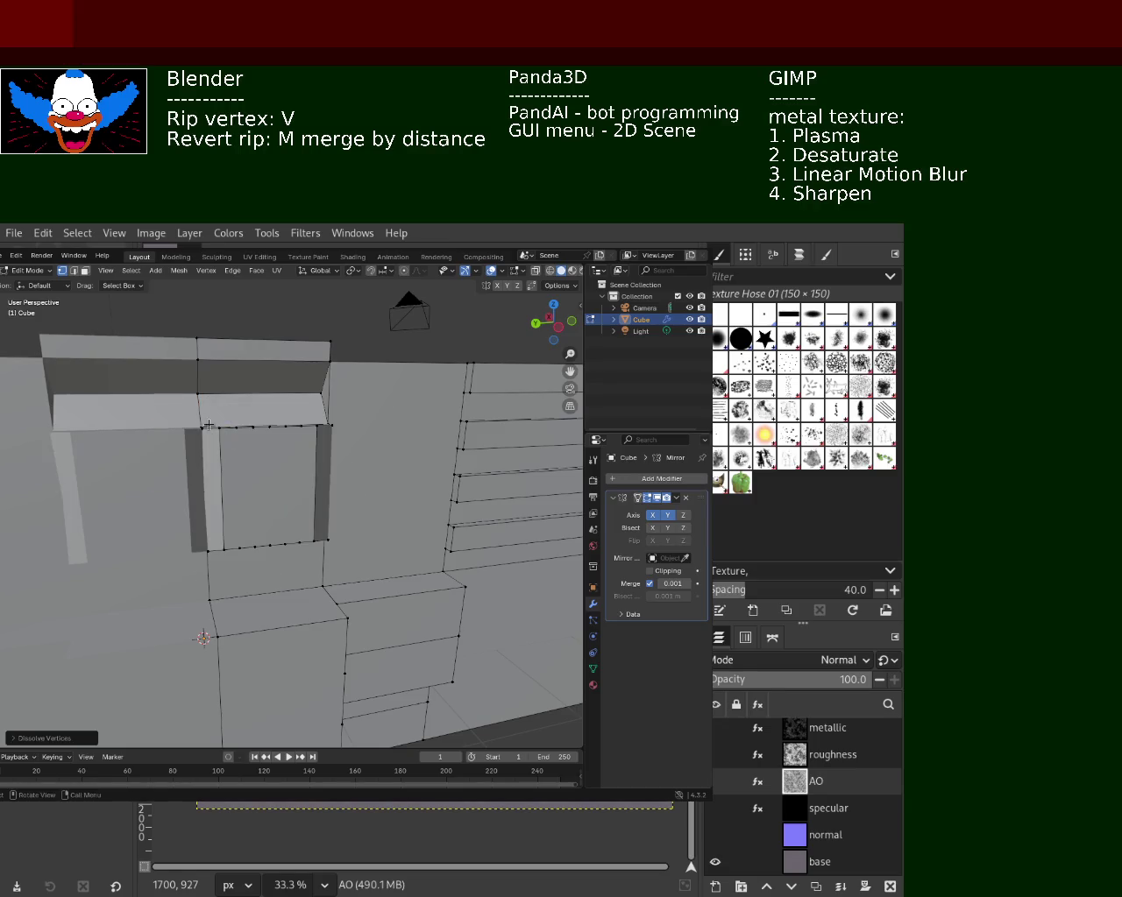
# - Use X-ray to dissolve hidden stray vertices on the wall
pyautogui.keyDown('alt'); pyautogui.click(221, 476); pyautogui.keyUp('alt')
pyautogui.moveTo(228, 476)
pyautogui.mouseDown(button='middle')
pyautogui.moveTo(268, 461)
pyautogui.moveTo(221, 501)
pyautogui.moveTo(164, 481)
pyautogui.mouseUp(button='middle')
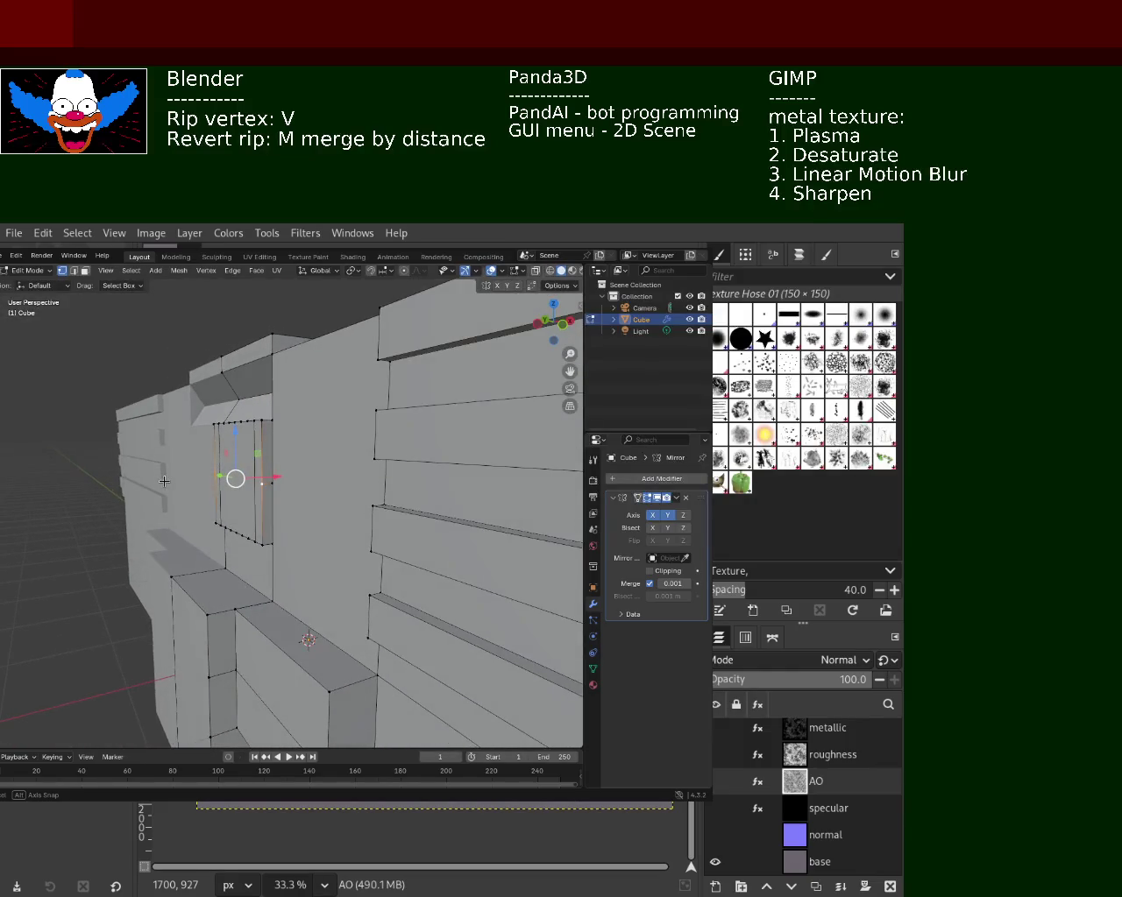
pyautogui.keyDown('alt'); pyautogui.click(268, 484); pyautogui.keyUp('alt')
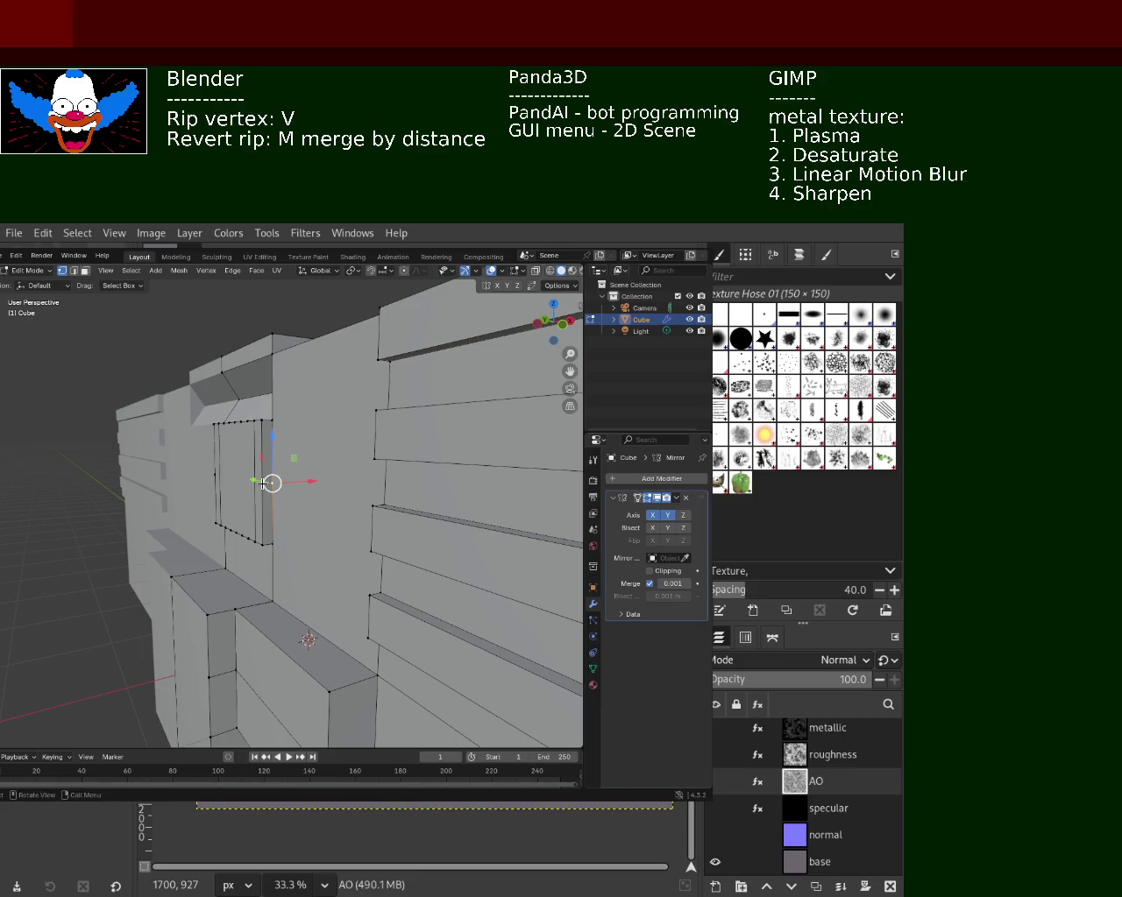
pyautogui.moveTo(262, 483); pyautogui.dragTo(329, 478, button='middle')
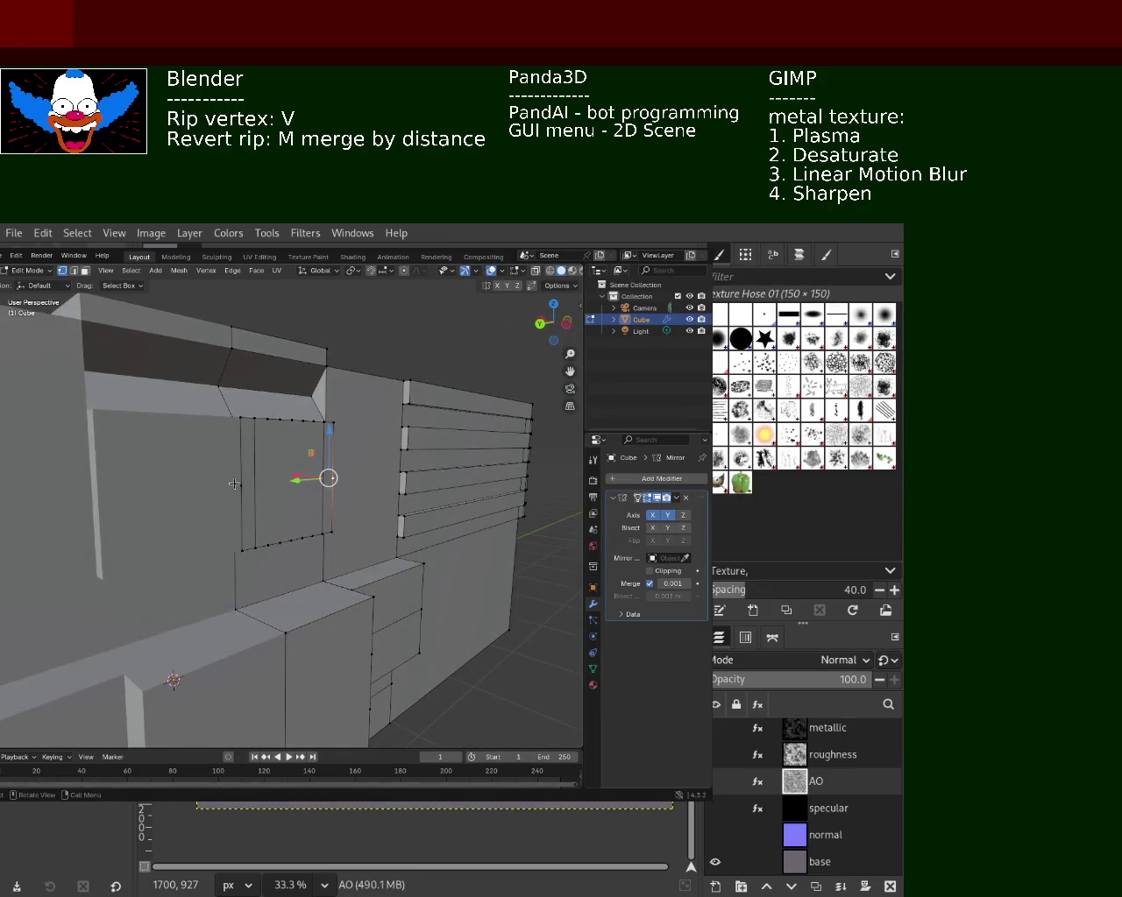
pyautogui.moveTo(256, 496)
pyautogui.mouseDown(button='middle')
pyautogui.moveTo(293, 485)
pyautogui.moveTo(231, 492)
pyautogui.moveTo(180, 521)
pyautogui.moveTo(288, 459)
pyautogui.moveTo(240, 537)
pyautogui.mouseUp(button='middle')
pyautogui.click(549, 270)
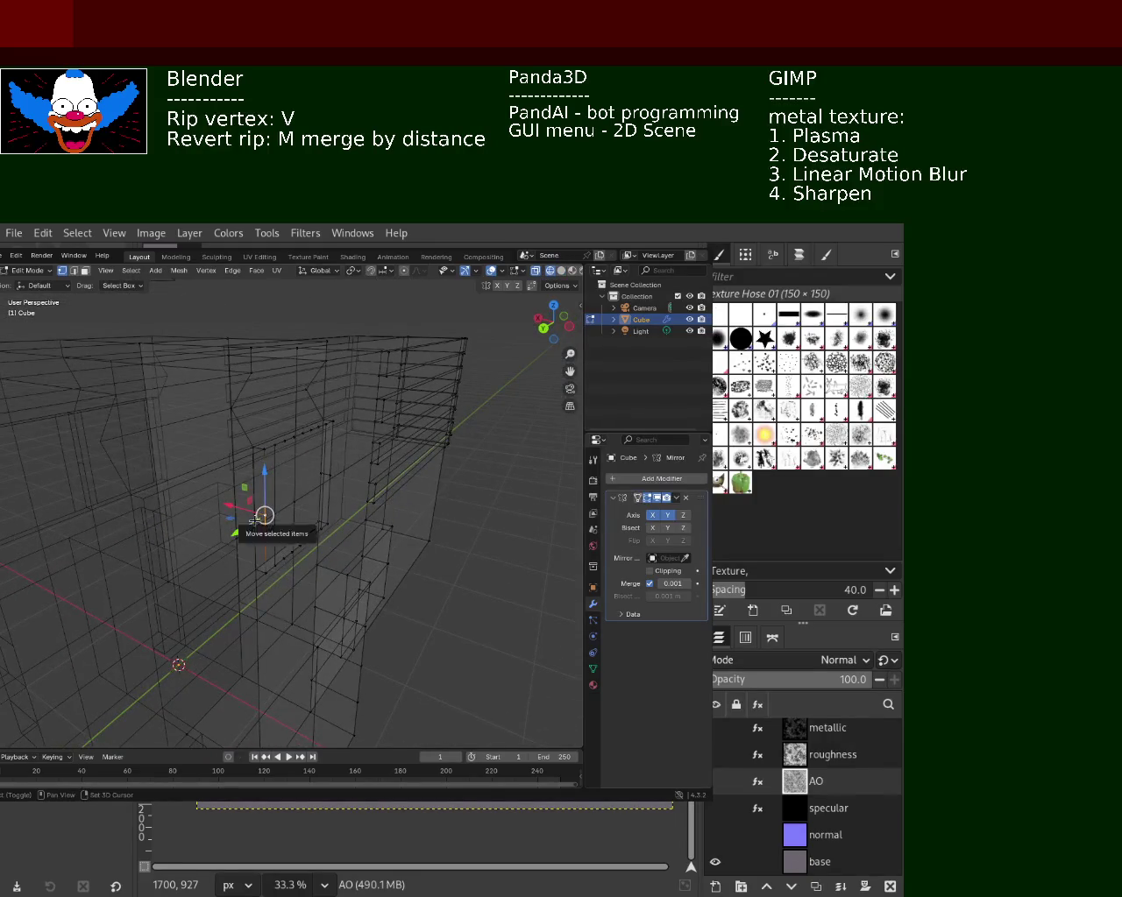
pyautogui.press('x')
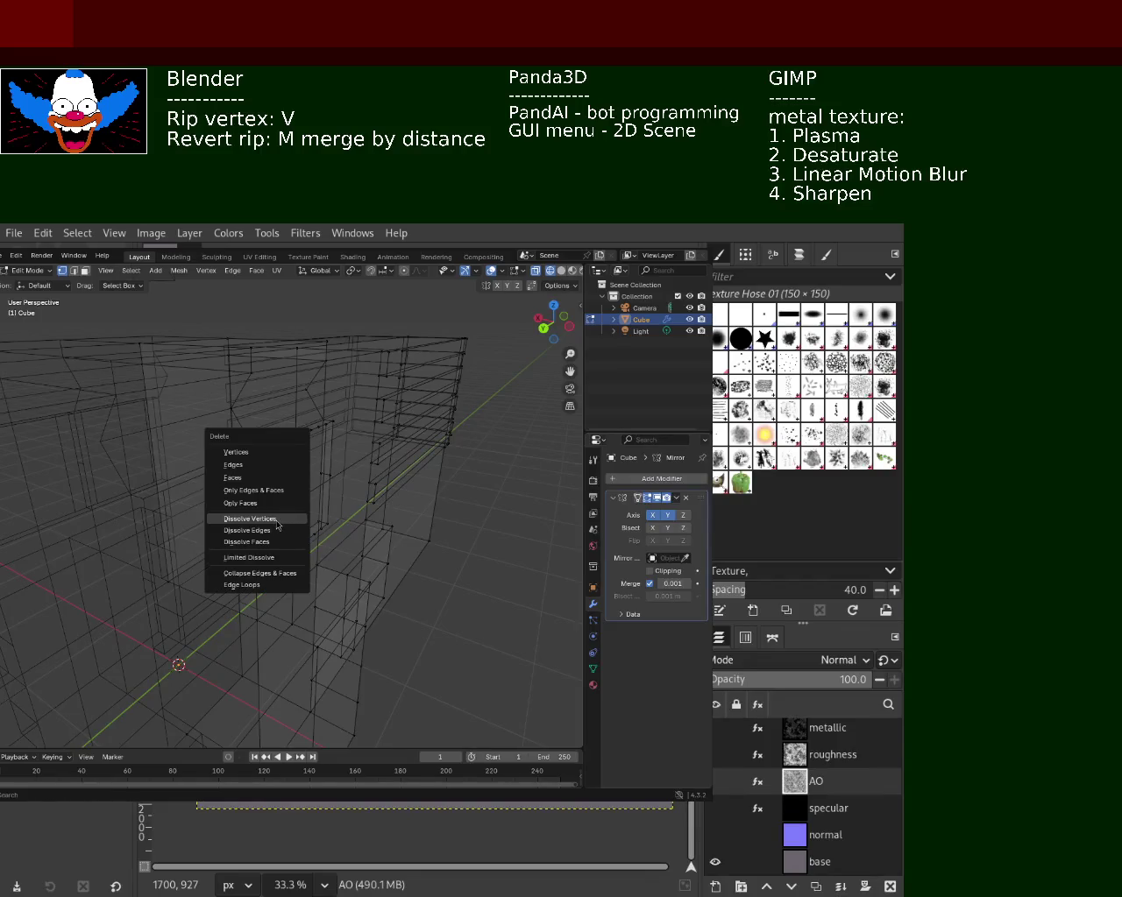
pyautogui.click(277, 518)
pyautogui.moveTo(278, 526)
pyautogui.mouseDown(button='middle')
pyautogui.moveTo(240, 520)
pyautogui.moveTo(311, 481)
pyautogui.moveTo(290, 501)
pyautogui.mouseUp(button='middle')
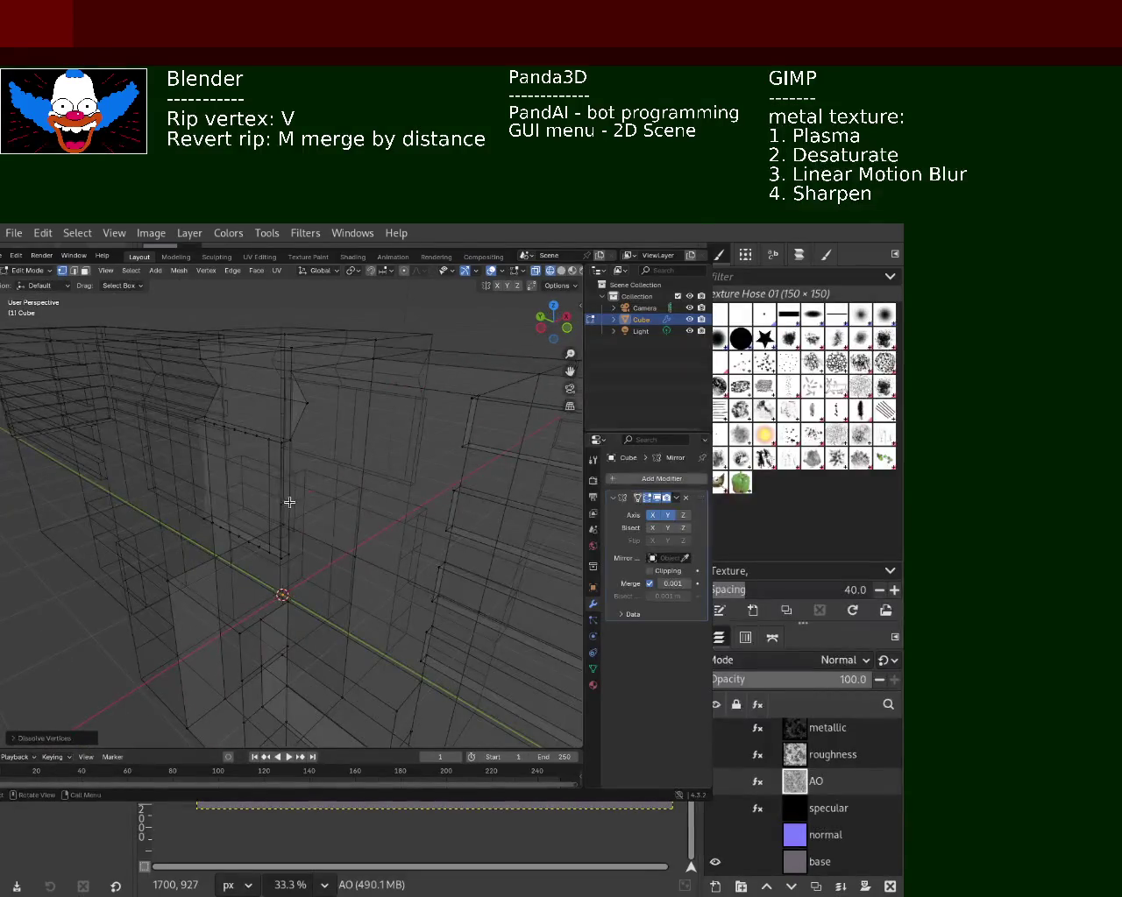
pyautogui.click(290, 500)
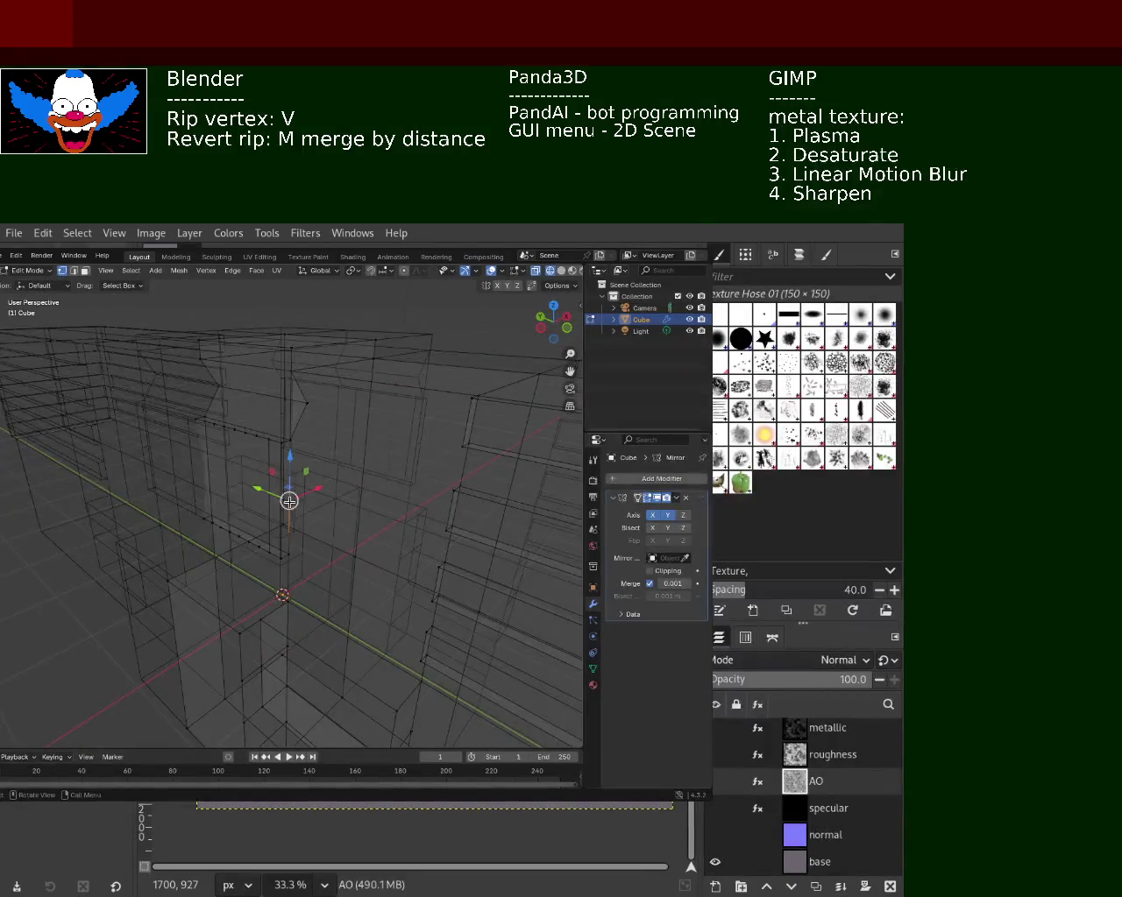
pyautogui.press('x')
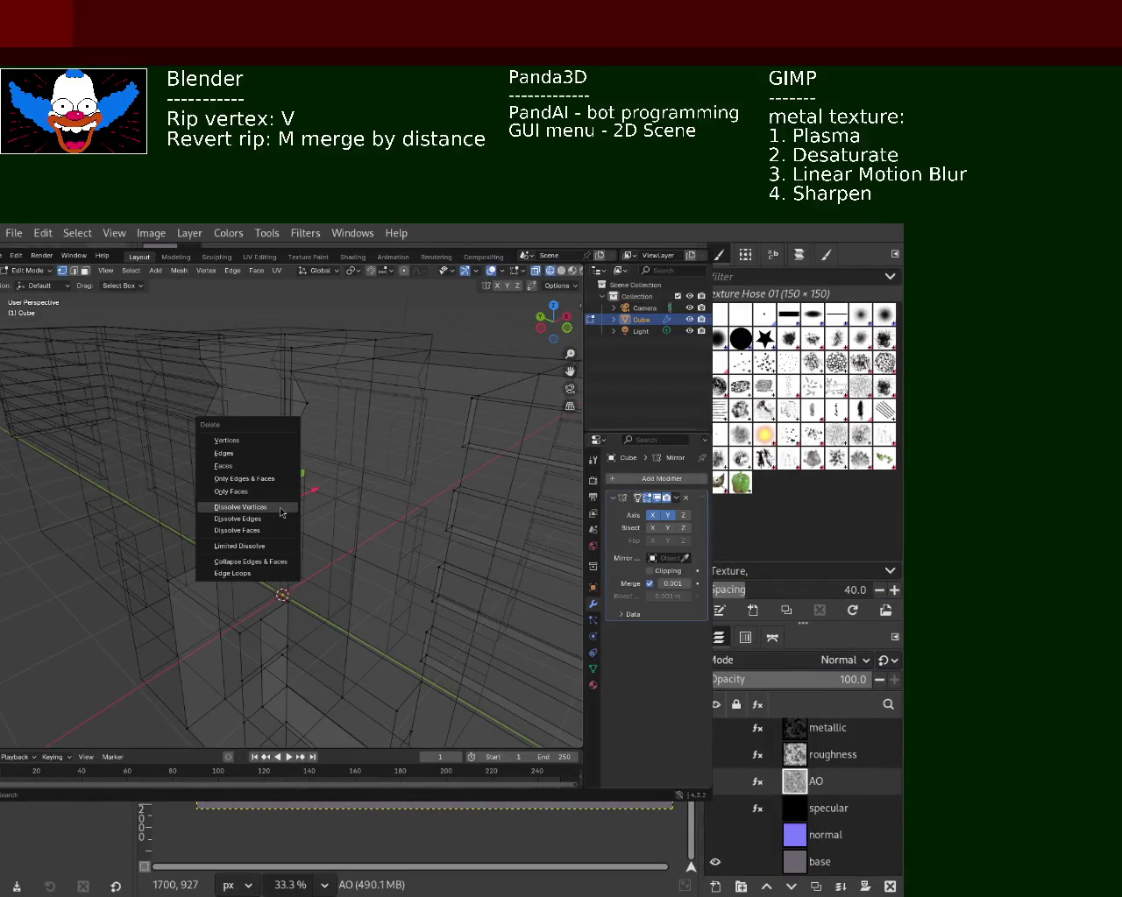
pyautogui.click(281, 513)
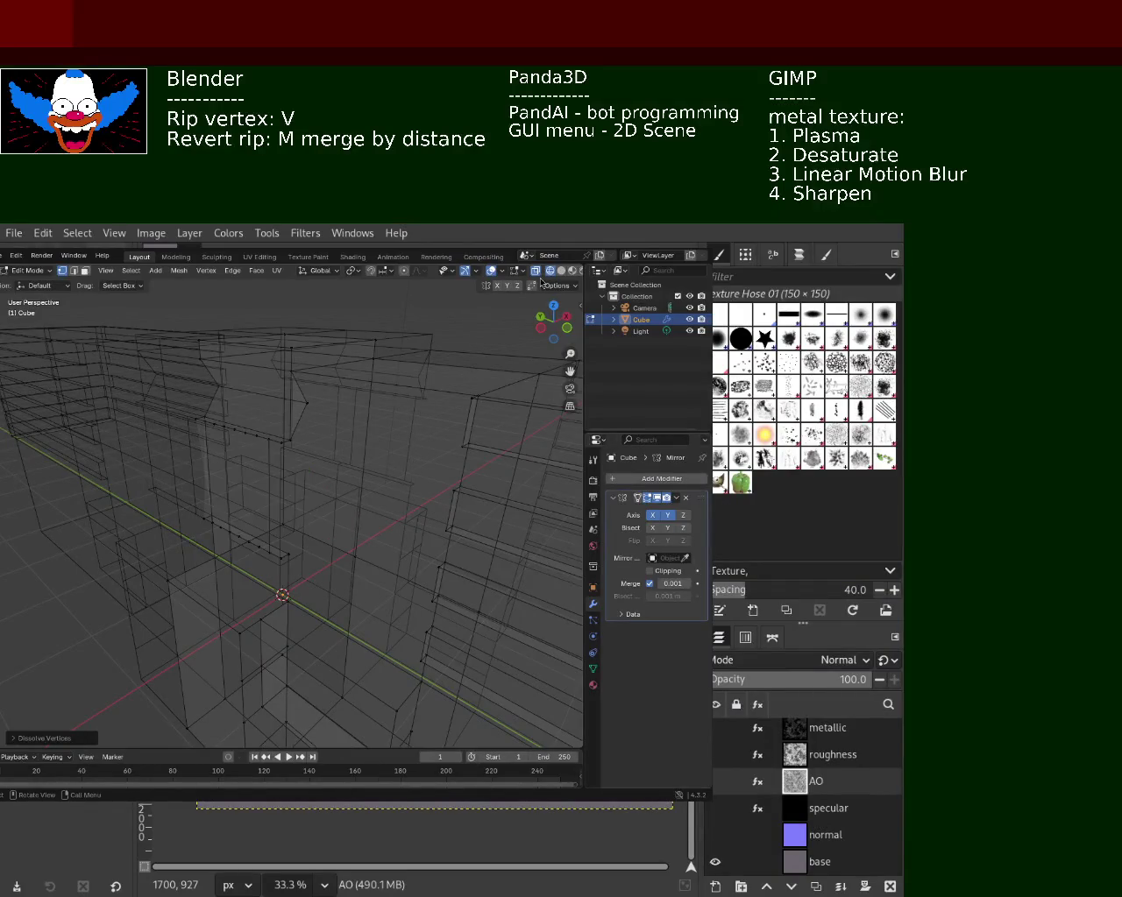
# - Back in solid shading, subdivide the panel outline's right edge
pyautogui.click(560, 271)
pyautogui.moveTo(351, 420)
pyautogui.mouseDown(button='middle')
pyautogui.moveTo(413, 426)
pyautogui.moveTo(294, 453)
pyautogui.moveTo(277, 502)
pyautogui.mouseUp(button='middle')
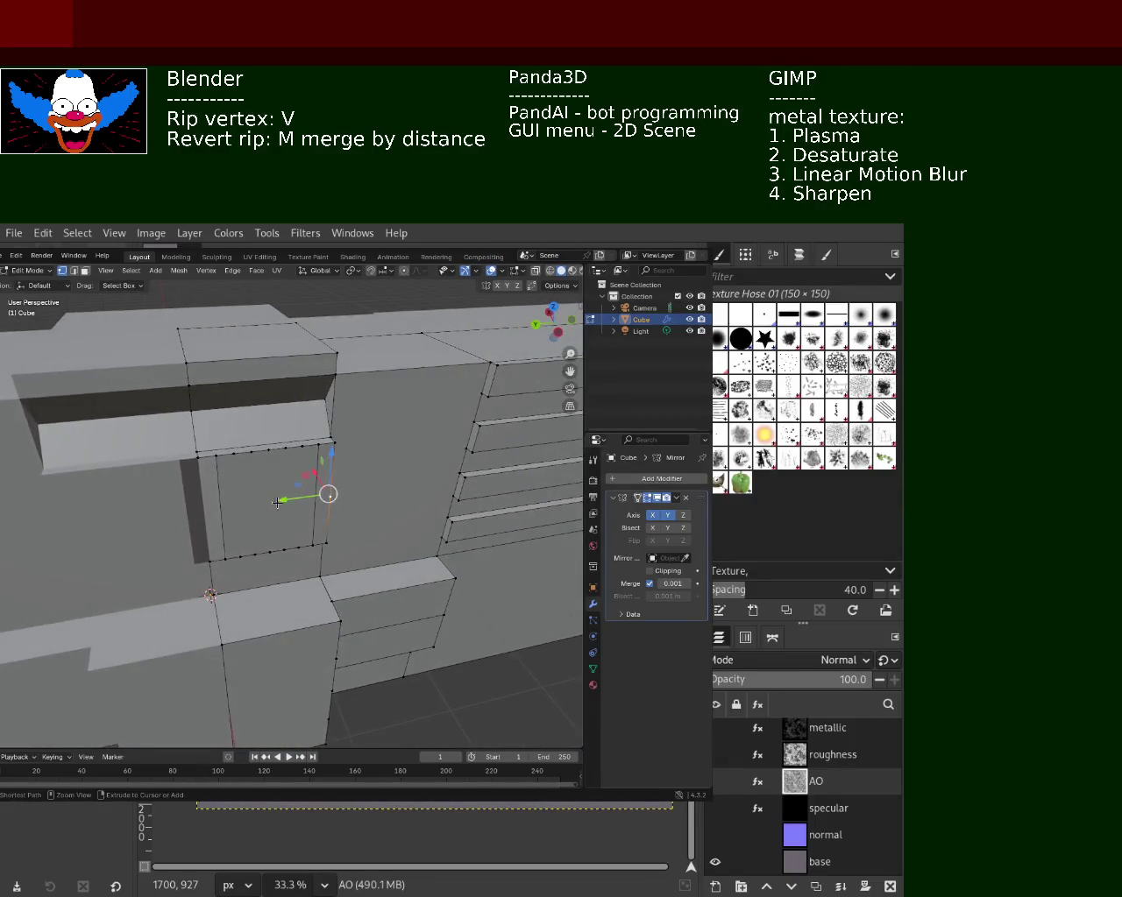
pyautogui.moveTo(323, 554); pyautogui.dragTo(329, 491, button='middle')
pyautogui.click(328, 477)
pyautogui.hotkey('ctrl', 'e')
pyautogui.click(326, 481)
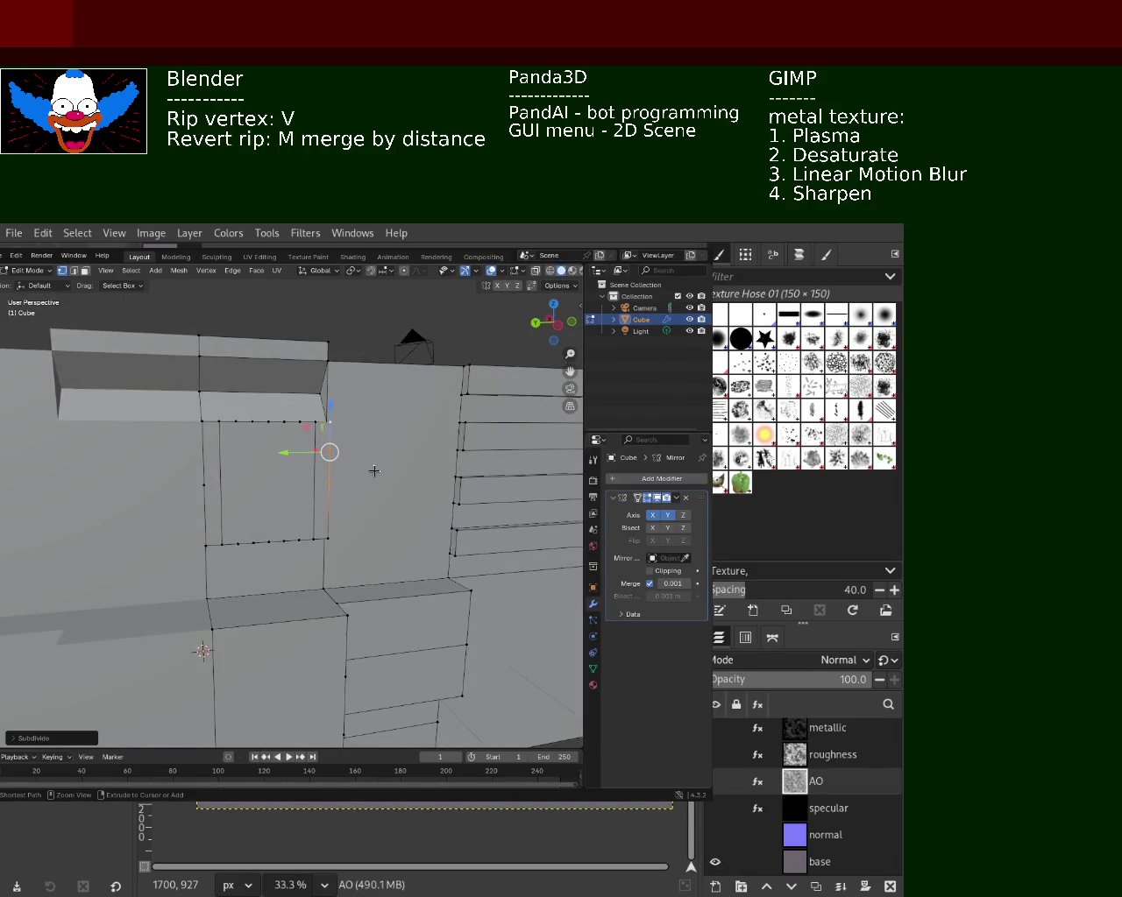
pyautogui.click(200, 424)
# - Add a subdivision vertex to one vertical edge framing the inset panel
pyautogui.hotkey('ctrl', 'e')
pyautogui.press('Escape')
pyautogui.hotkey('ctrl', 'e')
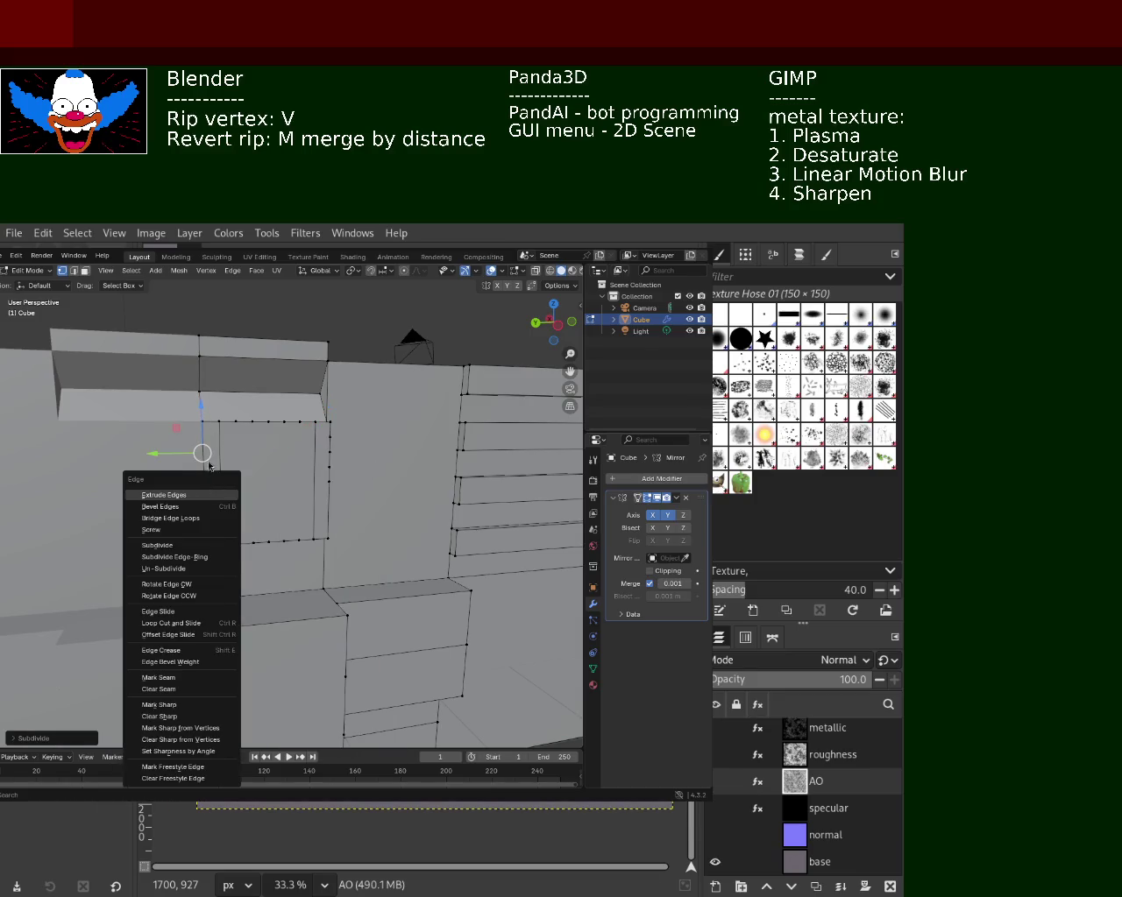
pyautogui.press('Escape')
pyautogui.click(204, 446)
pyautogui.hotkey('shift', 'r')
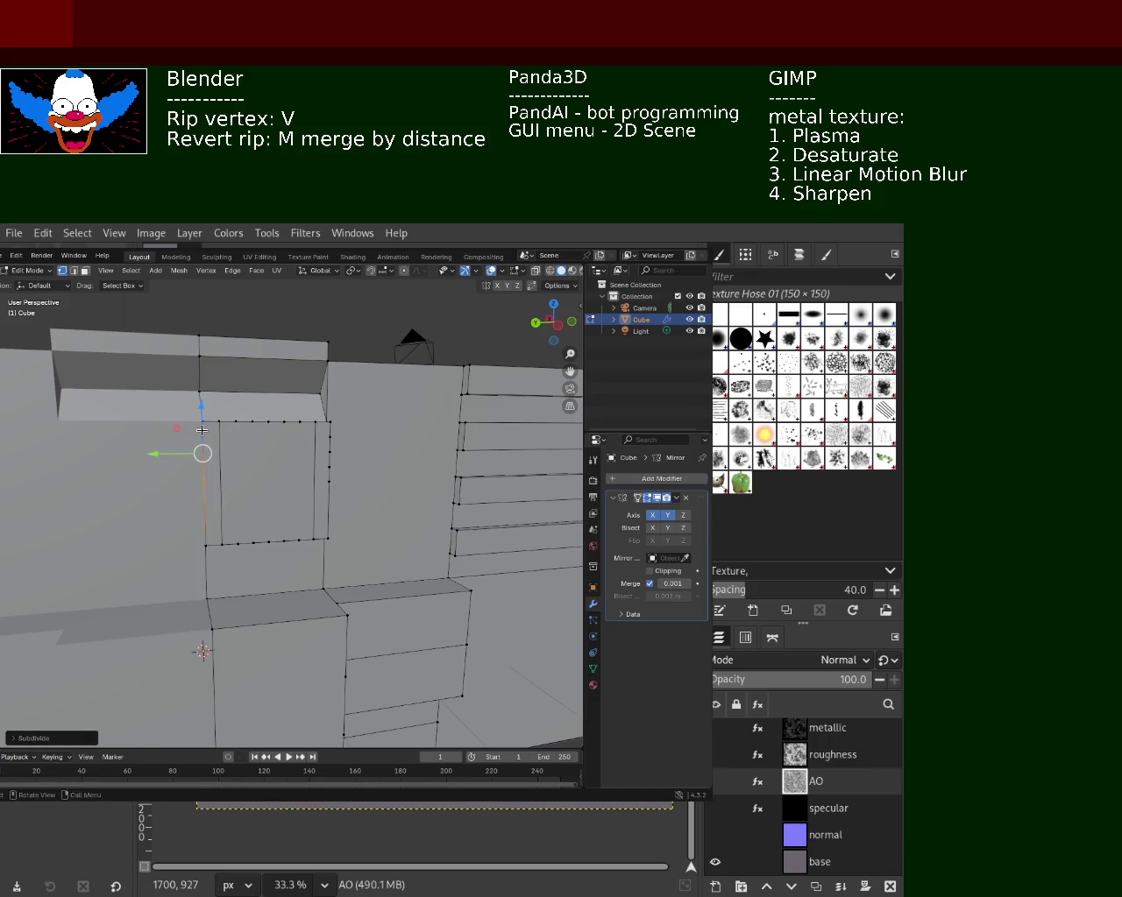
pyautogui.moveTo(201, 430); pyautogui.dragTo(278, 486, button='middle')
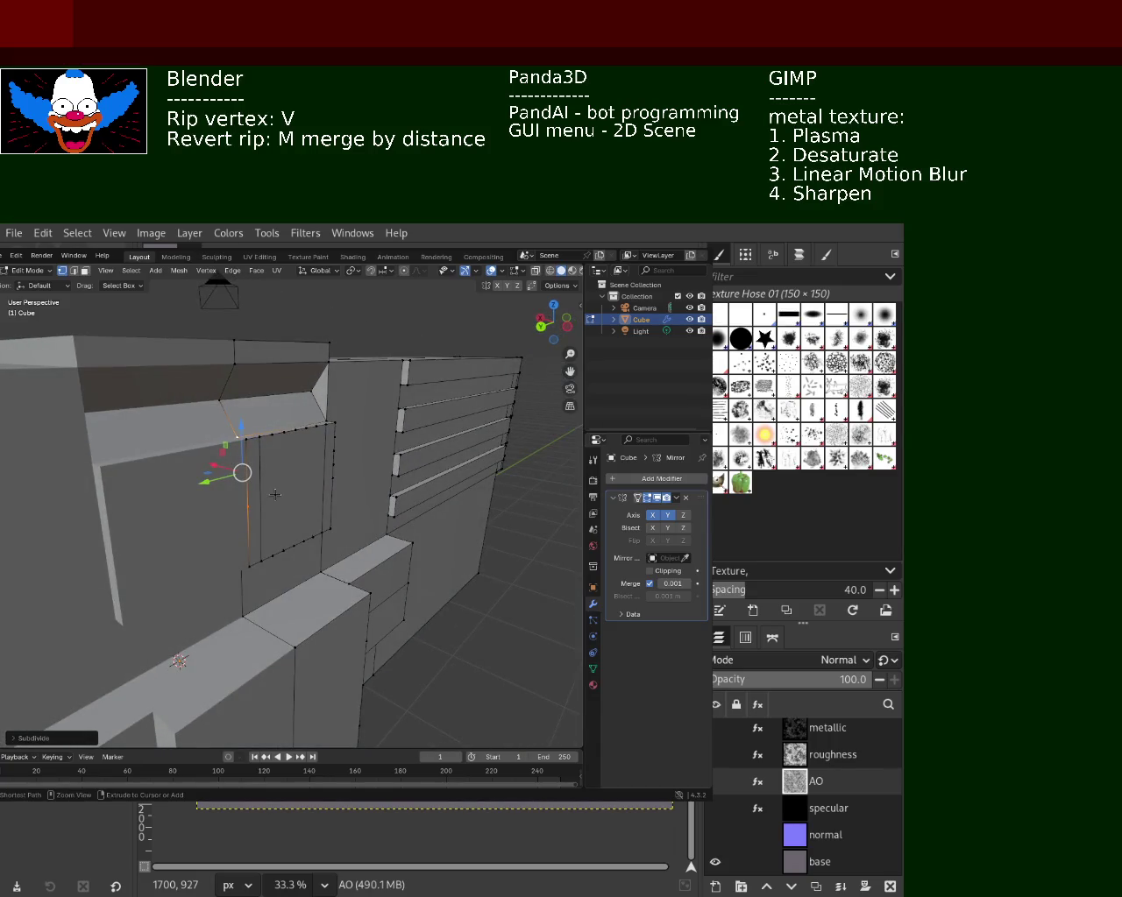
pyautogui.click(298, 461)
pyautogui.click(256, 458)
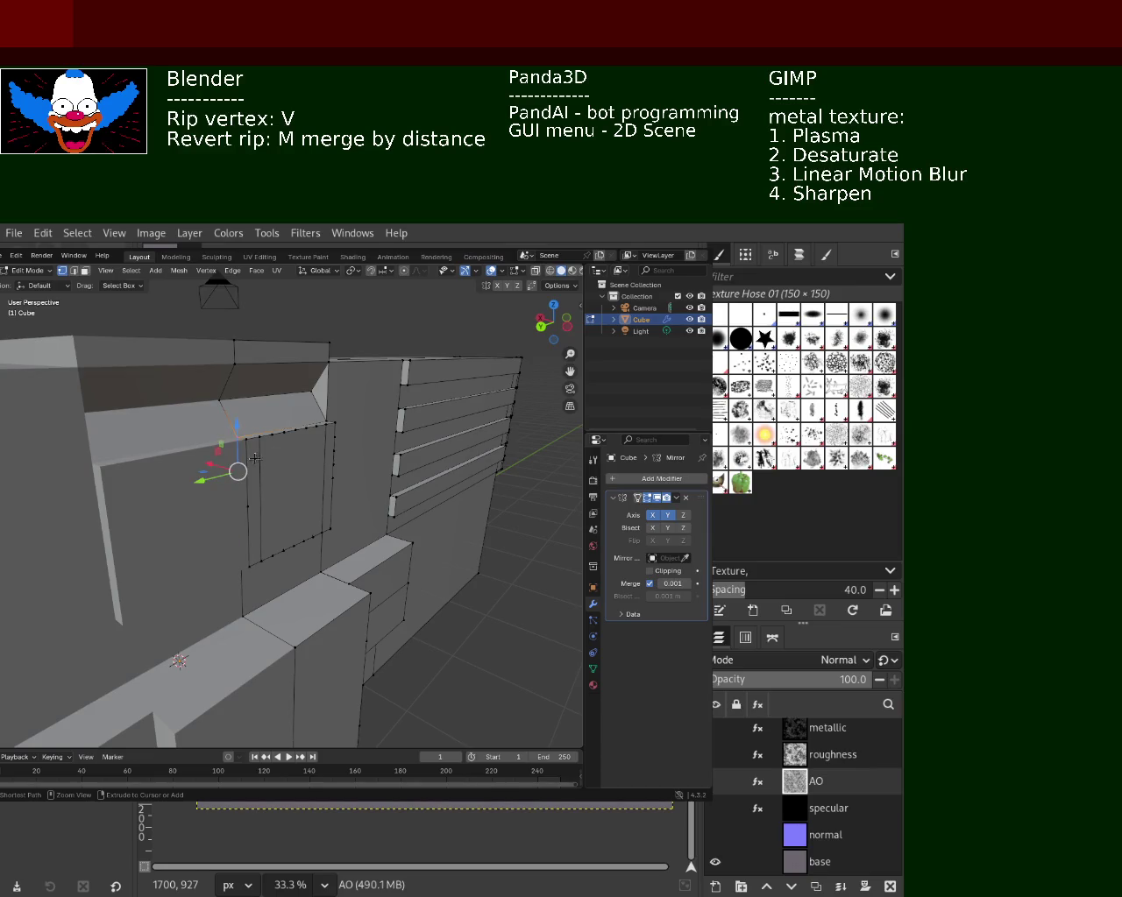
pyautogui.keyDown('ctrl'); pyautogui.click(249, 444); pyautogui.keyUp('ctrl')
pyautogui.click(249, 443)
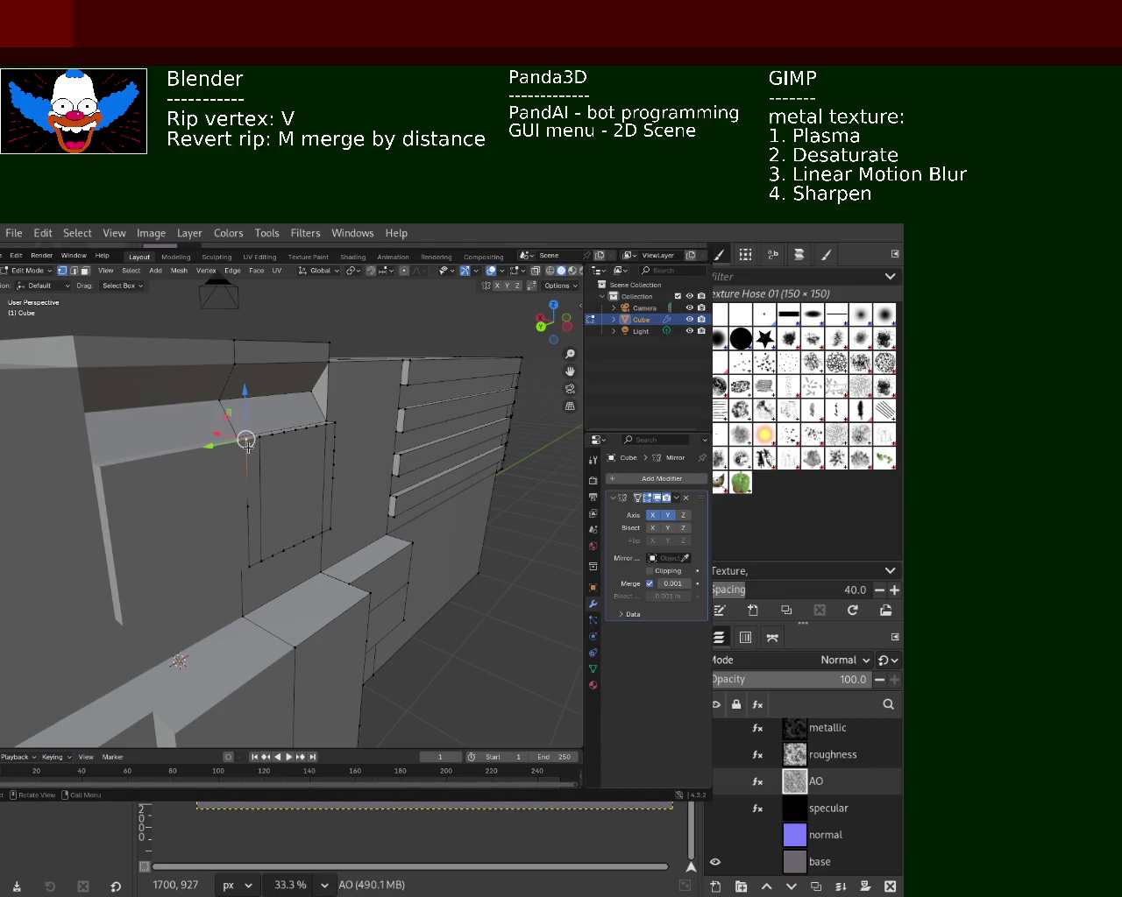
pyautogui.click(252, 507)
pyautogui.rightClick(250, 504)
pyautogui.click(249, 504)
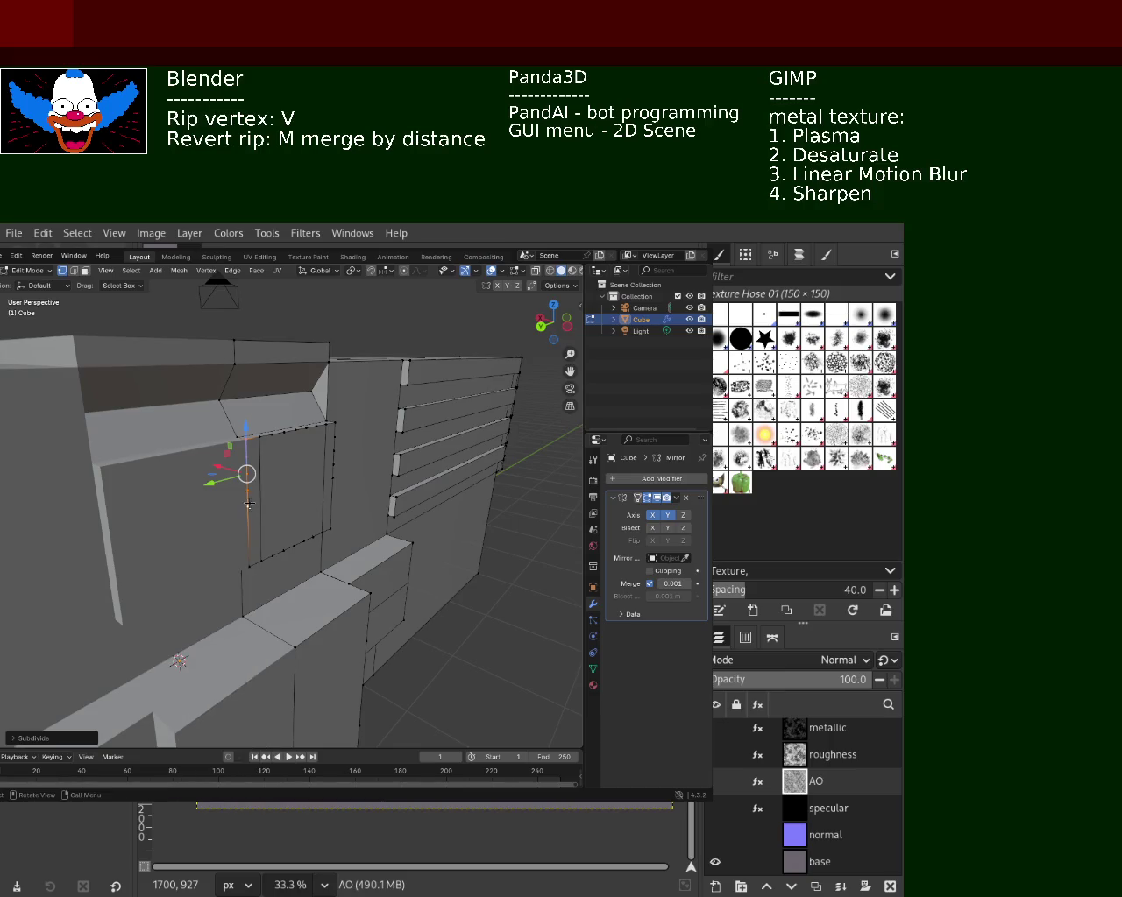
# - Subdivide the left and right vertical frame edges, then check them from the front
pyautogui.keyDown('shift'); pyautogui.click(335, 436); pyautogui.keyUp('shift')
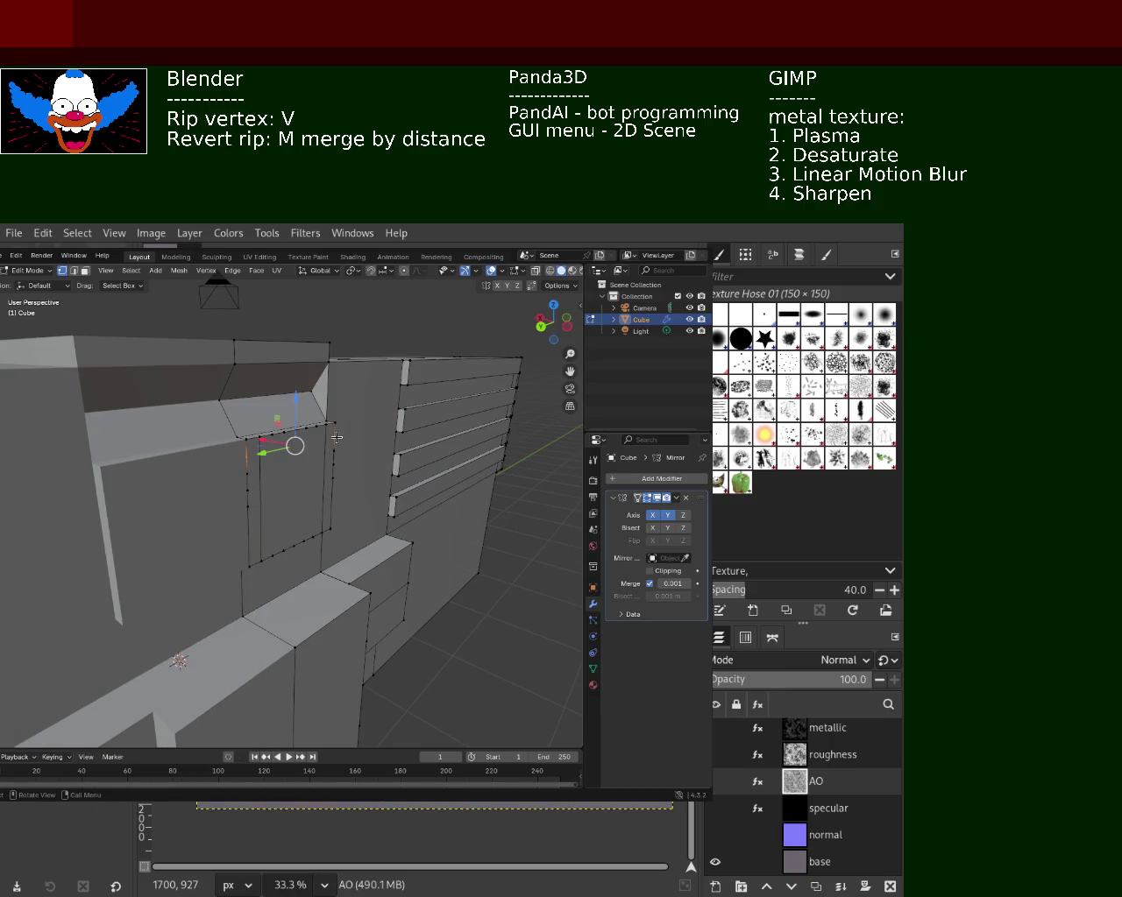
pyautogui.moveTo(336, 437); pyautogui.dragTo(255, 477, button='middle')
pyautogui.click(224, 495)
pyautogui.rightClick(224, 495)
pyautogui.click(224, 495)
pyautogui.rightClick(224, 514)
pyautogui.click(333, 530)
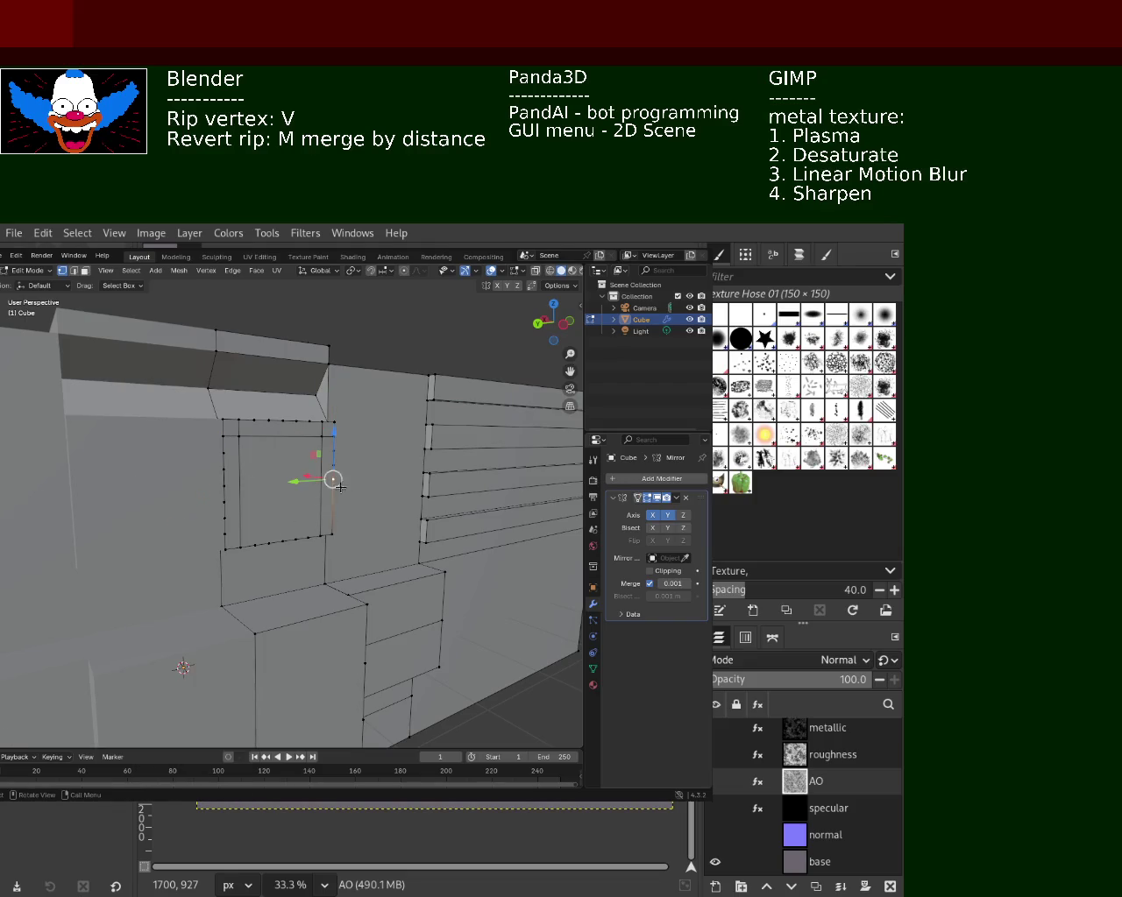
pyautogui.rightClick(333, 537)
pyautogui.click(333, 536)
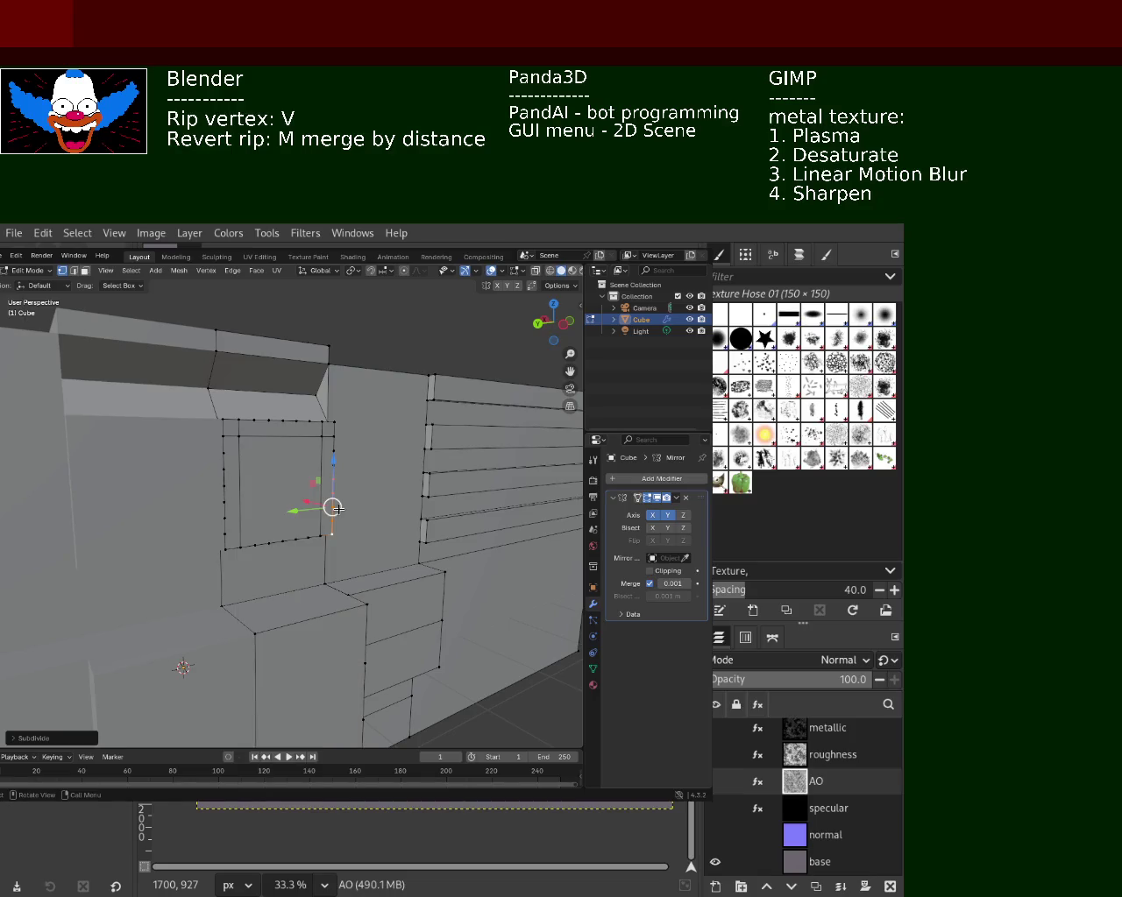
pyautogui.click(225, 532)
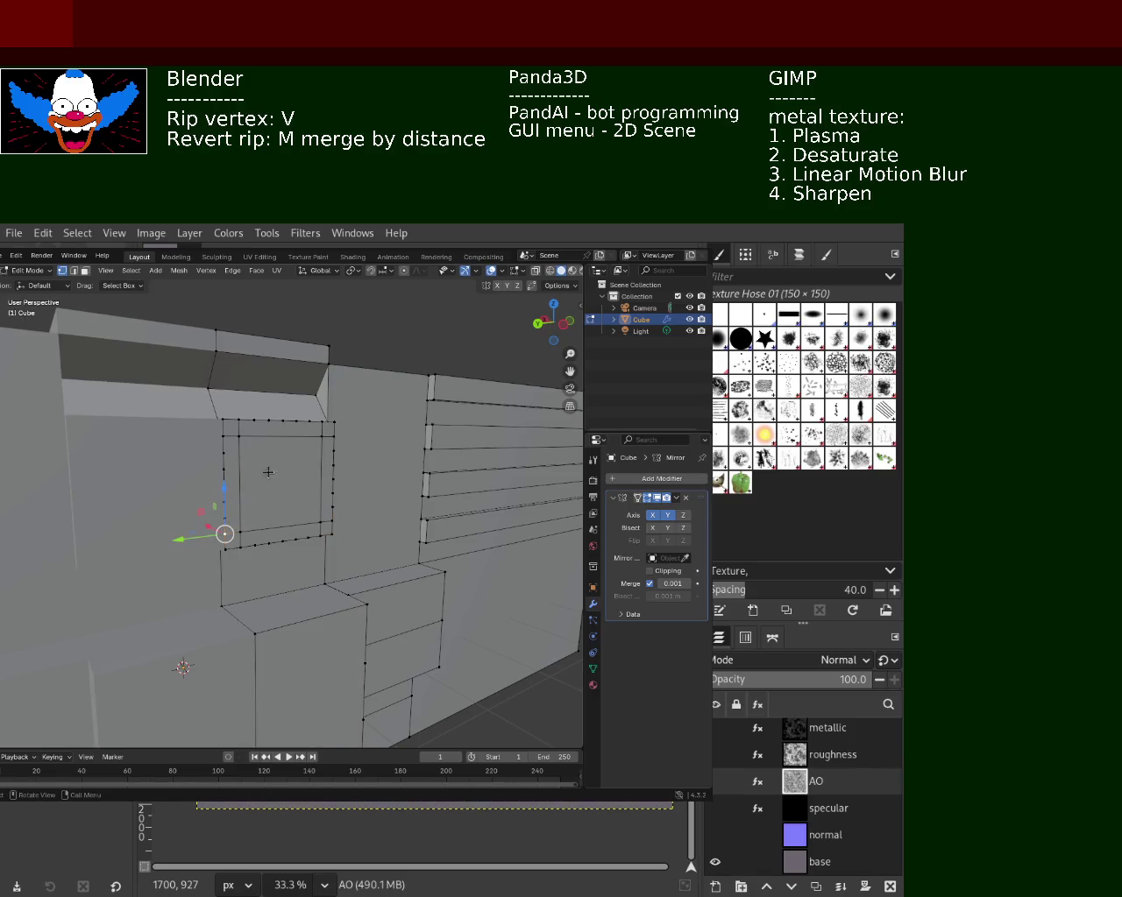
pyautogui.moveTo(311, 571)
pyautogui.mouseDown(button='middle')
pyautogui.moveTo(245, 523)
pyautogui.moveTo(151, 402)
pyautogui.moveTo(214, 475)
pyautogui.moveTo(260, 484)
pyautogui.mouseUp(button='middle')
pyautogui.click(84, 273)
# - Push the inset square face inward into the hull side to form a recessed window
pyautogui.press('g')
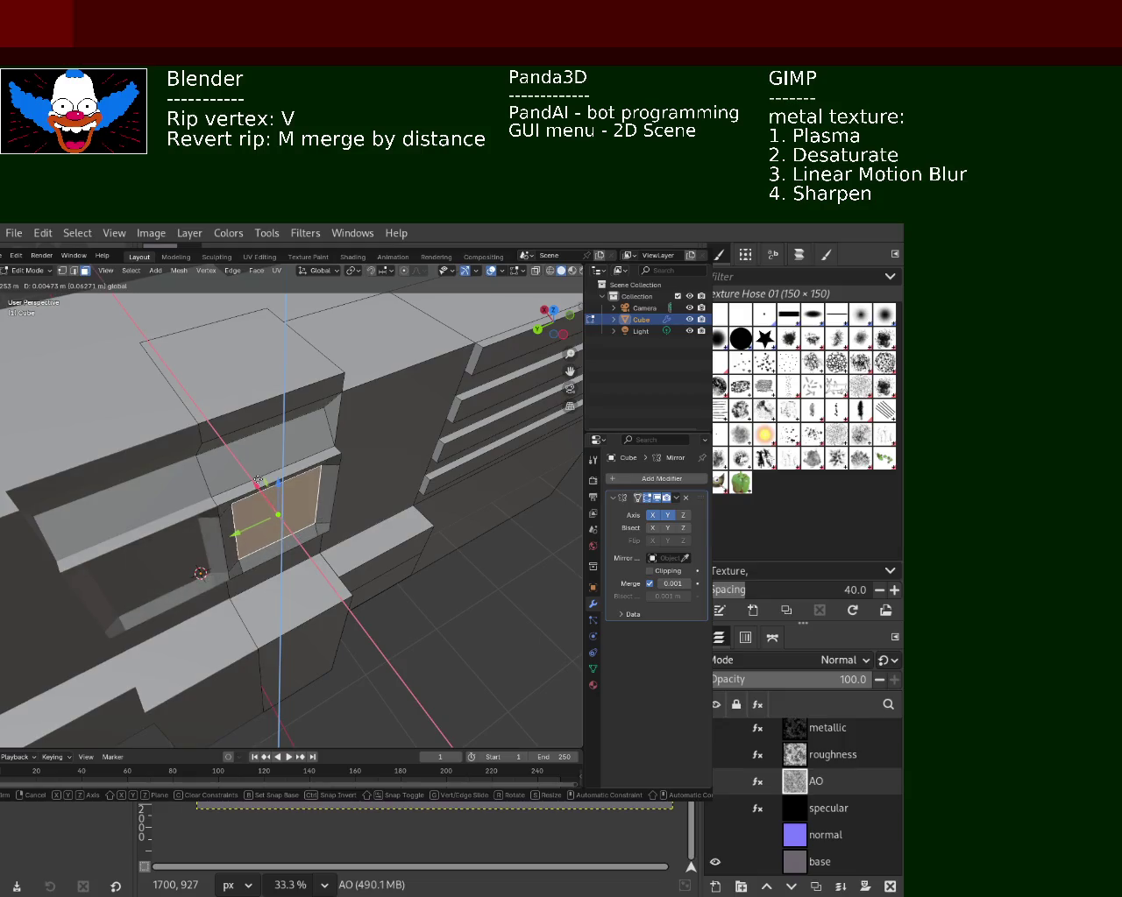
pyautogui.click(258, 480)
pyautogui.moveTo(276, 514)
pyautogui.mouseDown(button='middle')
pyautogui.moveTo(284, 465)
pyautogui.moveTo(261, 498)
pyautogui.moveTo(196, 541)
pyautogui.moveTo(336, 528)
pyautogui.moveTo(392, 609)
pyautogui.mouseUp(button='middle')
pyautogui.click(391, 609)
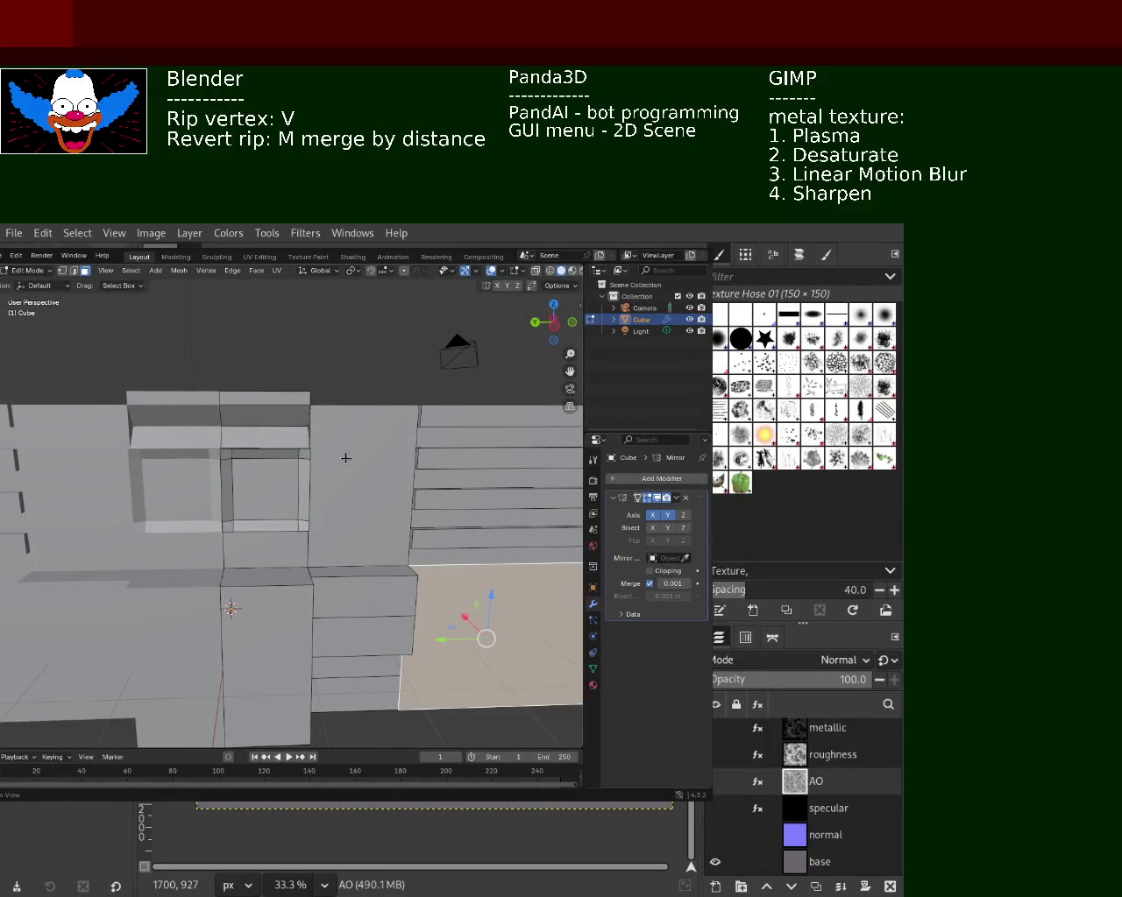
pyautogui.moveTo(370, 458)
pyautogui.mouseDown(button='middle')
pyautogui.moveTo(366, 476)
pyautogui.moveTo(406, 539)
pyautogui.moveTo(461, 534)
pyautogui.moveTo(493, 547)
pyautogui.moveTo(421, 500)
pyautogui.moveTo(350, 551)
pyautogui.moveTo(390, 578)
pyautogui.moveTo(350, 625)
pyautogui.moveTo(283, 626)
pyautogui.moveTo(325, 566)
pyautogui.moveTo(302, 535)
pyautogui.moveTo(290, 554)
pyautogui.moveTo(190, 507)
pyautogui.moveTo(351, 577)
pyautogui.mouseUp(button='middle')
pyautogui.scroll(2, 331, 543)
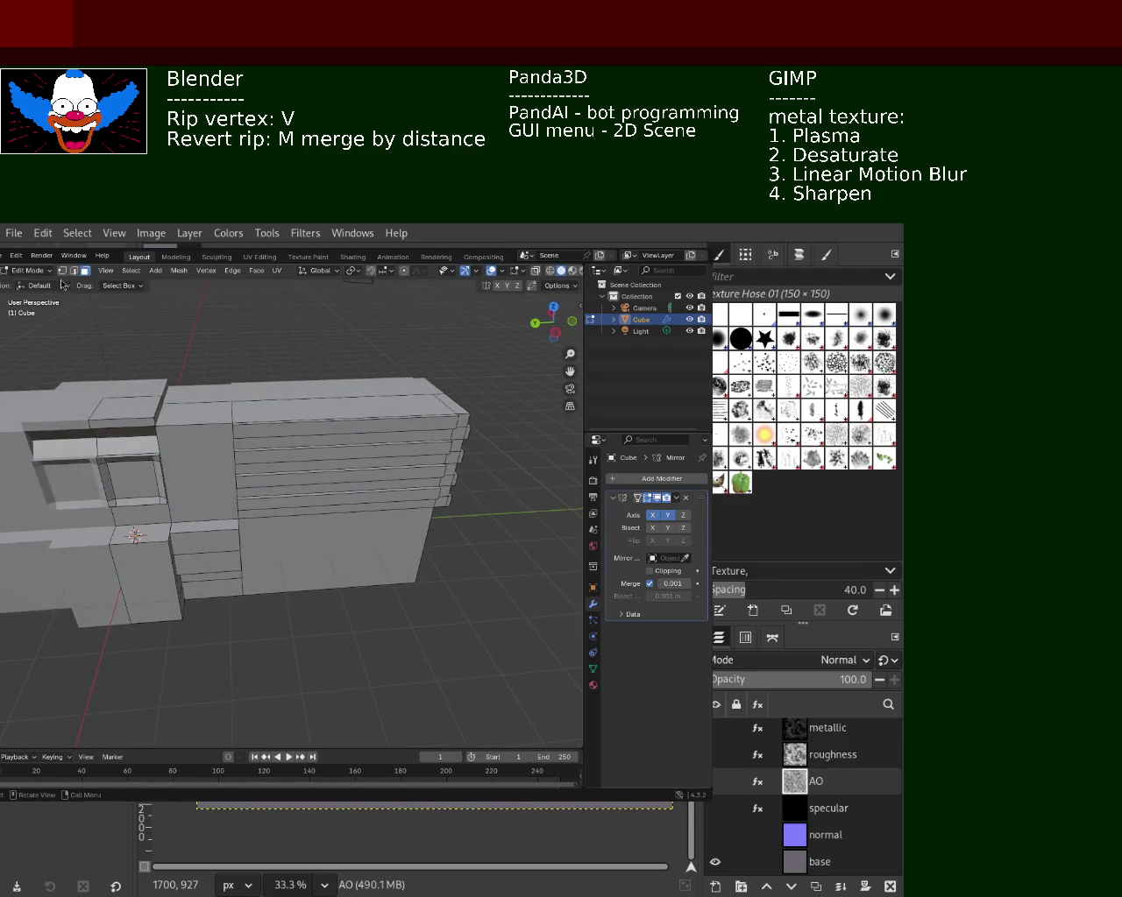
# - Subdivide the lower block's bottom edges to add midpoint vertices
pyautogui.rightClick(418, 582)
pyautogui.click(373, 502)
pyautogui.click(239, 520)
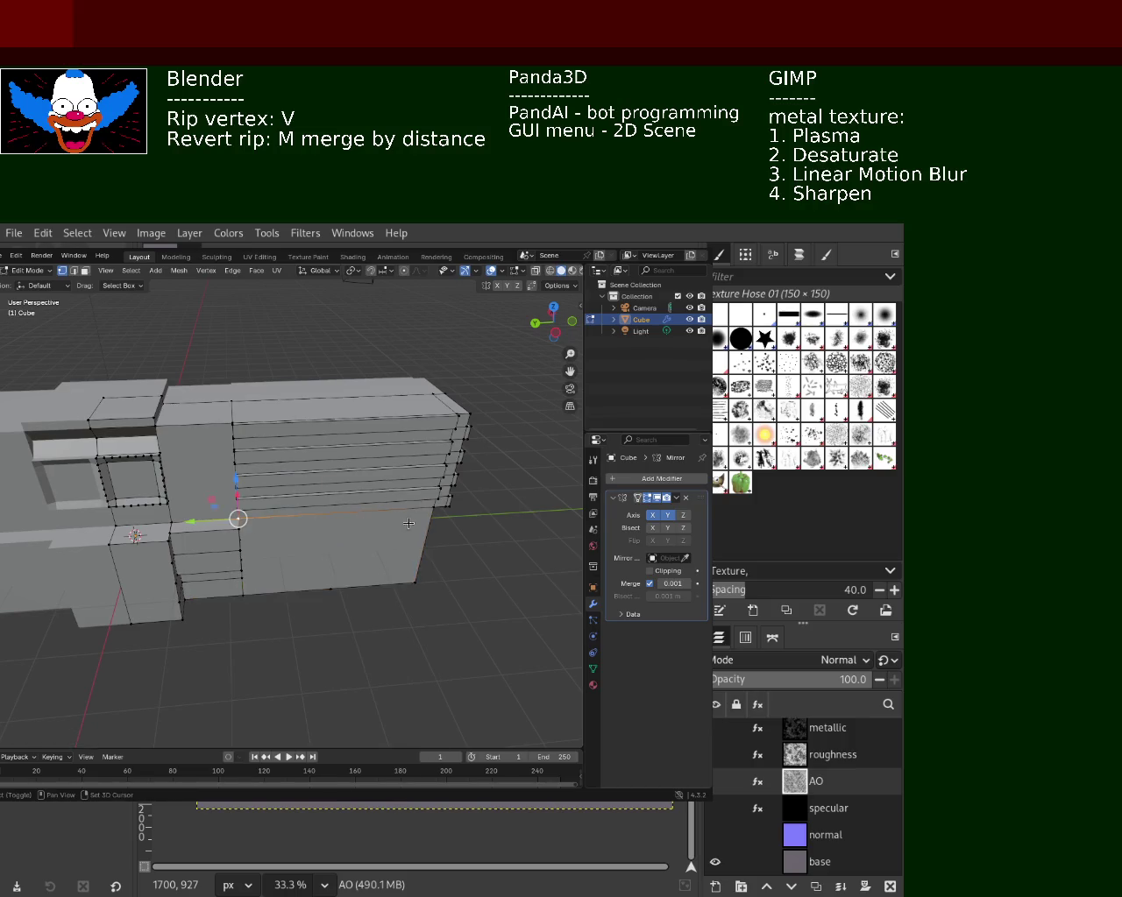
pyautogui.click(338, 513)
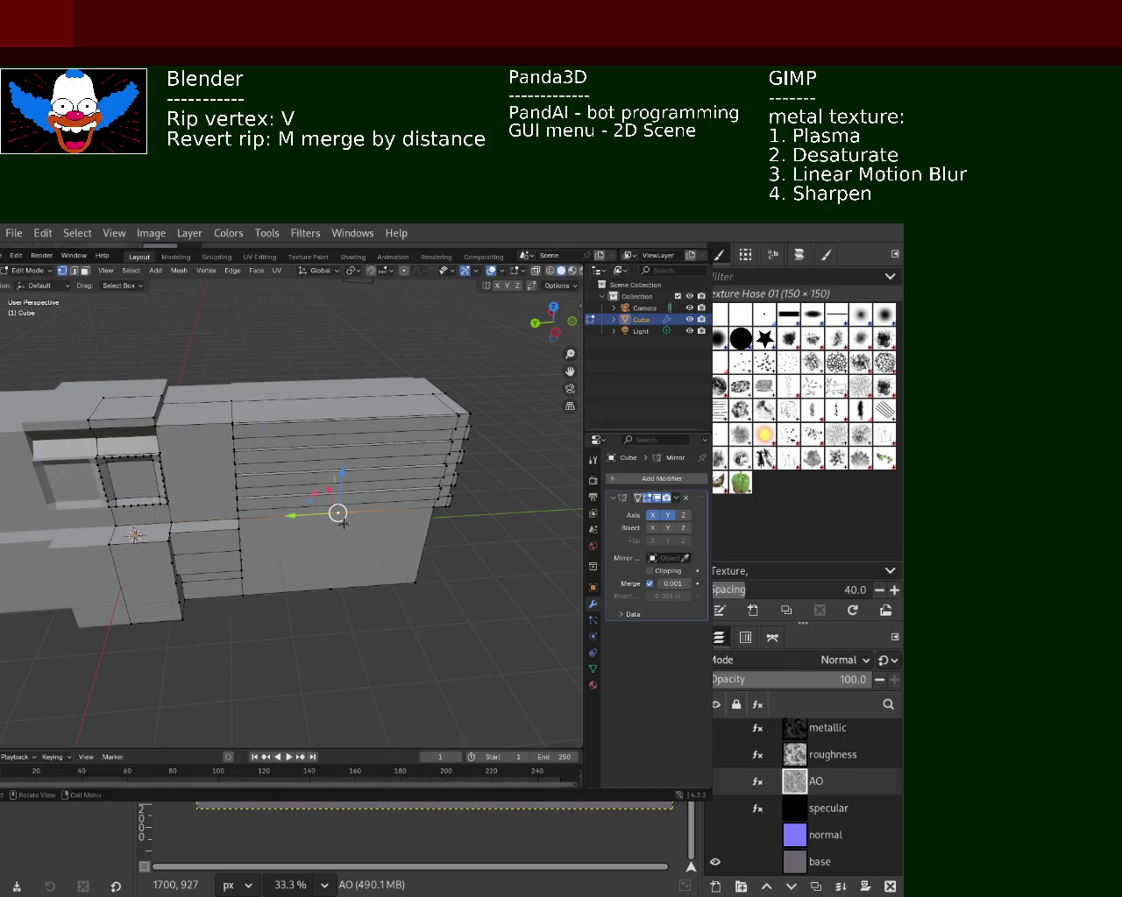
pyautogui.keyDown('shift'); pyautogui.click(337, 579); pyautogui.keyUp('shift')
pyautogui.click(414, 582)
pyautogui.rightClick(429, 510)
pyautogui.click(428, 511)
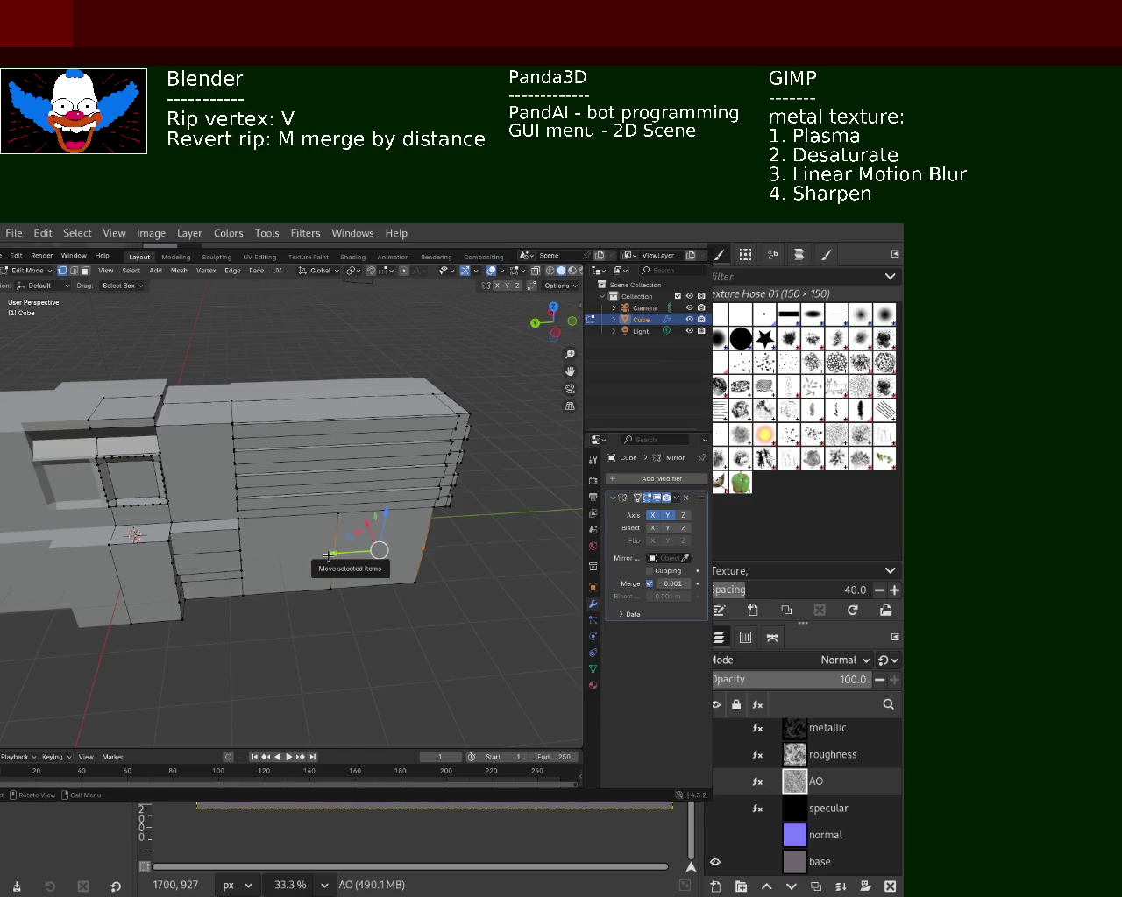
# - Shift the lower-right face along X to create an angled lower section
pyautogui.click(376, 579)
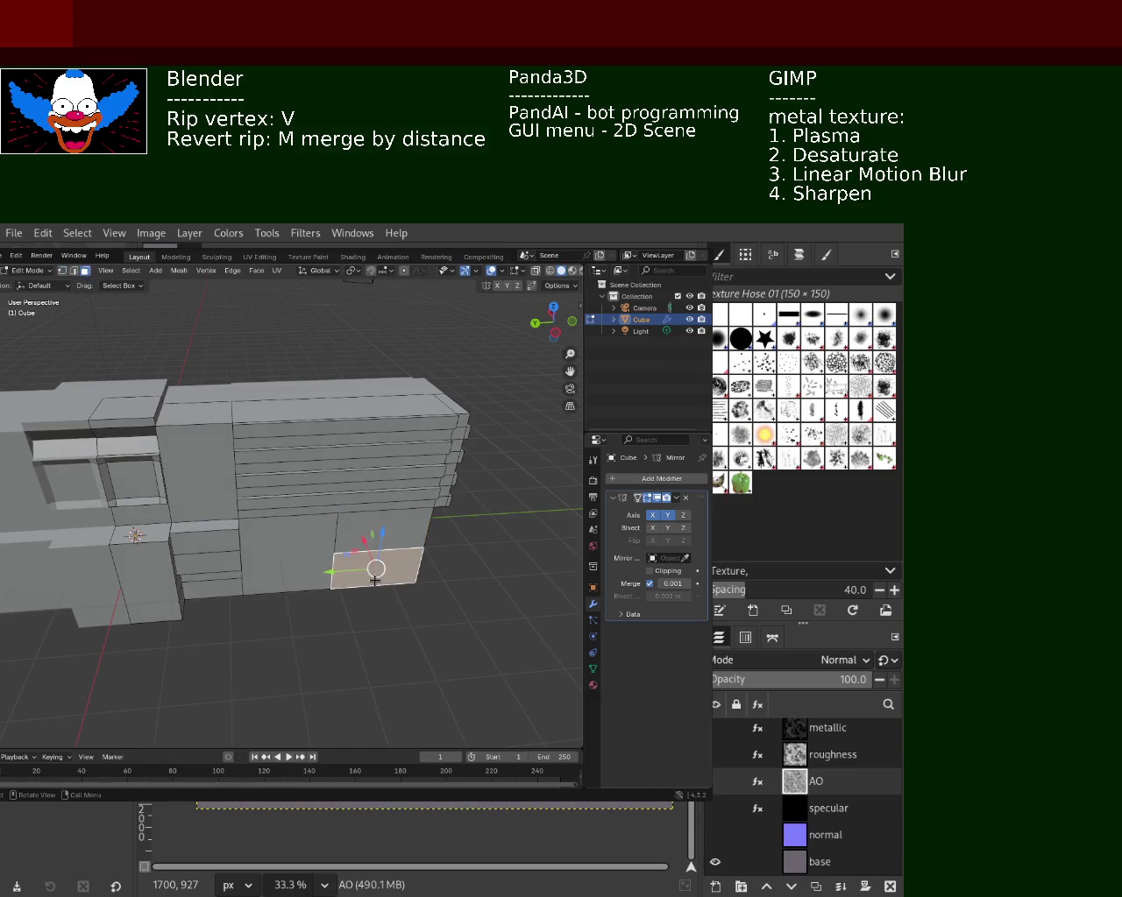
pyautogui.press('g')
pyautogui.press('x')
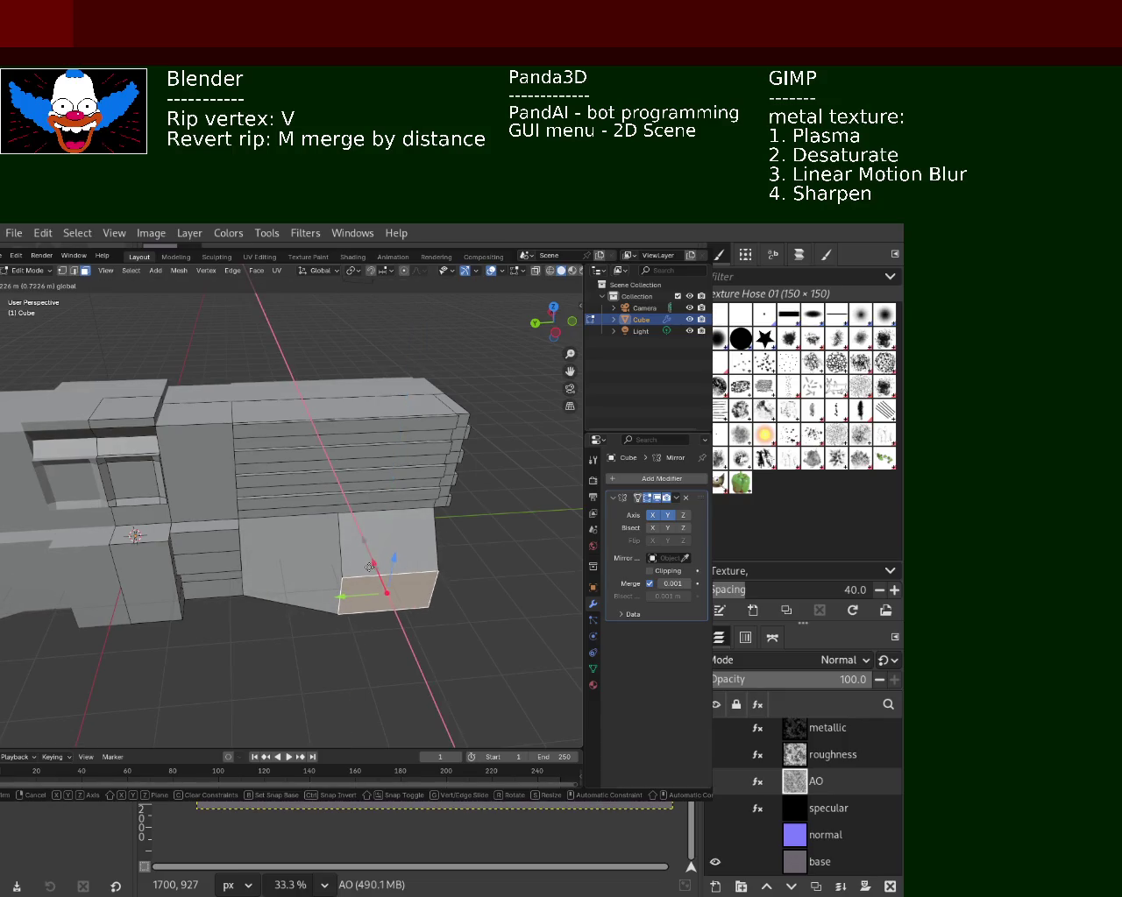
pyautogui.click(369, 557)
pyautogui.moveTo(370, 558)
pyautogui.mouseDown(button='middle')
pyautogui.moveTo(262, 546)
pyautogui.moveTo(324, 604)
pyautogui.moveTo(362, 595)
pyautogui.moveTo(321, 511)
pyautogui.moveTo(246, 523)
pyautogui.mouseUp(button='middle')
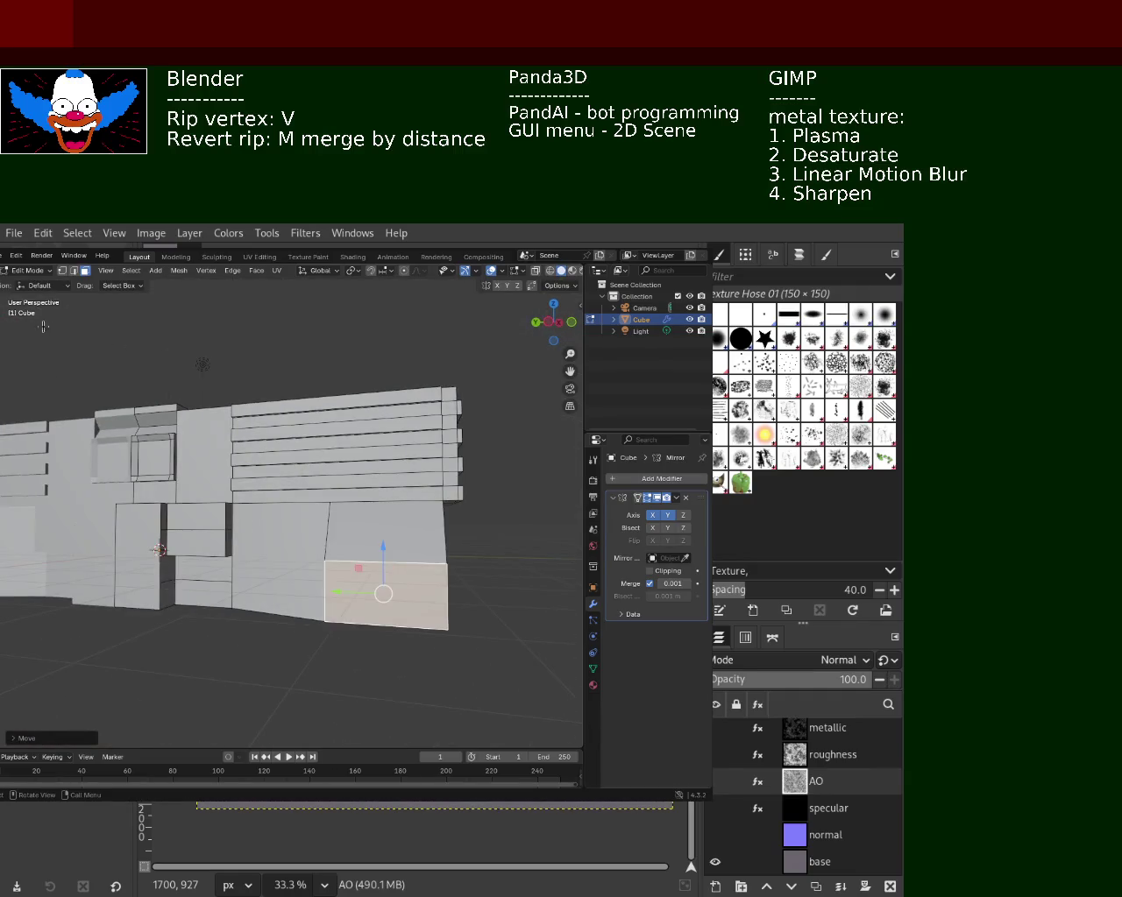
pyautogui.click(61, 270)
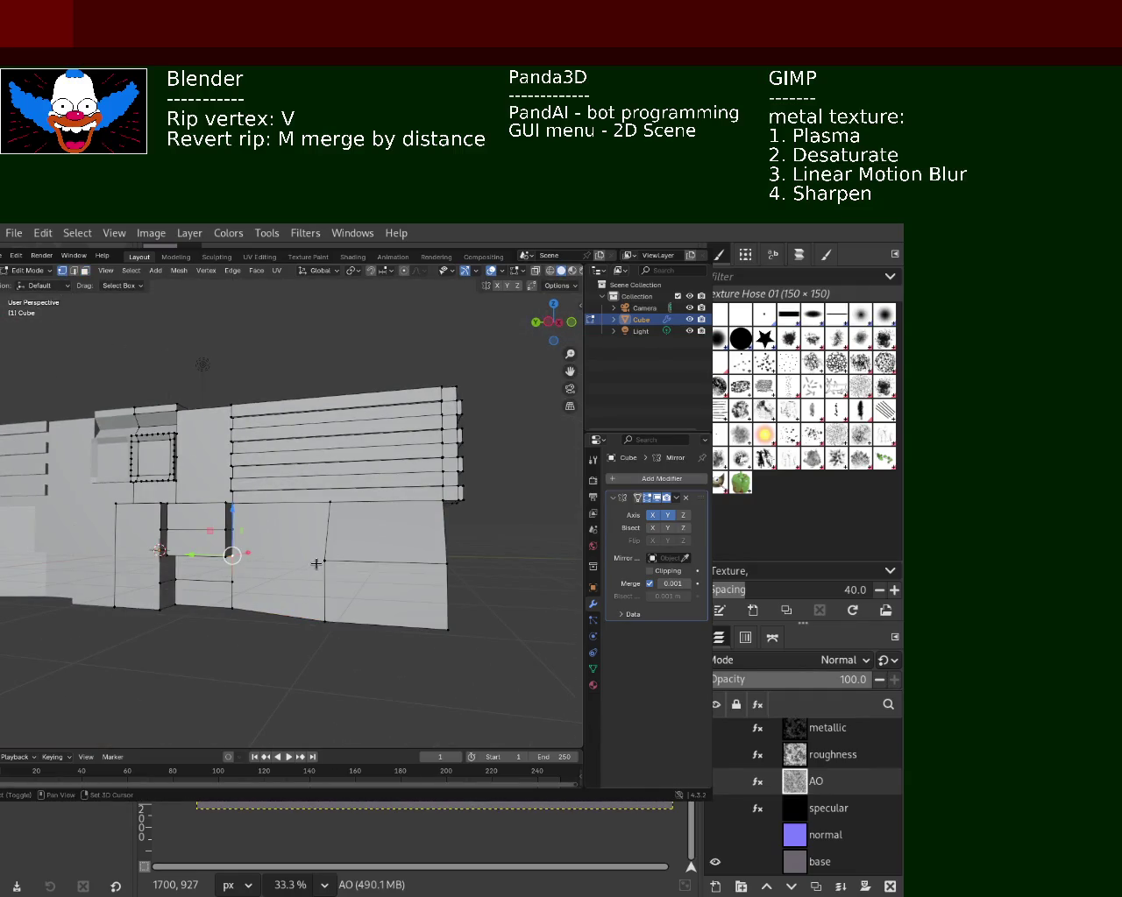
pyautogui.moveTo(317, 564)
pyautogui.mouseDown(button='middle')
pyautogui.moveTo(420, 541)
pyautogui.moveTo(381, 575)
pyautogui.moveTo(371, 566)
pyautogui.mouseUp(button='middle')
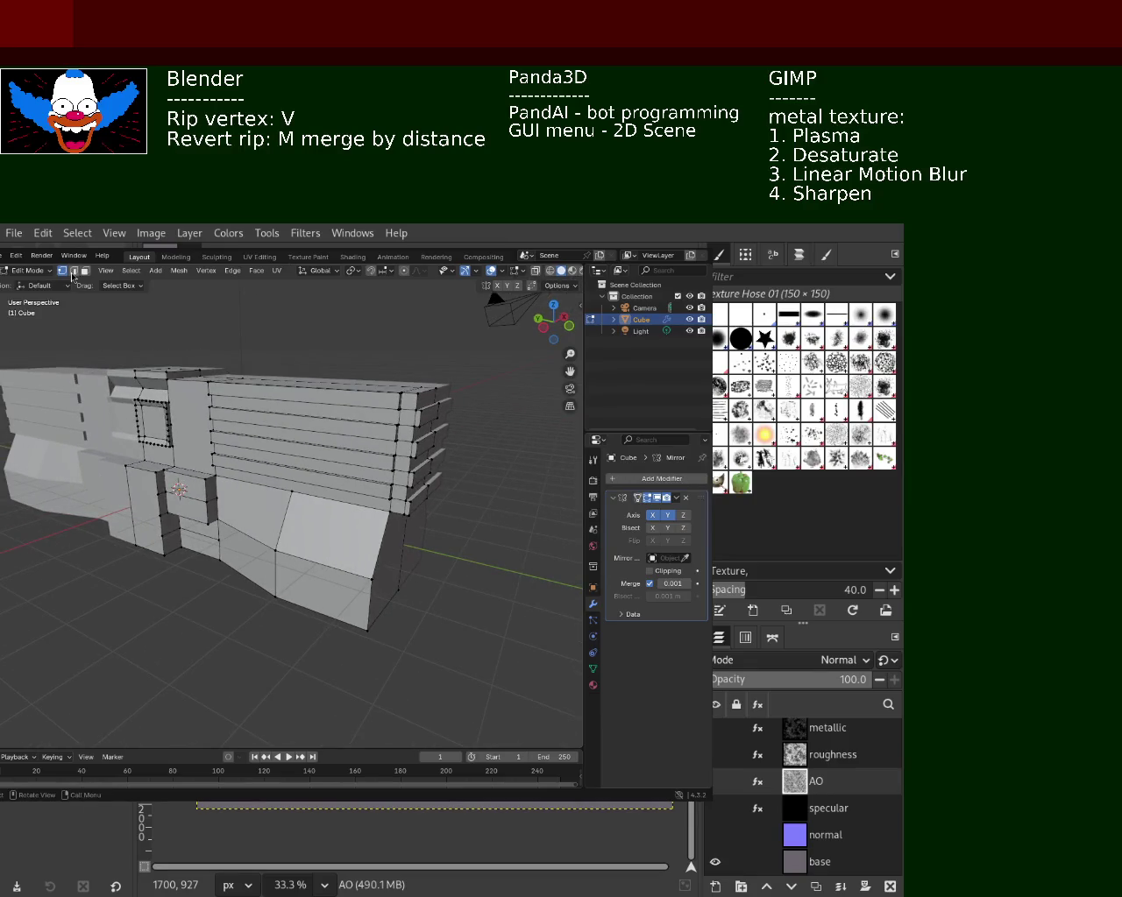
# - Extrude the lower section's end face and move it further outward
pyautogui.click(371, 579)
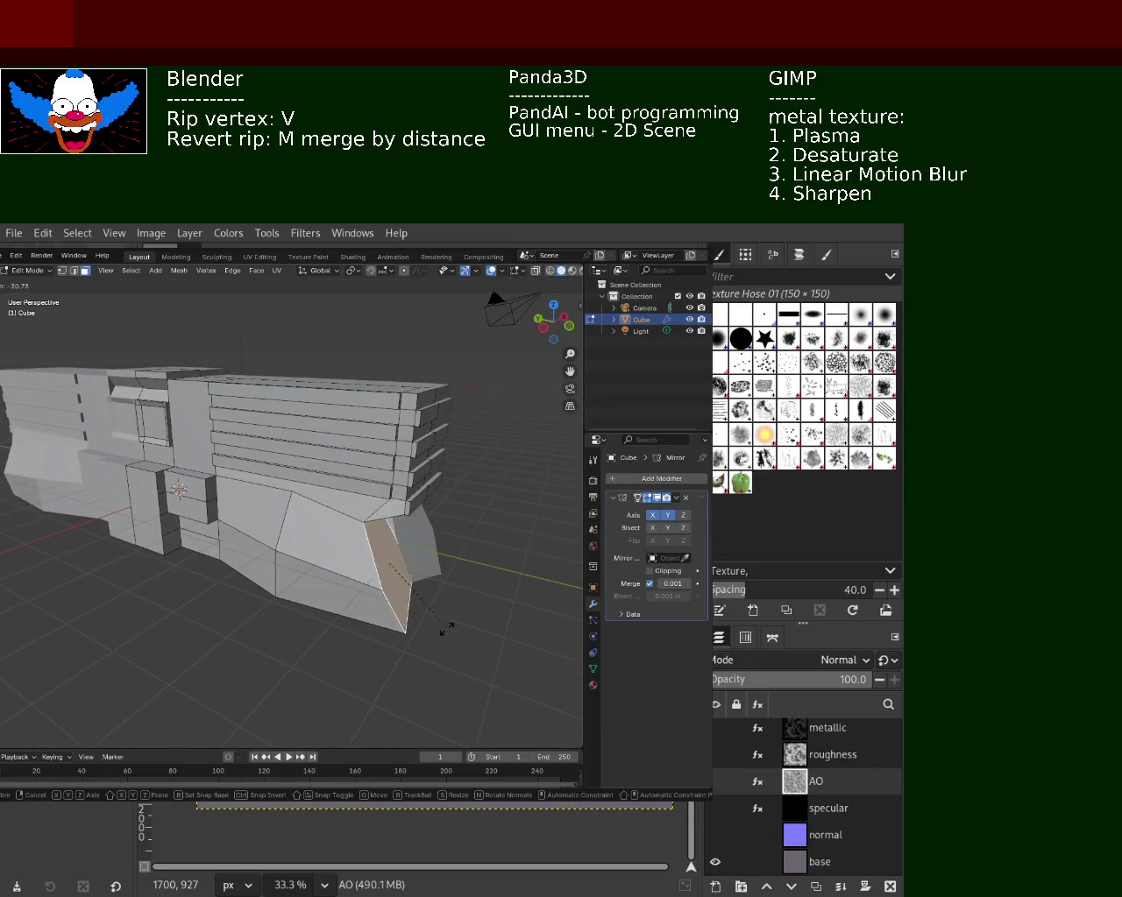
pyautogui.press('e')
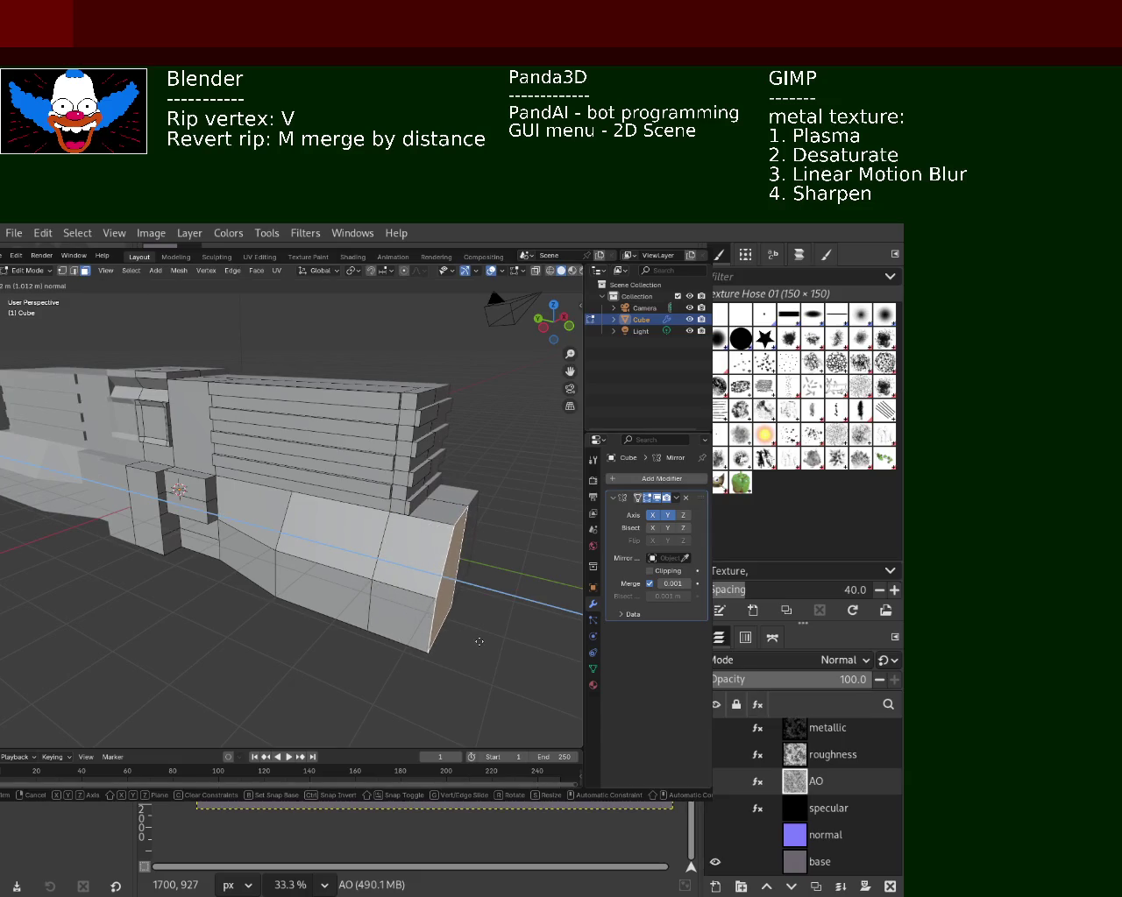
pyautogui.click(479, 642)
pyautogui.press('e')
pyautogui.rightClick(491, 645)
pyautogui.press('s')
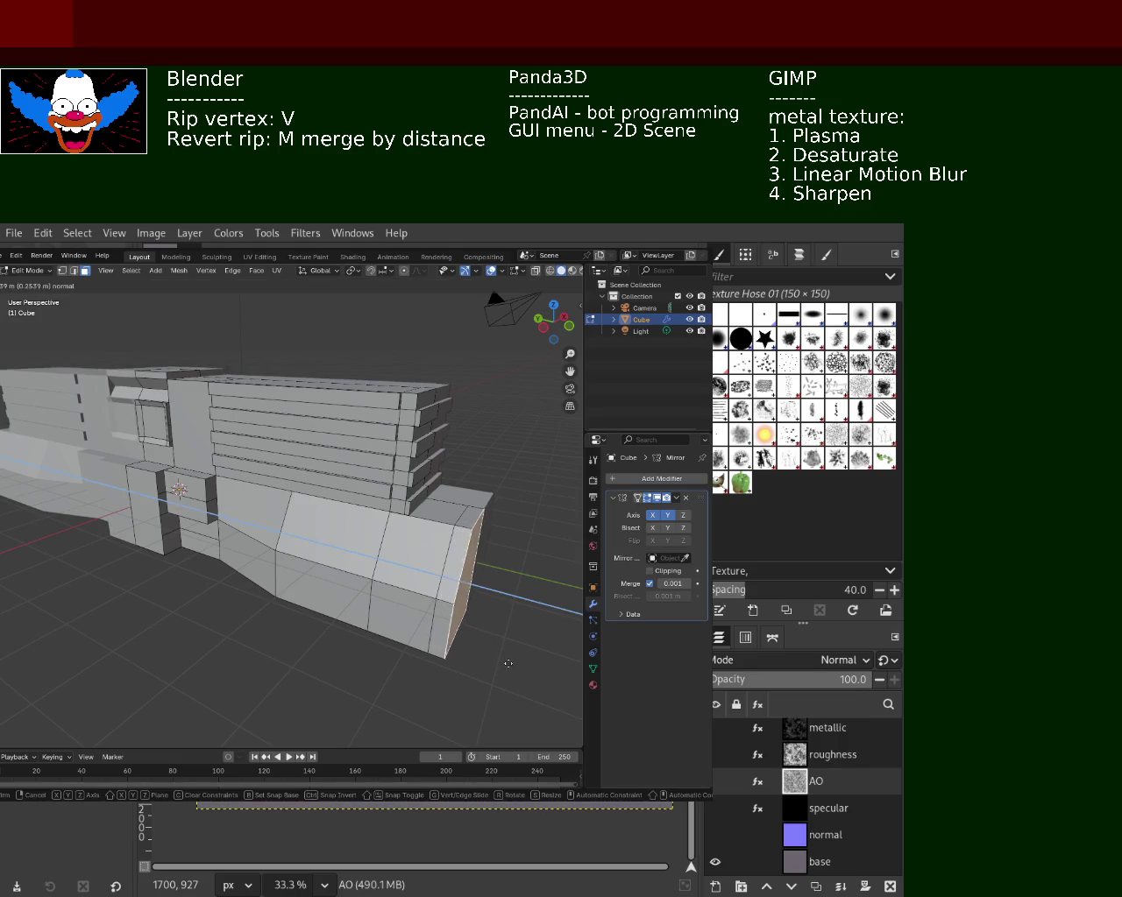
pyautogui.rightClick(482, 641)
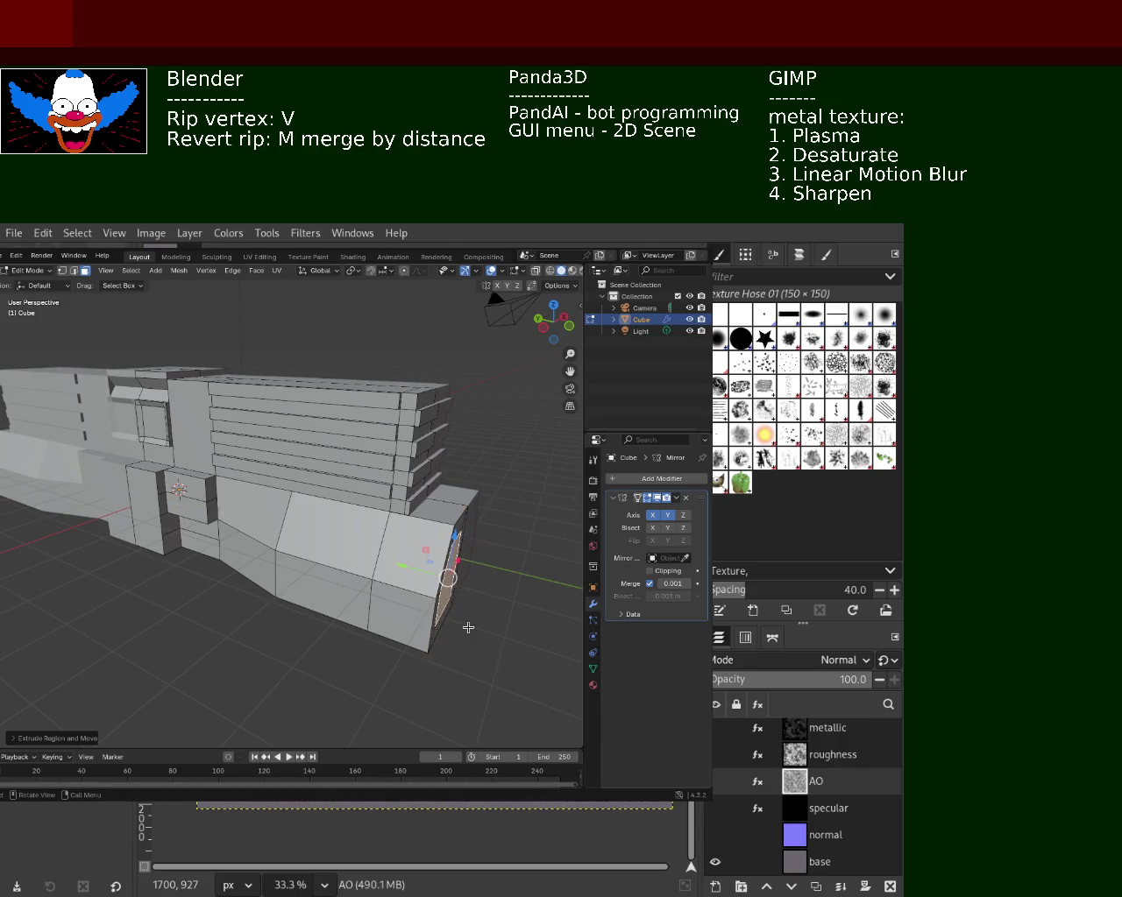
pyautogui.press('g')
pyautogui.click(455, 596)
pyautogui.moveTo(456, 596)
pyautogui.mouseDown(button='middle')
pyautogui.moveTo(342, 592)
pyautogui.moveTo(362, 520)
pyautogui.moveTo(202, 549)
pyautogui.moveTo(323, 596)
pyautogui.moveTo(360, 533)
pyautogui.moveTo(321, 564)
pyautogui.moveTo(225, 588)
pyautogui.mouseUp(button='middle')
# - Shift the bottom face along X and inspect the hull end in vertex mode
pyautogui.press('g')
pyautogui.press('x')
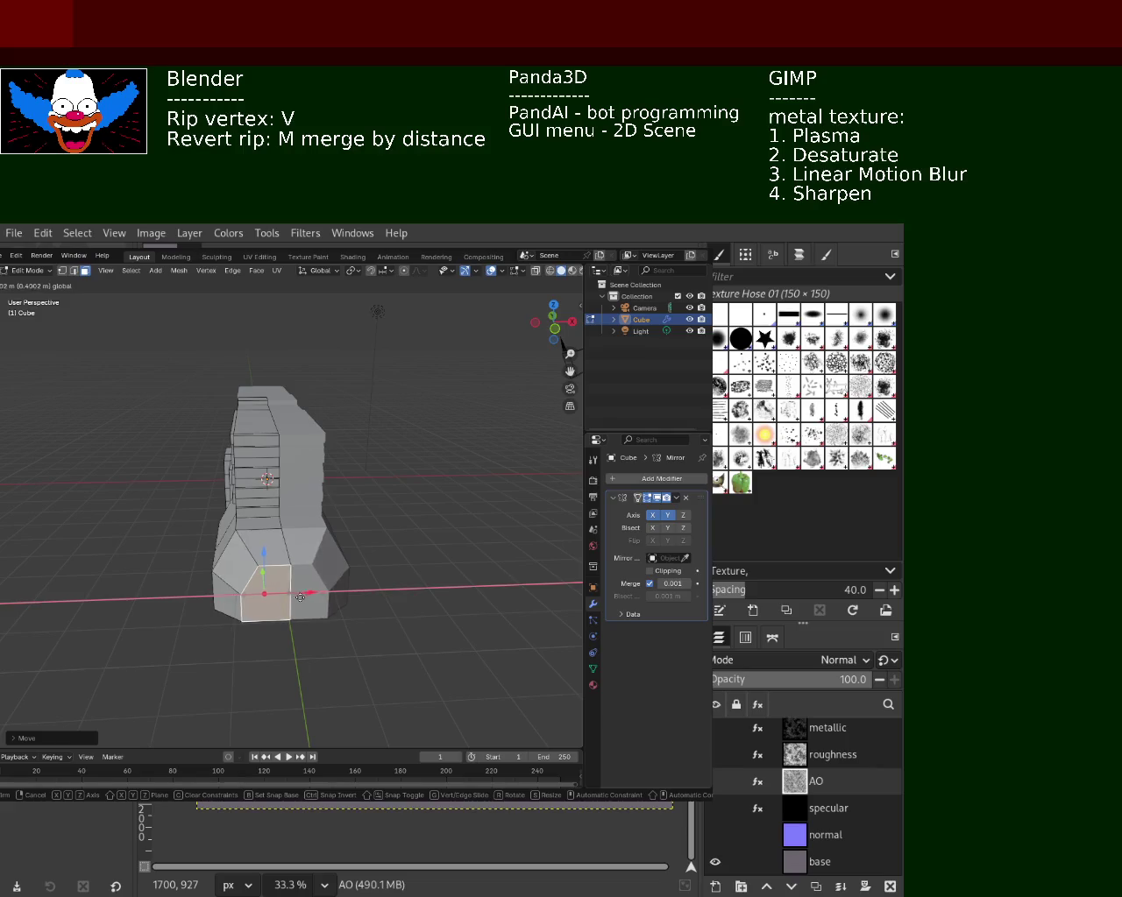
pyautogui.click(302, 595)
pyautogui.moveTo(303, 595)
pyautogui.mouseDown(button='middle')
pyautogui.moveTo(366, 571)
pyautogui.moveTo(252, 553)
pyautogui.moveTo(410, 573)
pyautogui.moveTo(363, 594)
pyautogui.moveTo(385, 567)
pyautogui.moveTo(352, 579)
pyautogui.mouseUp(button='middle')
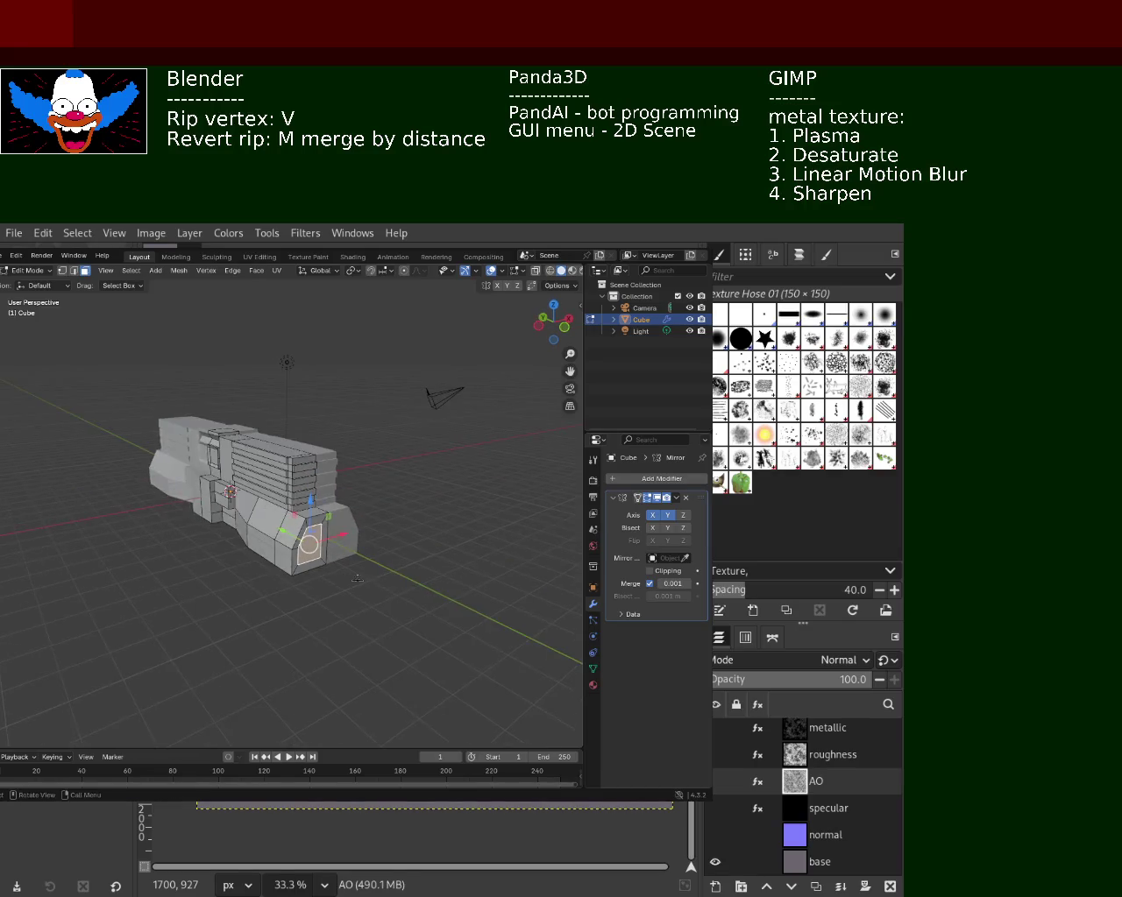
pyautogui.moveTo(151, 583)
pyautogui.mouseDown(button='middle')
pyautogui.moveTo(88, 602)
pyautogui.moveTo(35, 591)
pyautogui.moveTo(274, 574)
pyautogui.moveTo(175, 575)
pyautogui.moveTo(303, 594)
pyautogui.moveTo(234, 516)
pyautogui.mouseUp(button='middle')
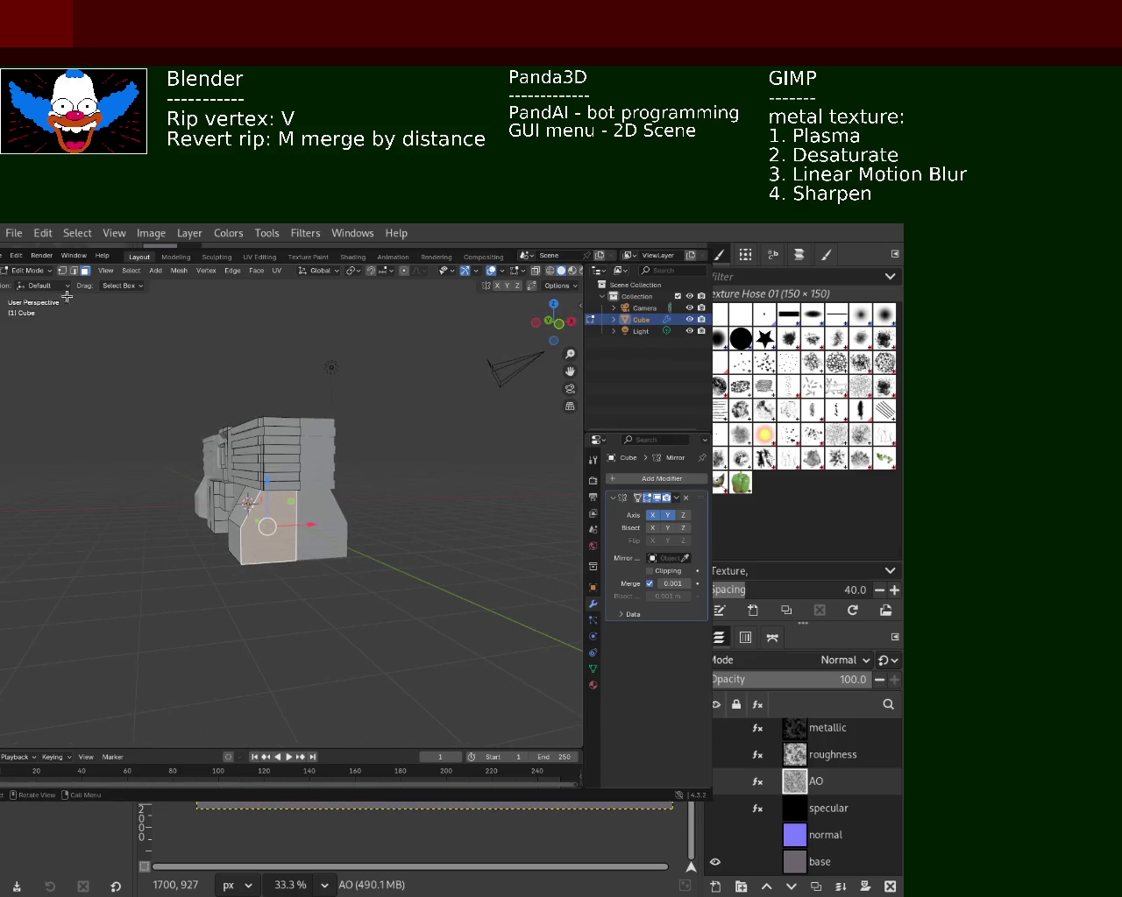
pyautogui.click(62, 270)
pyautogui.click(267, 546)
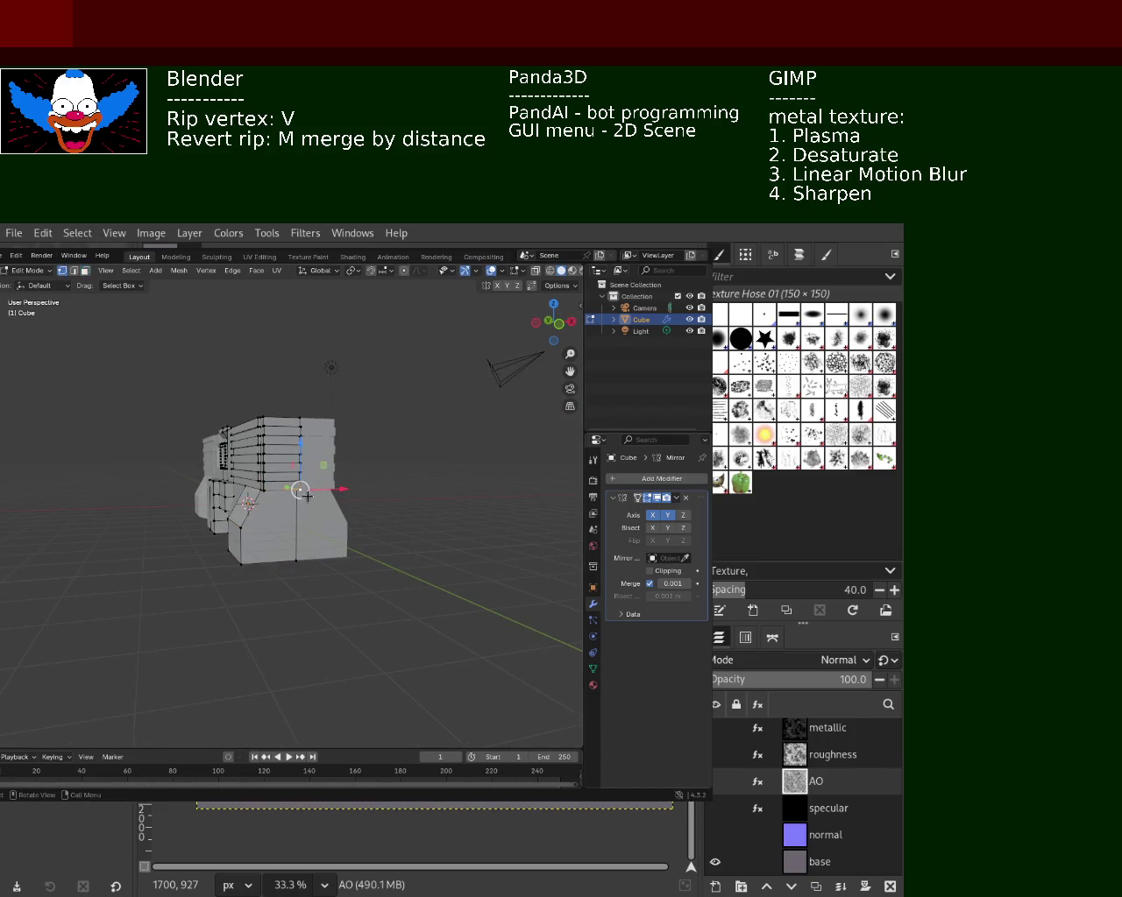
pyautogui.moveTo(307, 496); pyautogui.dragTo(276, 495, button='middle')
pyautogui.scroll(3, 269, 473)
pyautogui.moveTo(268, 422)
pyautogui.mouseDown(button='middle')
pyautogui.moveTo(276, 459)
pyautogui.moveTo(290, 400)
pyautogui.mouseUp(button='middle')
pyautogui.rightClick(302, 547)
pyautogui.moveTo(301, 547); pyautogui.dragTo(329, 576, button='middle')
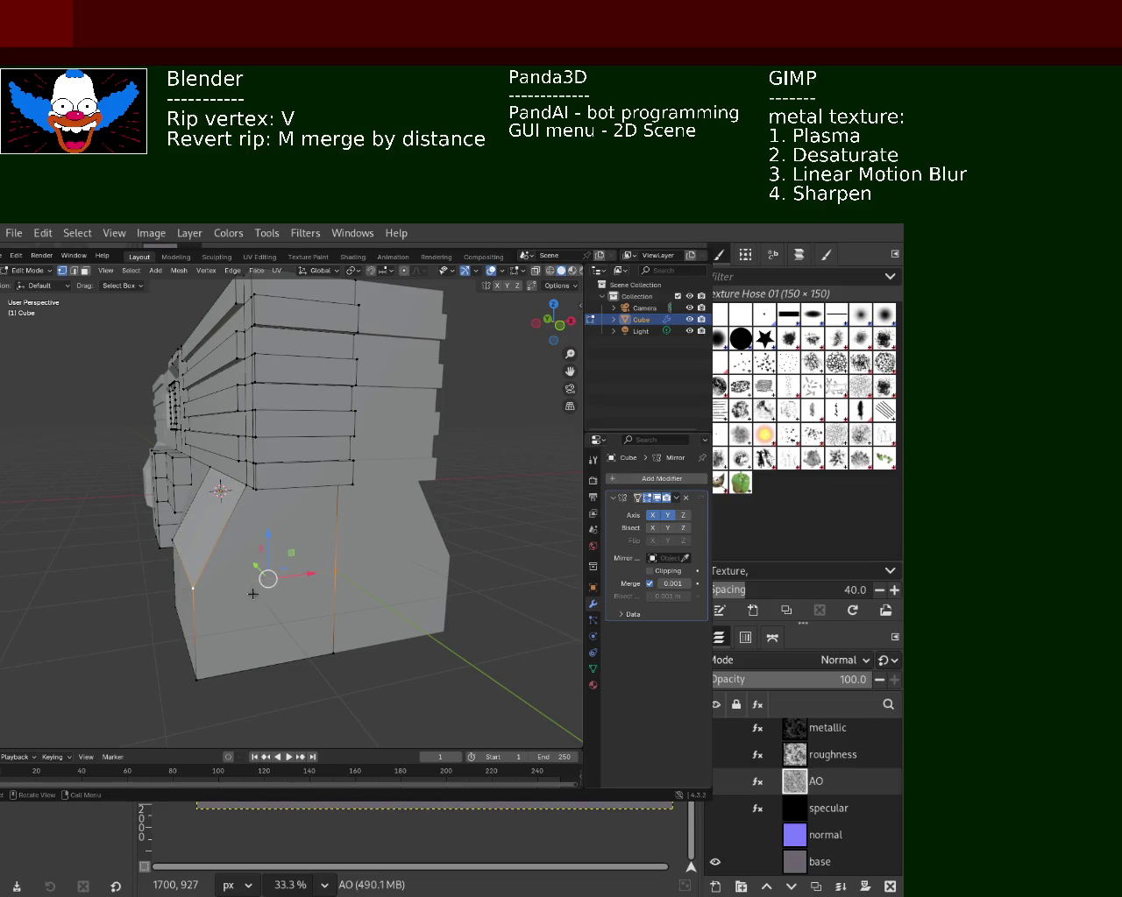
# - Extrude the side box's end face and scale it down into a narrower tapered nose
pyautogui.moveTo(253, 594); pyautogui.dragTo(252, 285, button='middle')
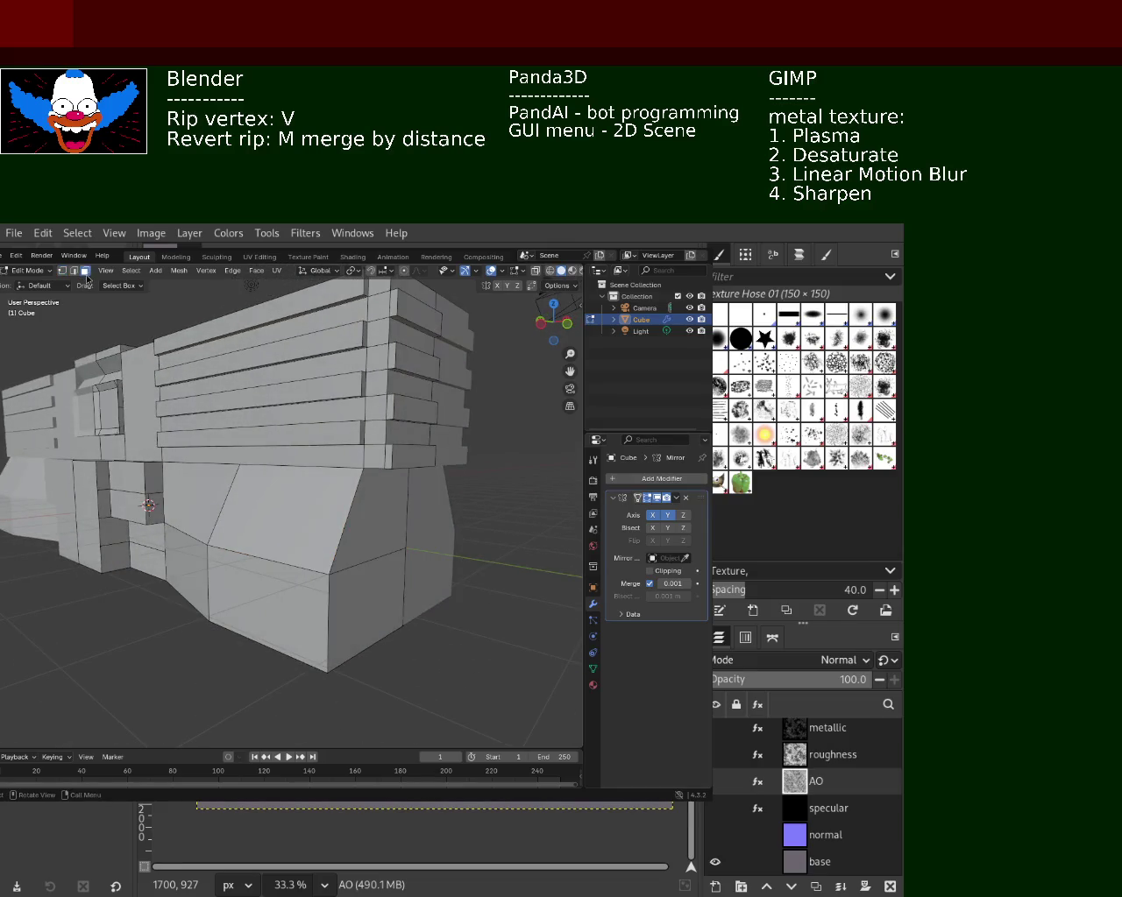
pyautogui.click(358, 575)
pyautogui.press('e')
pyautogui.click(452, 663)
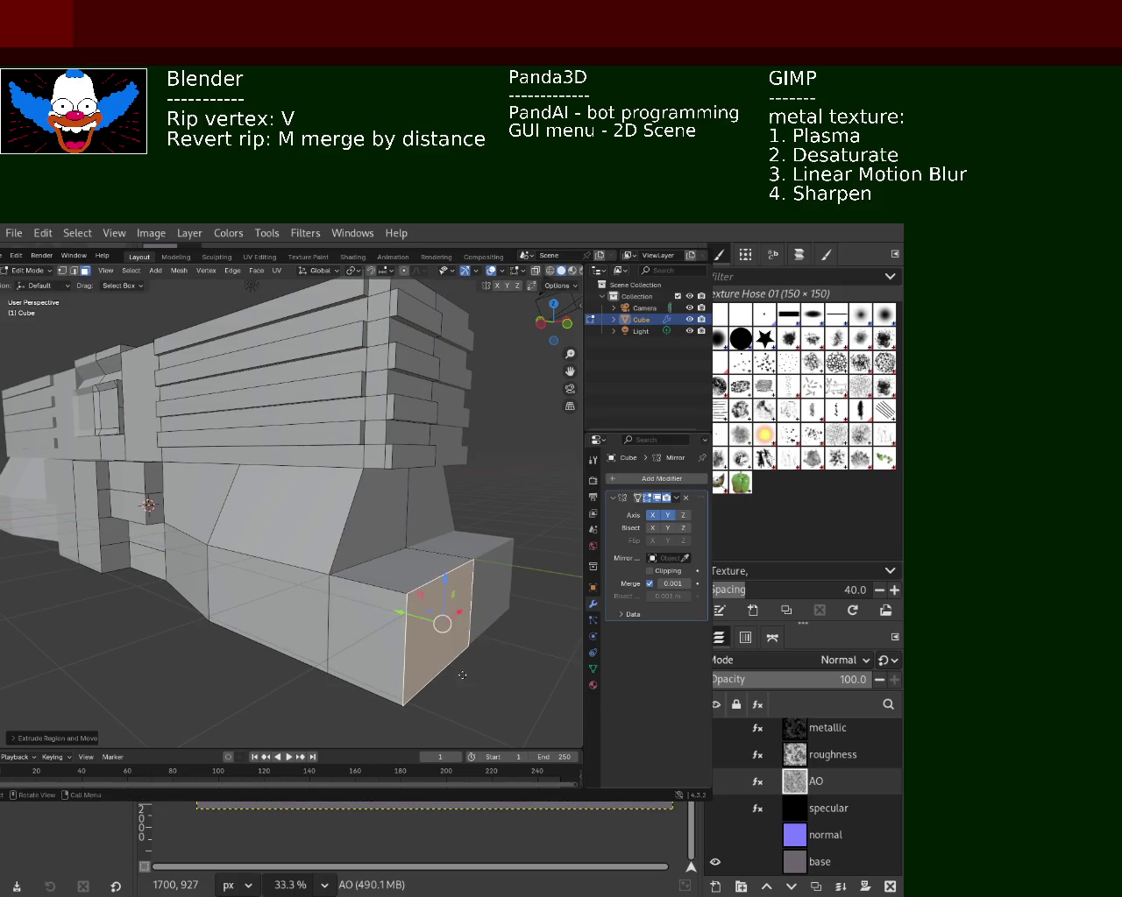
pyautogui.press('e')
pyautogui.rightClick(505, 717)
pyautogui.press('s')
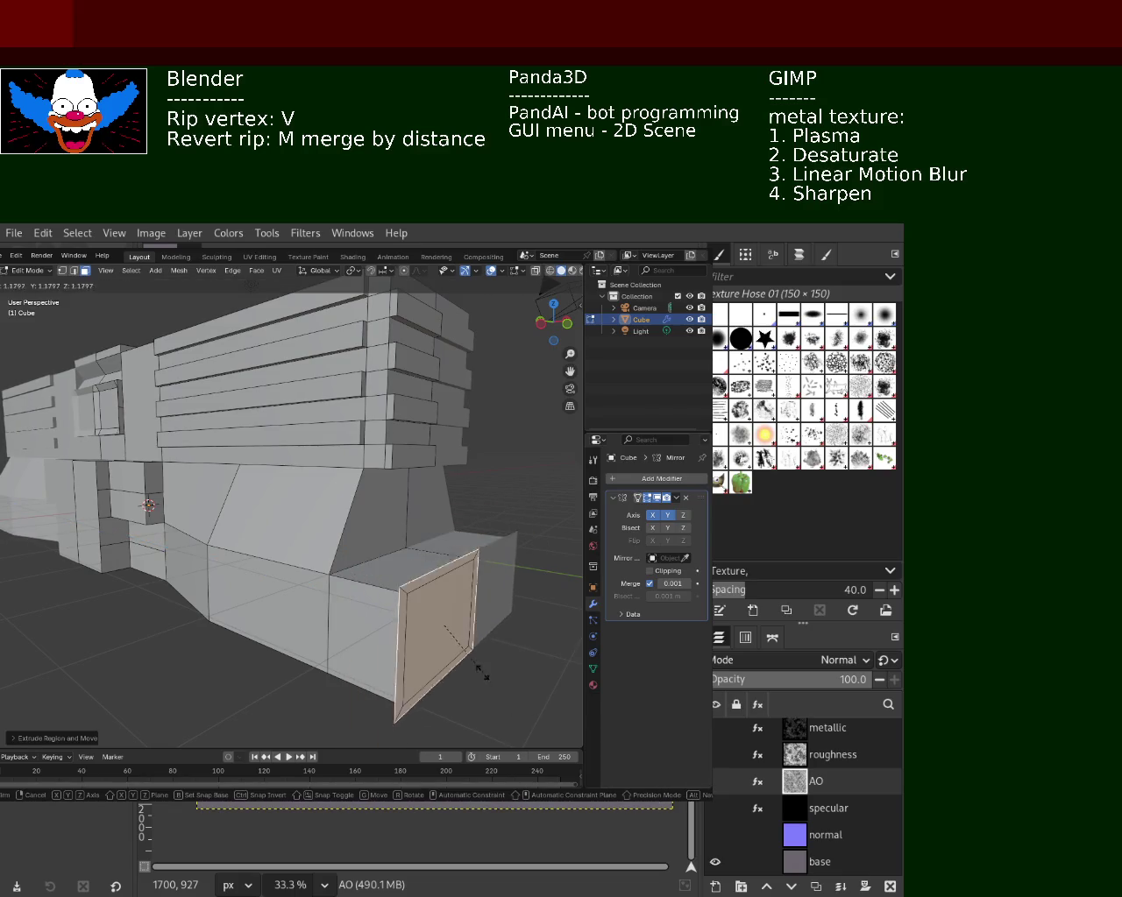
pyautogui.rightClick(445, 624)
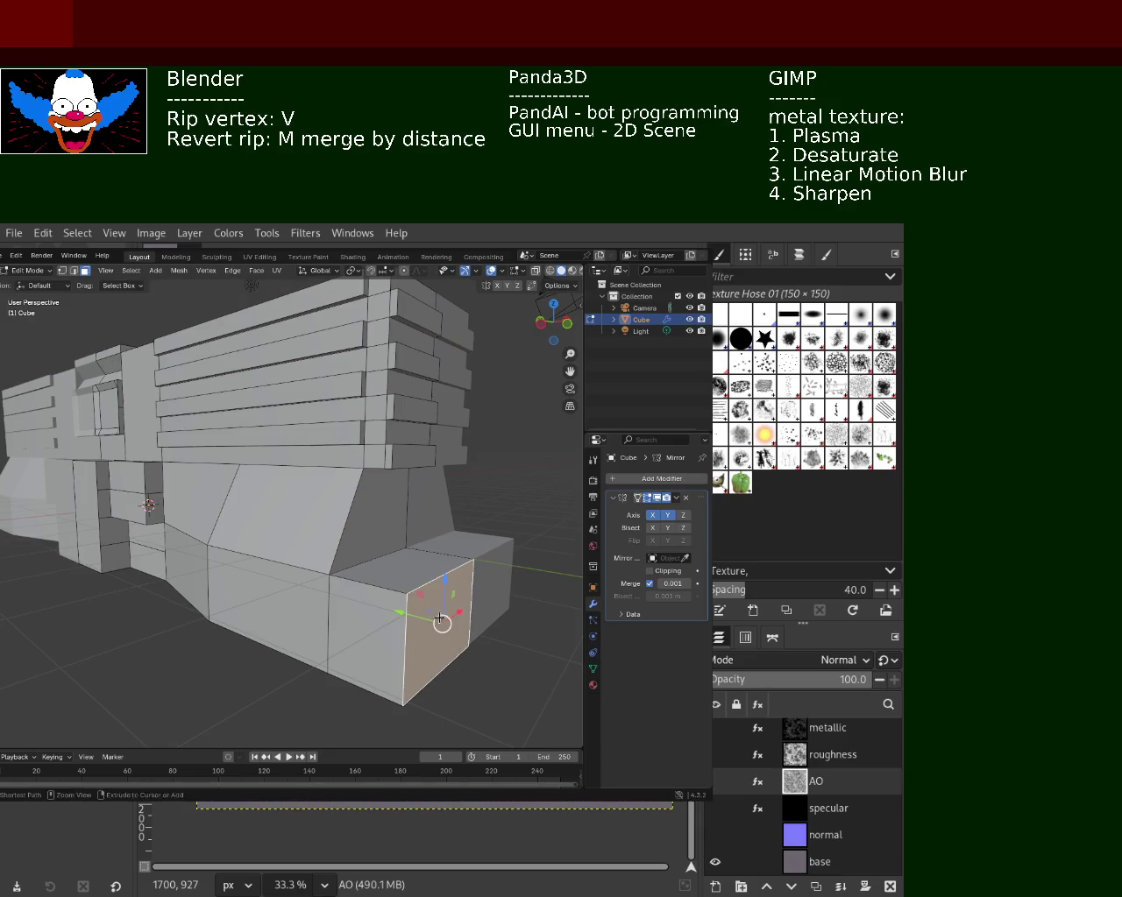
pyautogui.press('s')
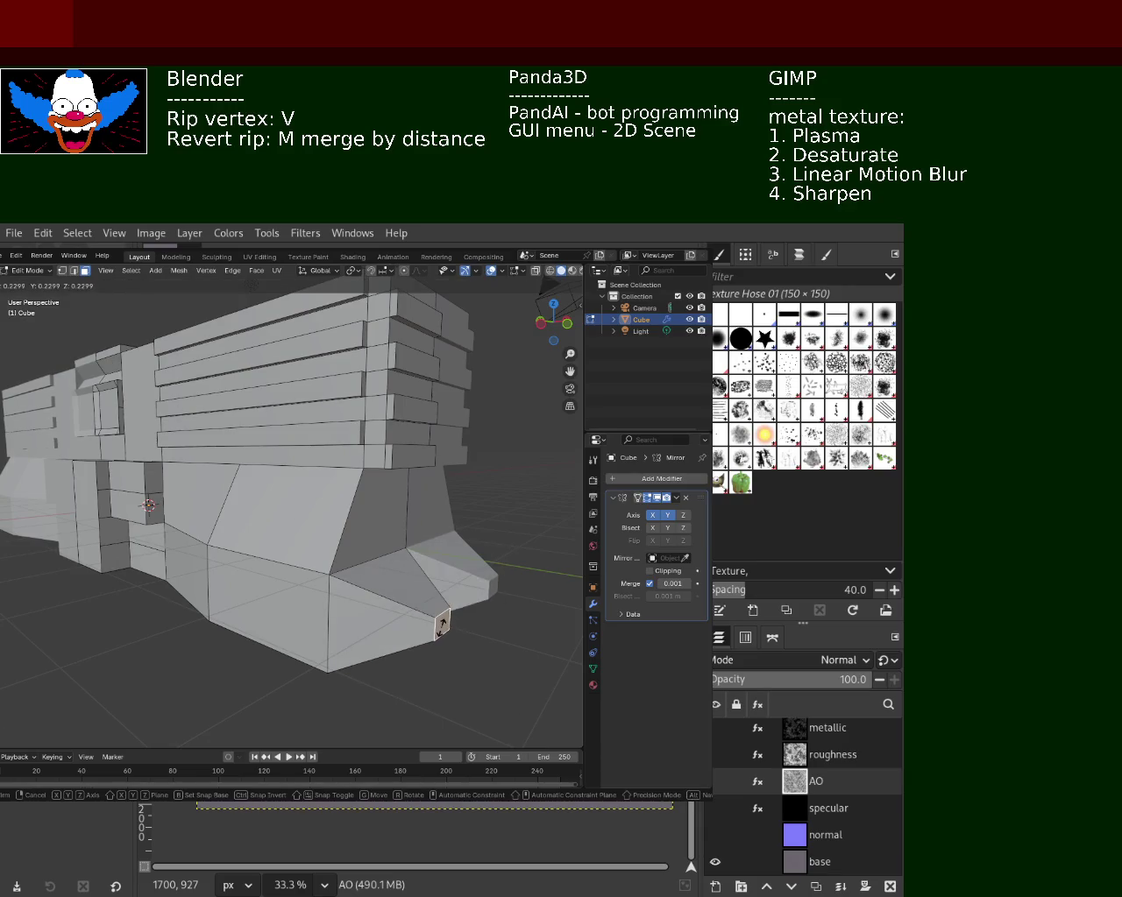
pyautogui.click(443, 626)
pyautogui.moveTo(443, 625)
pyautogui.mouseDown(button='middle')
pyautogui.moveTo(343, 583)
pyautogui.moveTo(380, 601)
pyautogui.moveTo(263, 568)
pyautogui.moveTo(292, 578)
pyautogui.moveTo(176, 496)
pyautogui.moveTo(266, 555)
pyautogui.moveTo(216, 539)
pyautogui.mouseUp(button='middle')
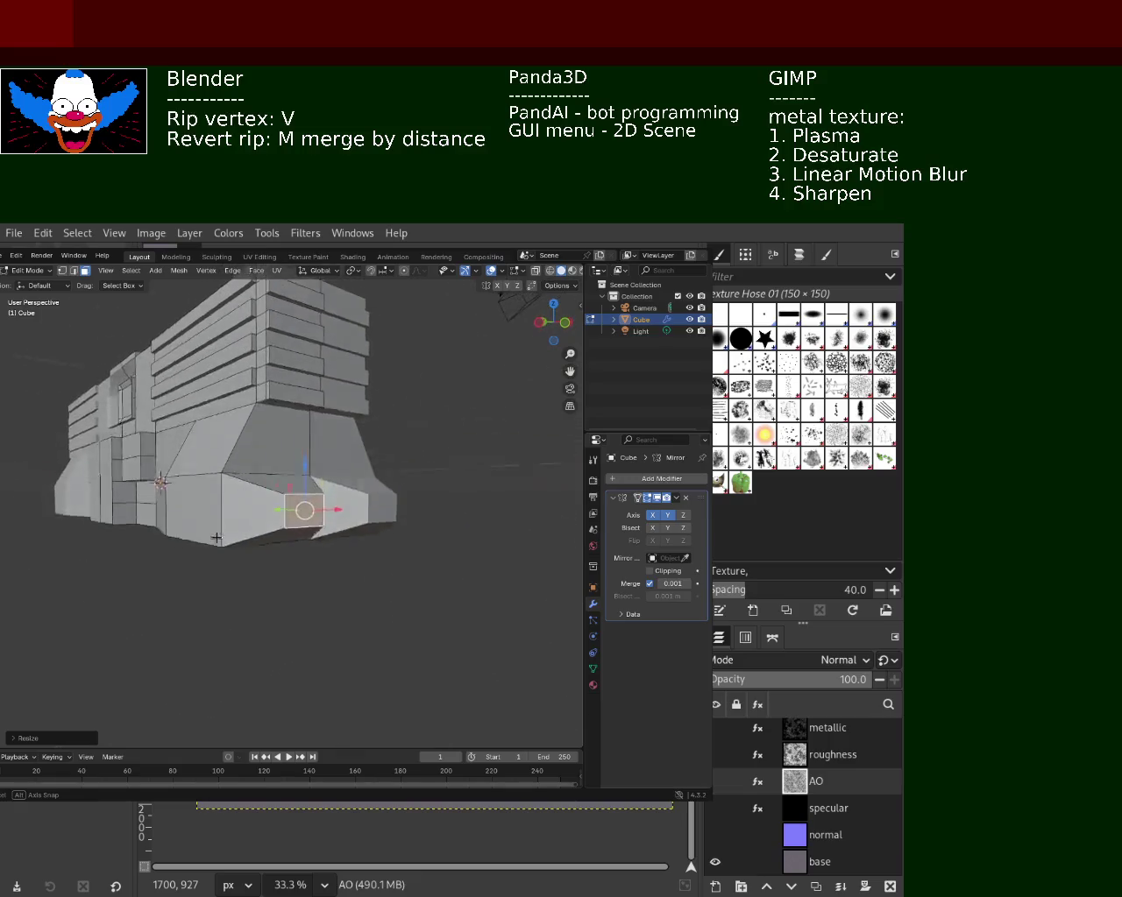
pyautogui.click(74, 271)
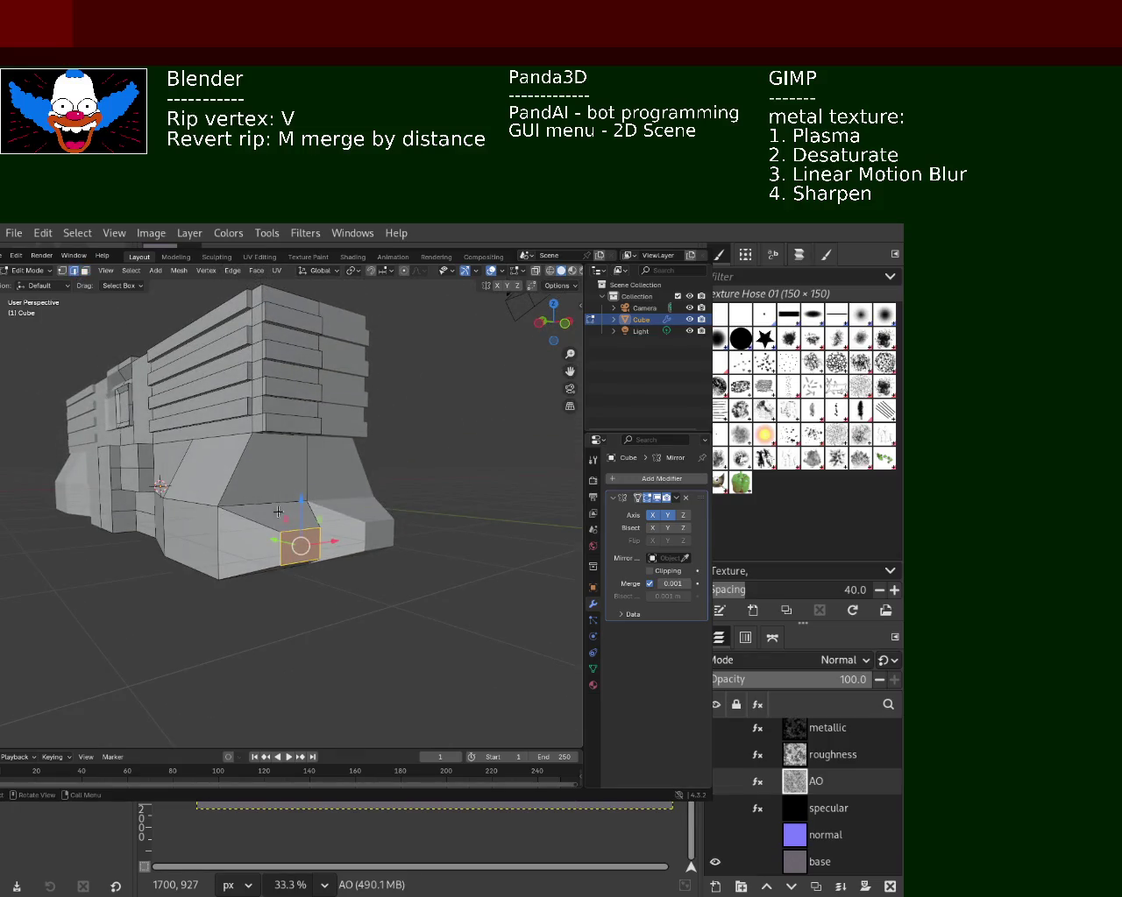
# - Rip a lower-section vertex along Y and shift vertices along X to start sloping the panels
pyautogui.moveTo(235, 526); pyautogui.dragTo(314, 629, button='middle')
pyautogui.press('v')
pyautogui.press('y')
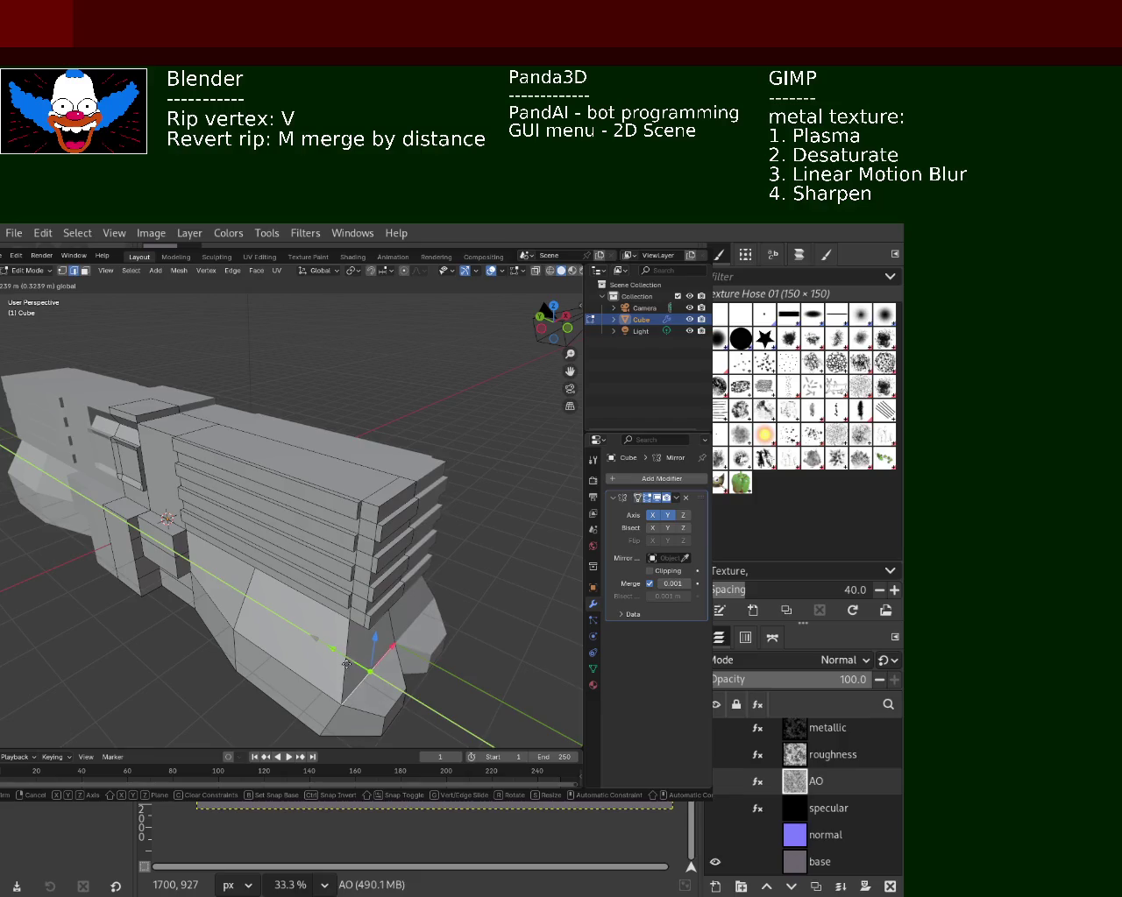
pyautogui.click(346, 664)
pyautogui.moveTo(346, 665)
pyautogui.mouseDown(button='middle')
pyautogui.moveTo(214, 555)
pyautogui.moveTo(211, 539)
pyautogui.mouseUp(button='middle')
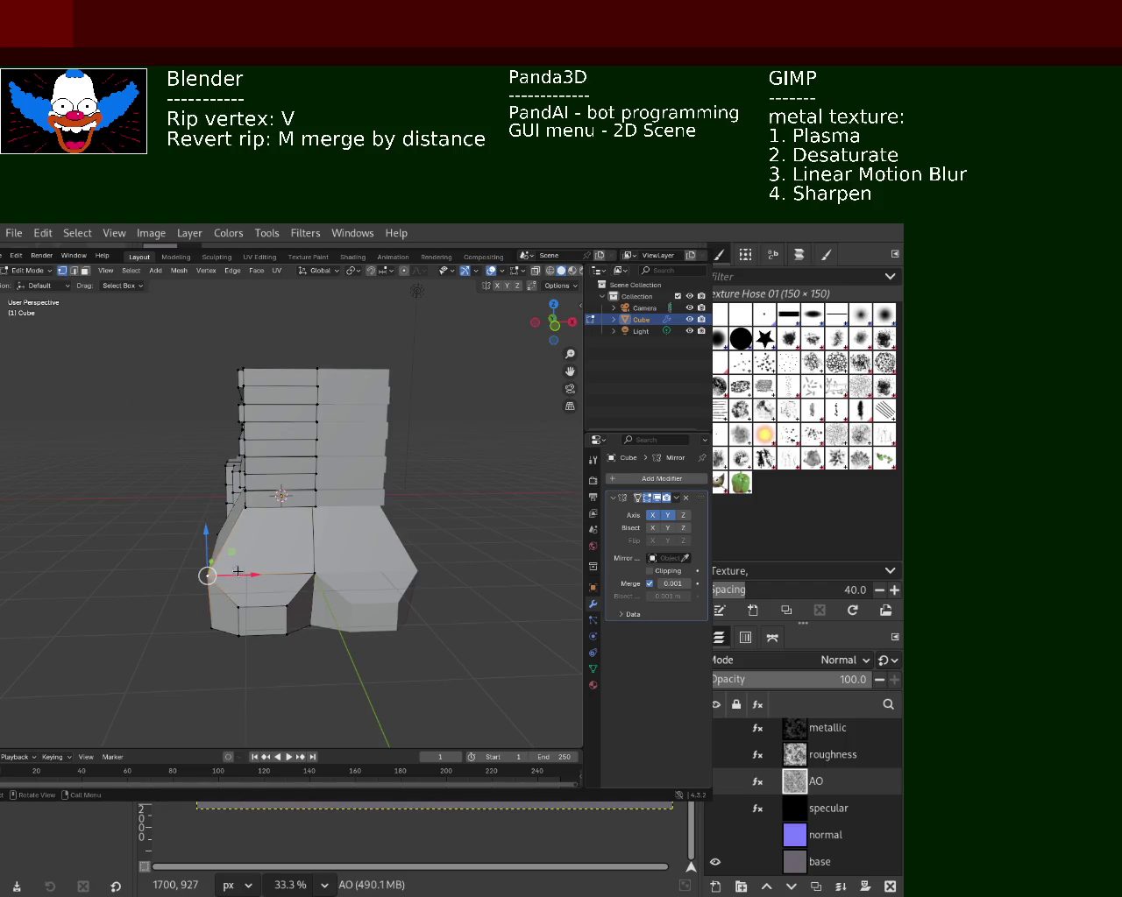
pyautogui.press('g')
pyautogui.press('x')
pyautogui.click(261, 579)
pyautogui.moveTo(261, 579)
pyautogui.mouseDown(button='middle')
pyautogui.moveTo(444, 628)
pyautogui.moveTo(336, 666)
pyautogui.moveTo(341, 571)
pyautogui.moveTo(308, 608)
pyautogui.moveTo(337, 584)
pyautogui.moveTo(245, 596)
pyautogui.mouseUp(button='middle')
pyautogui.press('g')
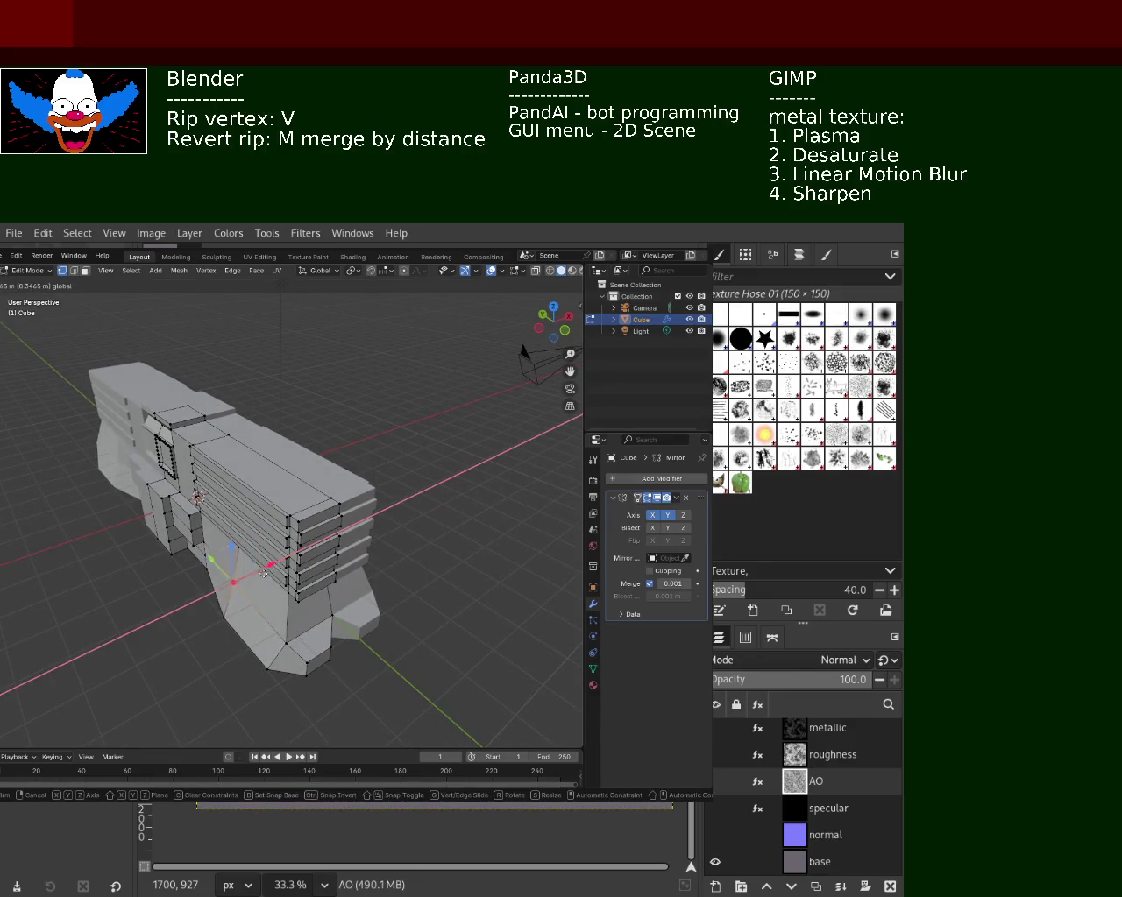
pyautogui.click(265, 577)
pyautogui.moveTo(265, 577); pyautogui.dragTo(233, 599, button='middle')
# - Continue moving and ripping lower vertices along X to angle the lower panels
pyautogui.press('g')
pyautogui.press('x')
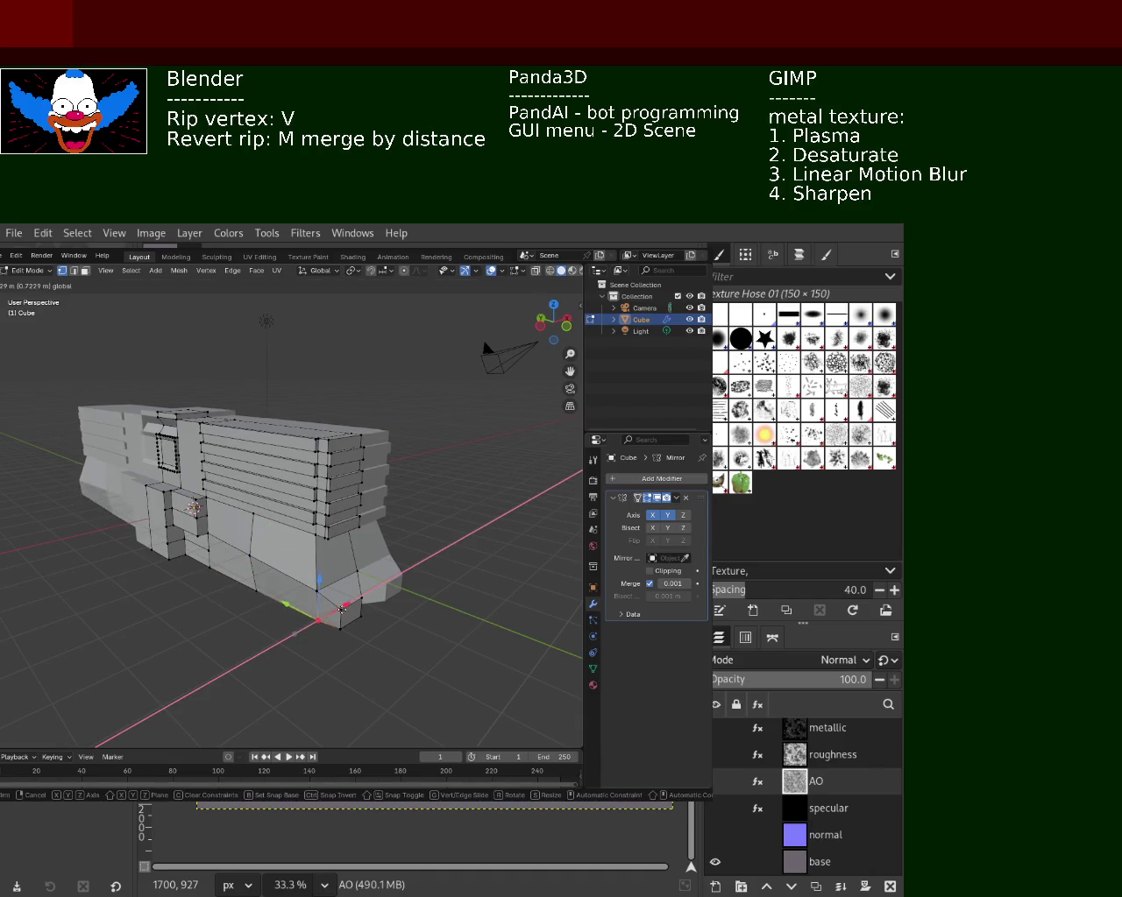
pyautogui.click(342, 609)
pyautogui.moveTo(342, 609)
pyautogui.mouseDown(button='middle')
pyautogui.moveTo(425, 546)
pyautogui.moveTo(327, 618)
pyautogui.moveTo(263, 606)
pyautogui.moveTo(257, 571)
pyautogui.moveTo(237, 593)
pyautogui.moveTo(265, 572)
pyautogui.mouseUp(button='middle')
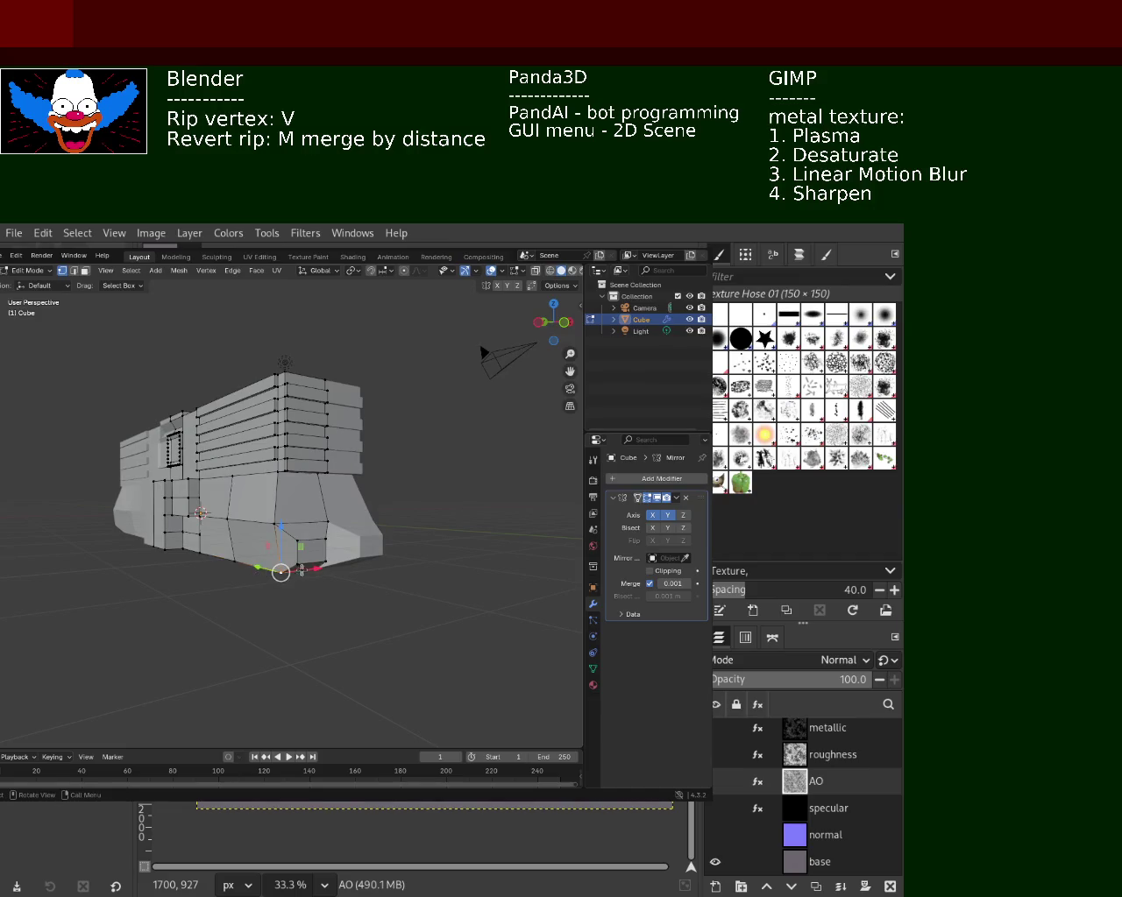
pyautogui.press('v')
pyautogui.press('x')
pyautogui.click(267, 578)
pyautogui.moveTo(268, 579); pyautogui.dragTo(315, 621, button='middle')
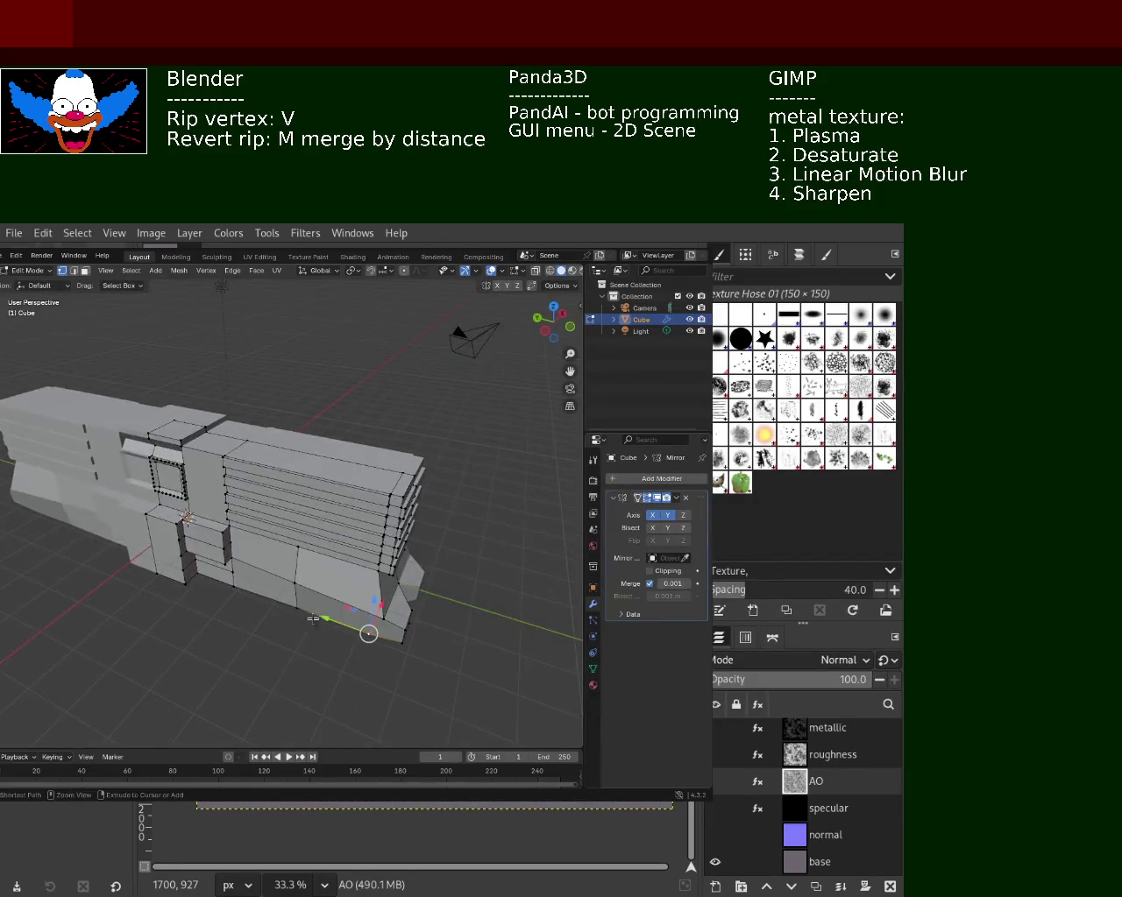
pyautogui.press('g')
pyautogui.press('x')
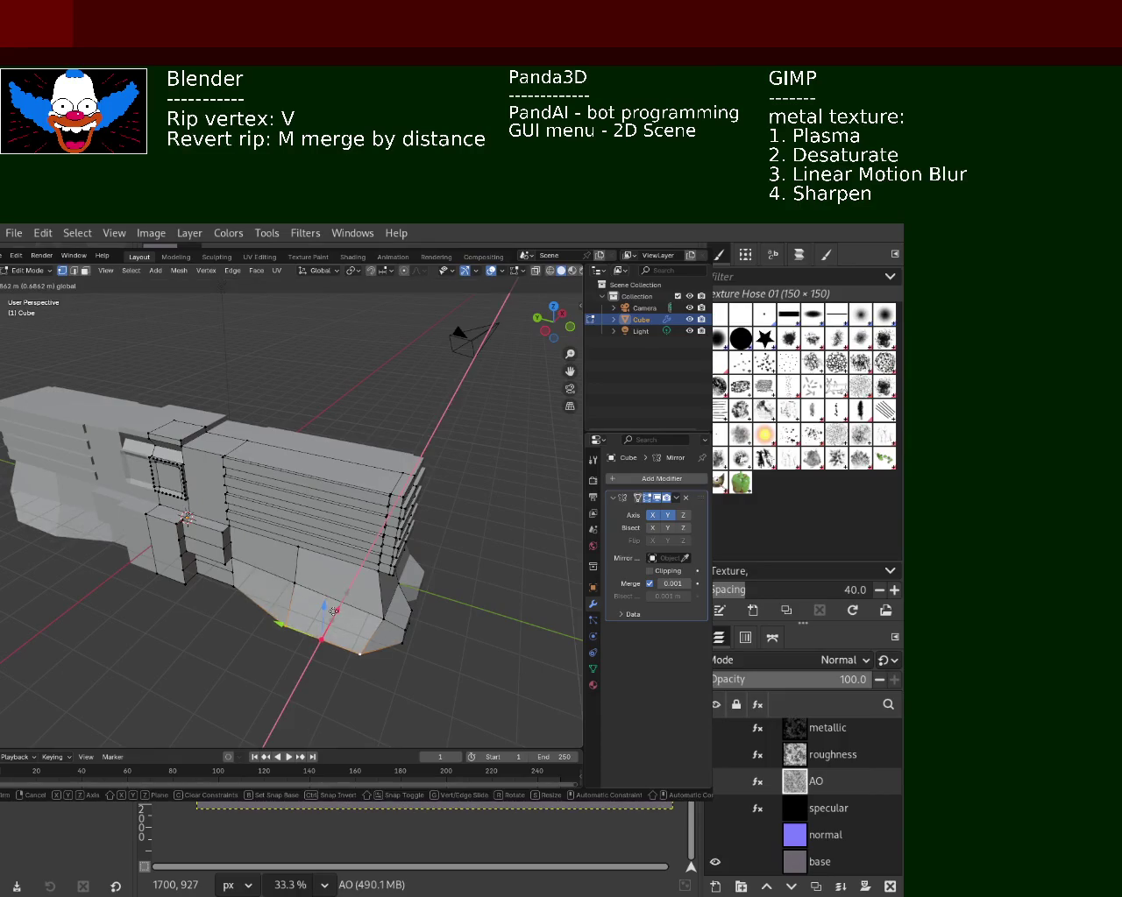
pyautogui.click(351, 595)
pyautogui.moveTo(351, 595)
pyautogui.mouseDown(button='middle')
pyautogui.moveTo(413, 617)
pyautogui.moveTo(272, 577)
pyautogui.moveTo(293, 573)
pyautogui.moveTo(24, 272)
pyautogui.mouseUp(button='middle')
# - Slide the single lower corner vertex along Y and raise it along Z
pyautogui.scroll(4, 272, 578)
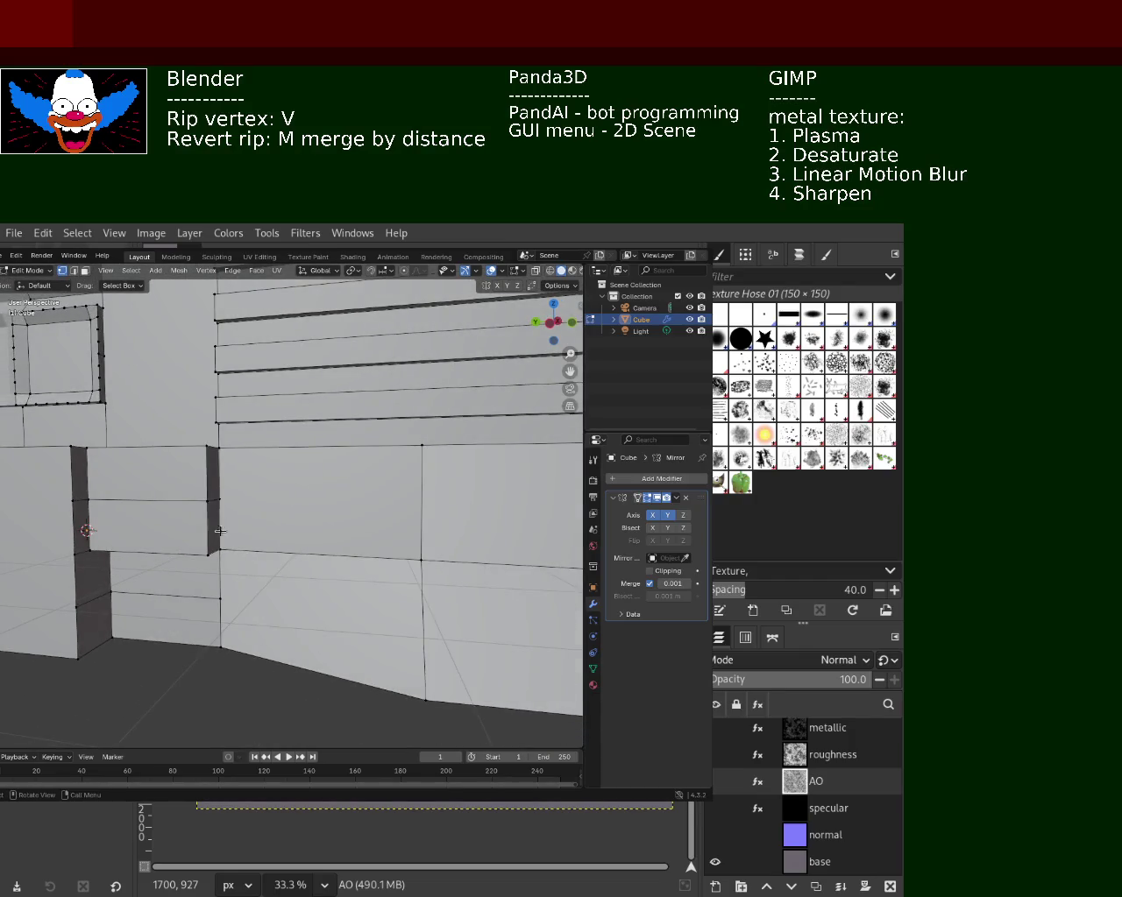
pyautogui.click(394, 697)
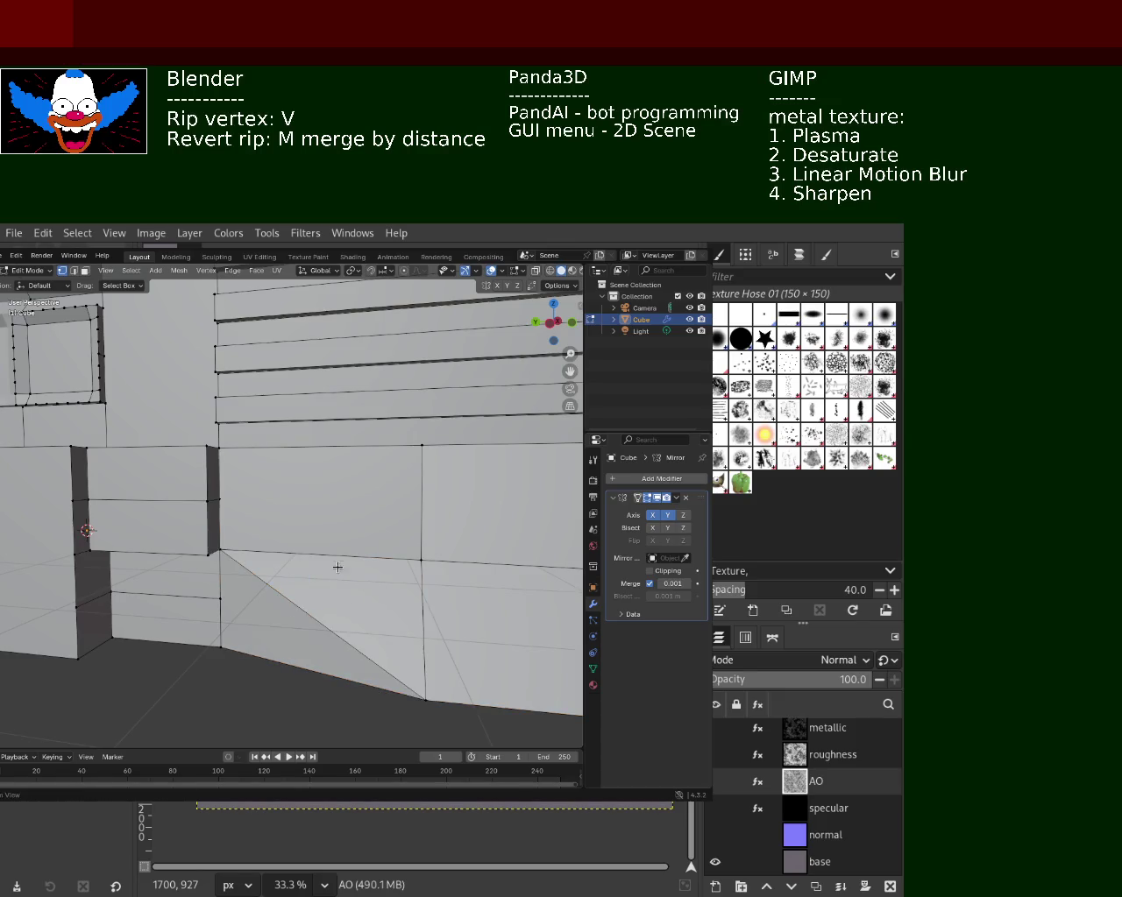
pyautogui.scroll(-3, 337, 572)
pyautogui.moveTo(303, 587)
pyautogui.mouseDown(button='middle')
pyautogui.moveTo(311, 561)
pyautogui.moveTo(315, 574)
pyautogui.moveTo(413, 556)
pyautogui.moveTo(318, 571)
pyautogui.moveTo(343, 602)
pyautogui.mouseUp(button='middle')
pyautogui.moveTo(386, 587); pyautogui.dragTo(357, 584)
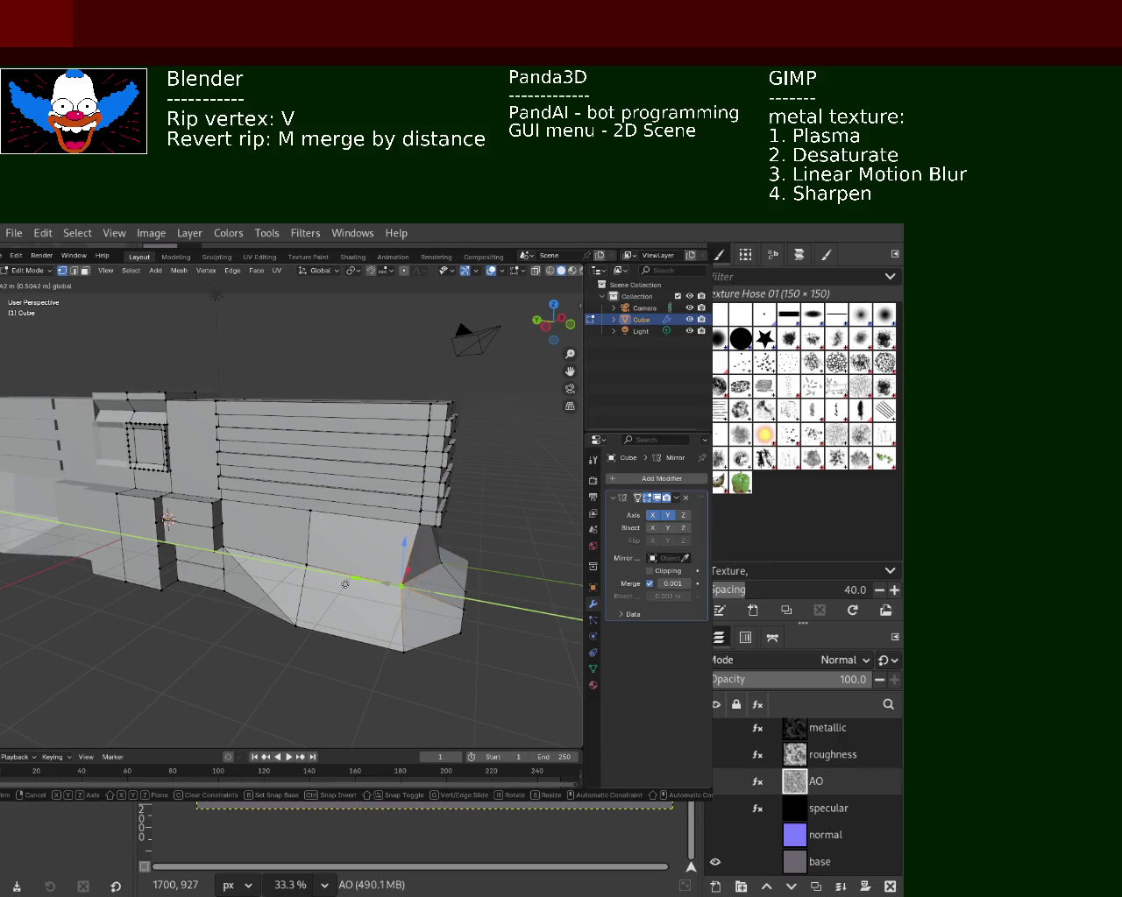
pyautogui.click(365, 589)
pyautogui.moveTo(364, 589)
pyautogui.mouseDown(button='middle')
pyautogui.moveTo(243, 593)
pyautogui.moveTo(272, 592)
pyautogui.mouseUp(button='middle')
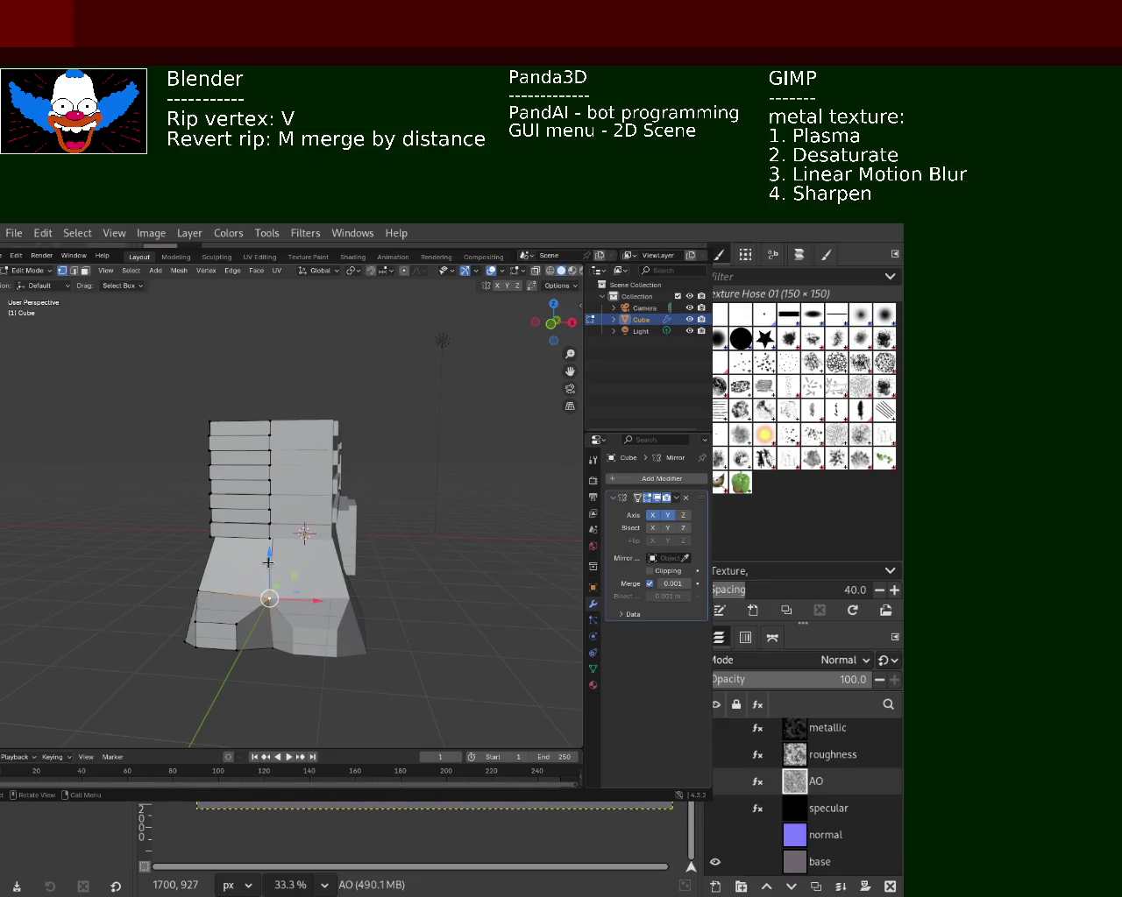
pyautogui.moveTo(268, 562); pyautogui.dragTo(269, 544)
pyautogui.click(270, 552)
pyautogui.moveTo(283, 596); pyautogui.dragTo(323, 574, button='middle')
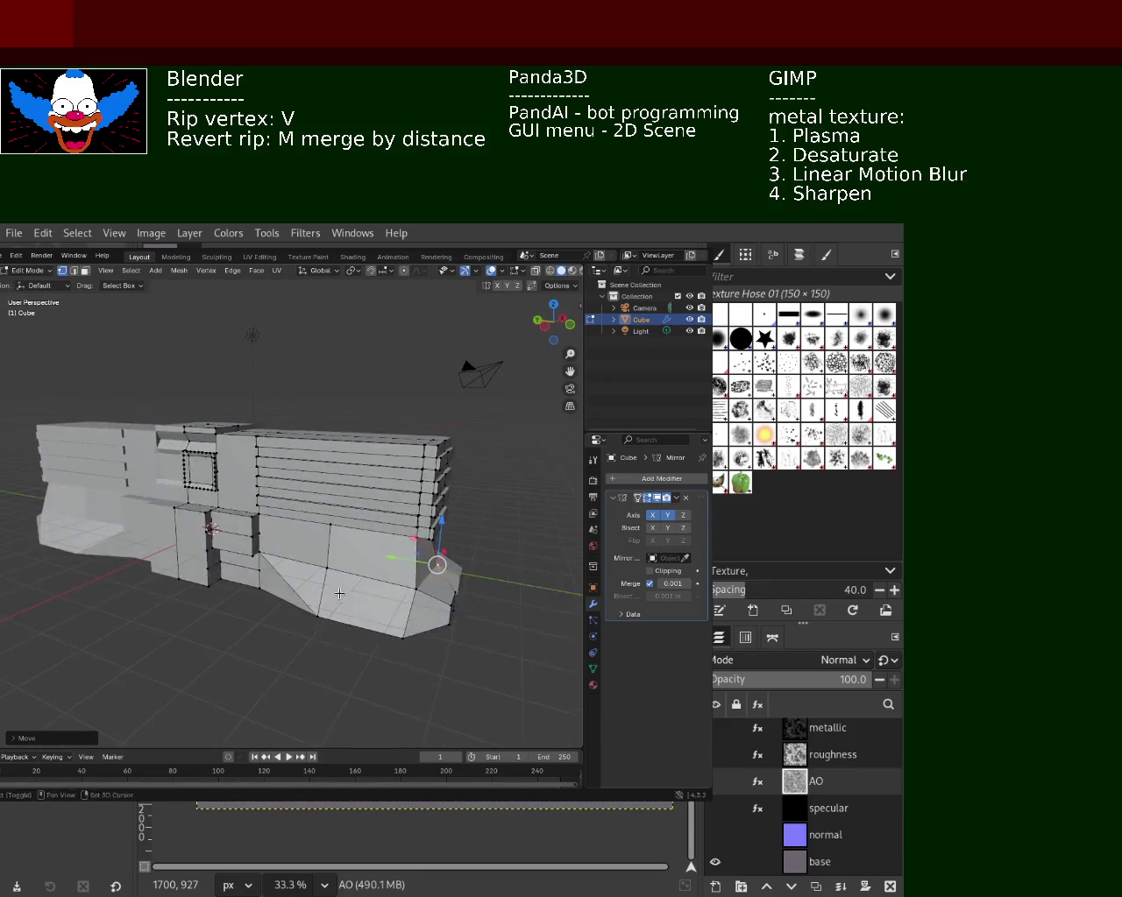
pyautogui.moveTo(323, 574); pyautogui.dragTo(321, 555)
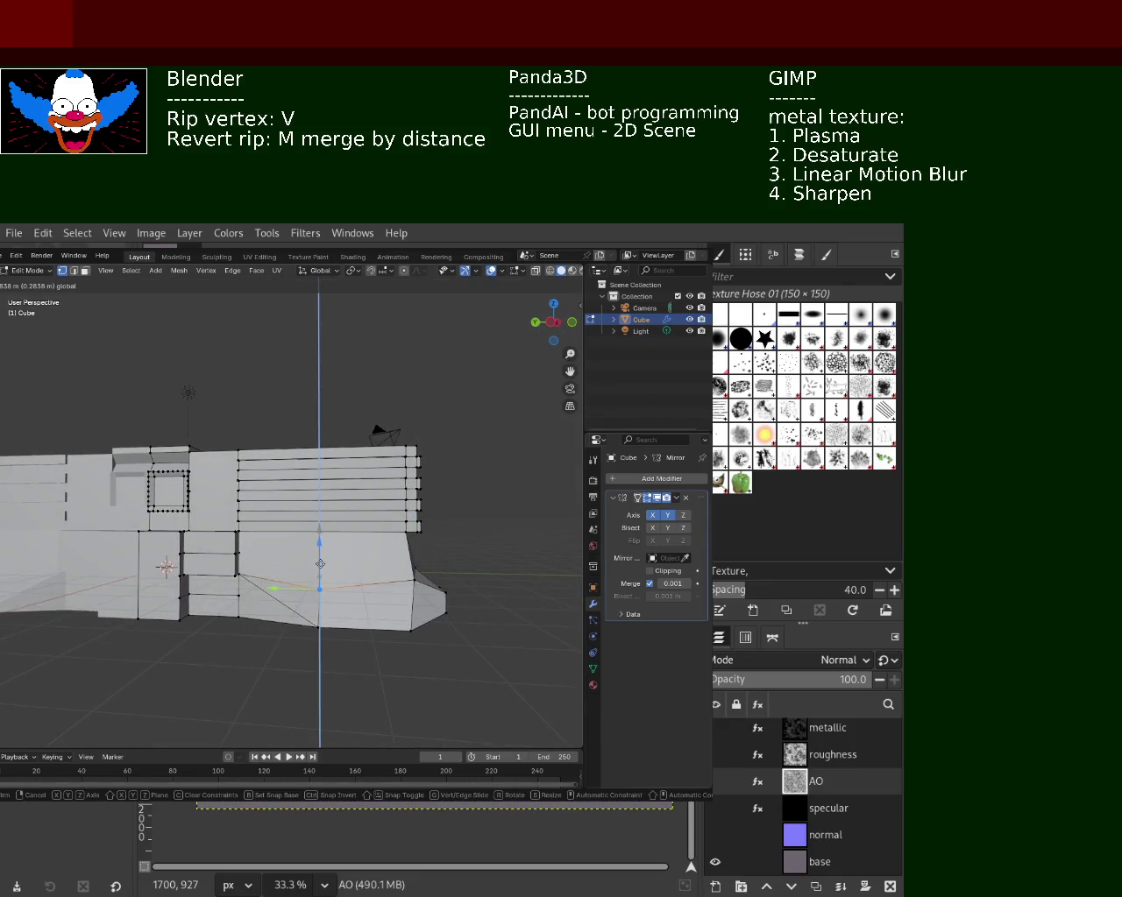
pyautogui.click(321, 558)
pyautogui.moveTo(321, 559); pyautogui.dragTo(299, 568, button='middle')
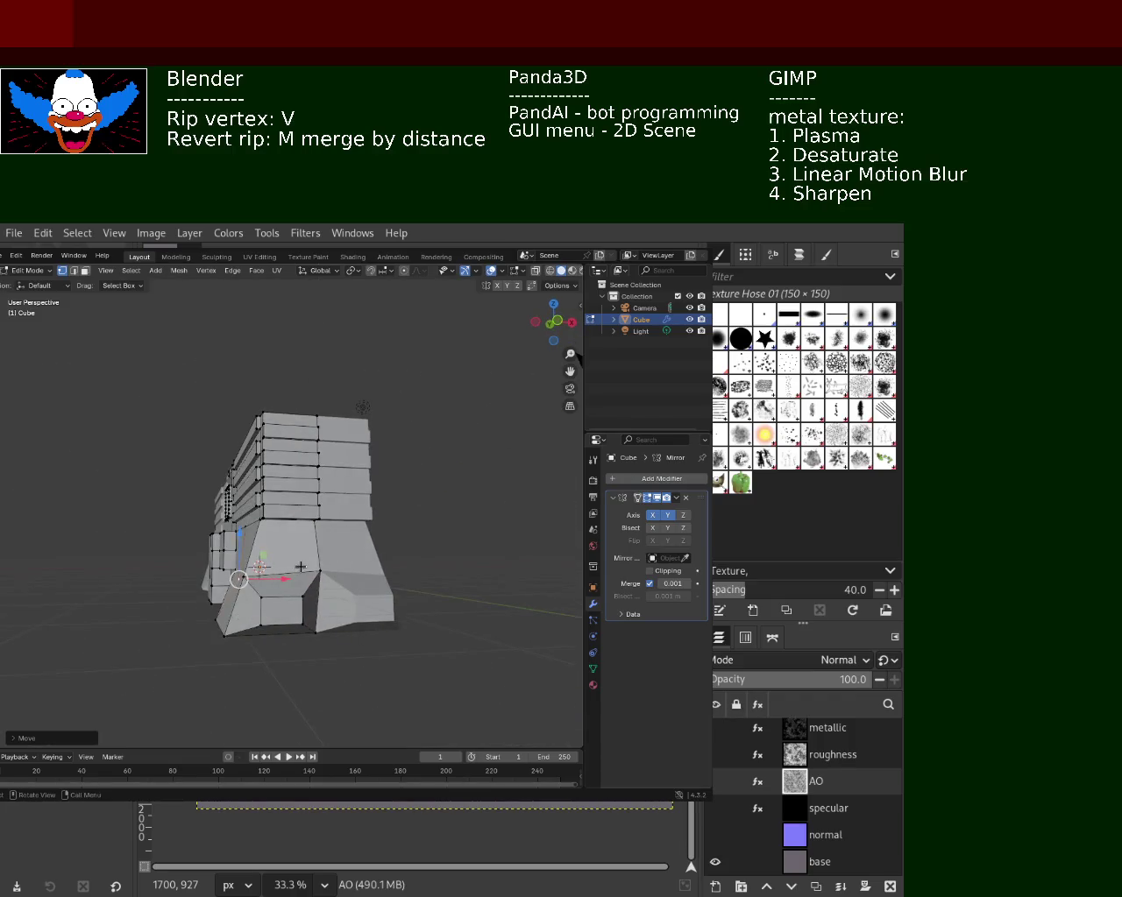
pyautogui.moveTo(319, 541)
pyautogui.mouseDown(button='middle')
pyautogui.moveTo(377, 615)
pyautogui.moveTo(204, 614)
pyautogui.moveTo(263, 575)
pyautogui.moveTo(222, 562)
pyautogui.moveTo(224, 622)
pyautogui.moveTo(265, 578)
pyautogui.moveTo(251, 567)
pyautogui.mouseUp(button='middle')
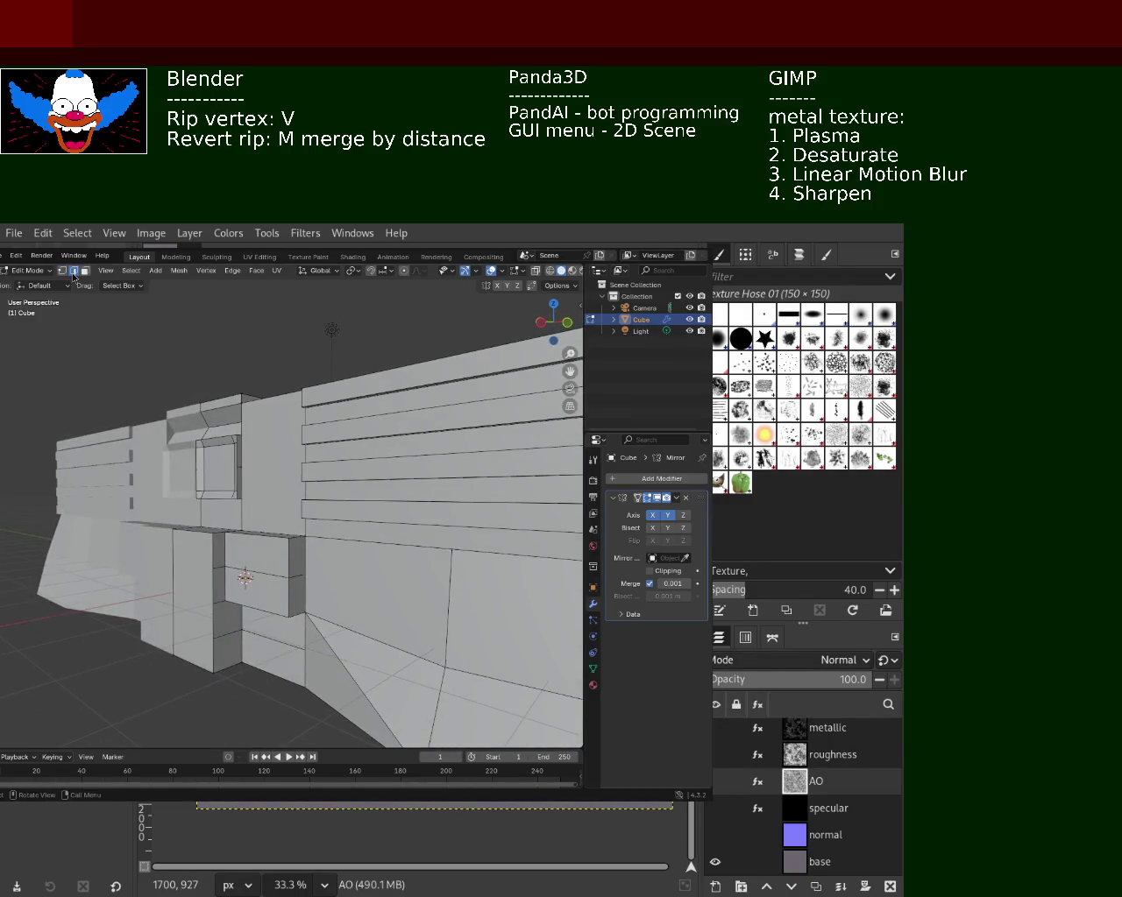
# - Move the current selection along the X axis
pyautogui.press('g')
pyautogui.press('x')
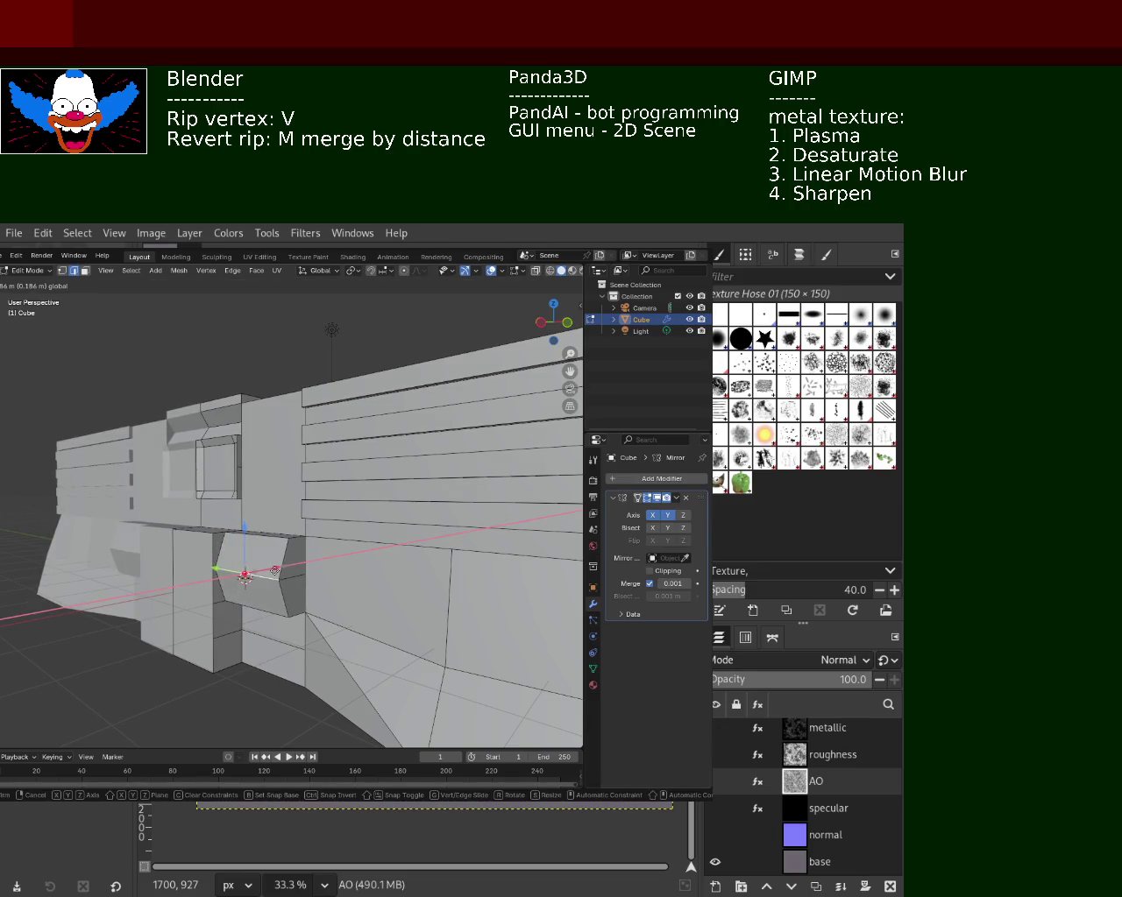
pyautogui.click(275, 571)
pyautogui.moveTo(275, 570)
pyautogui.mouseDown(button='middle')
pyautogui.moveTo(306, 567)
pyautogui.moveTo(268, 573)
pyautogui.moveTo(195, 550)
pyautogui.mouseUp(button='middle')
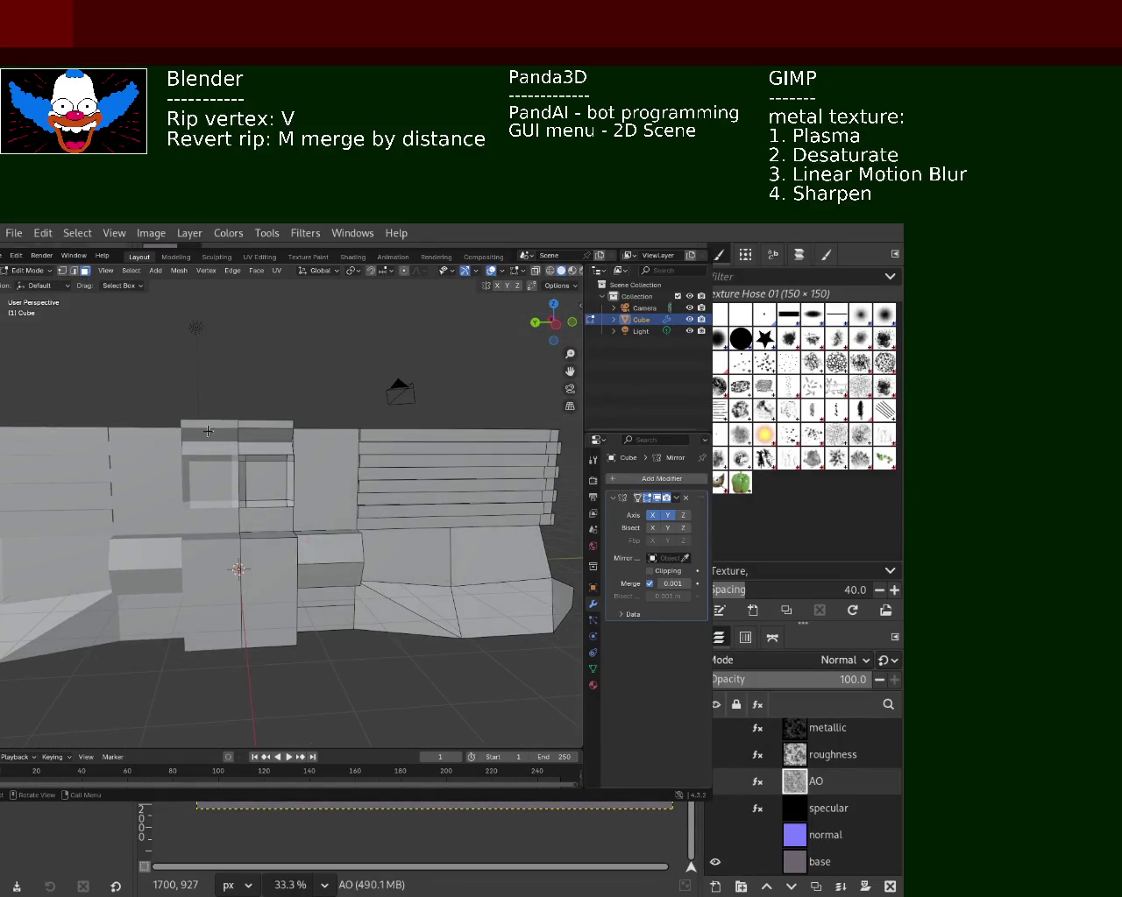
pyautogui.moveTo(206, 427); pyautogui.dragTo(352, 441, button='middle')
# - Extrude the right block's top face upward twice to form a raised top panel
pyautogui.click(383, 439)
pyautogui.press('e')
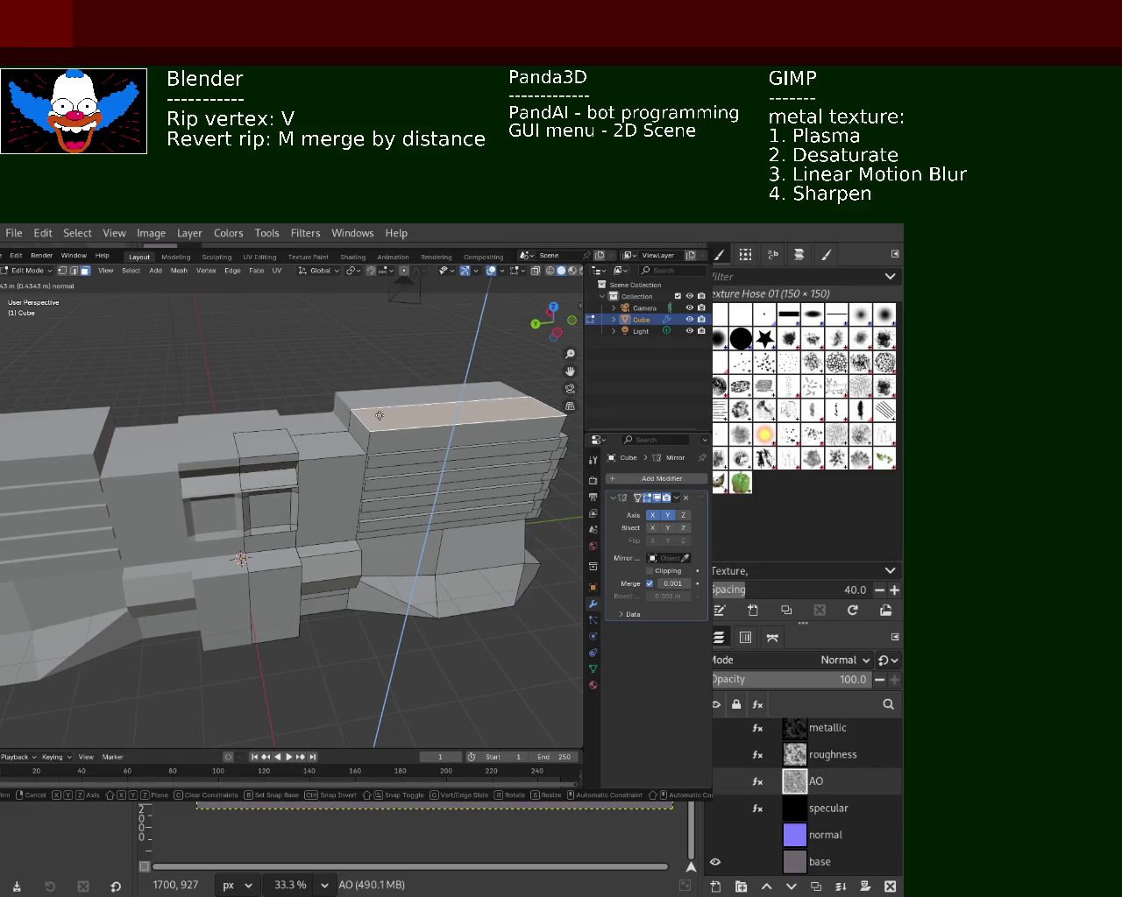
pyautogui.click(379, 418)
pyautogui.moveTo(379, 418); pyautogui.dragTo(413, 458, button='middle')
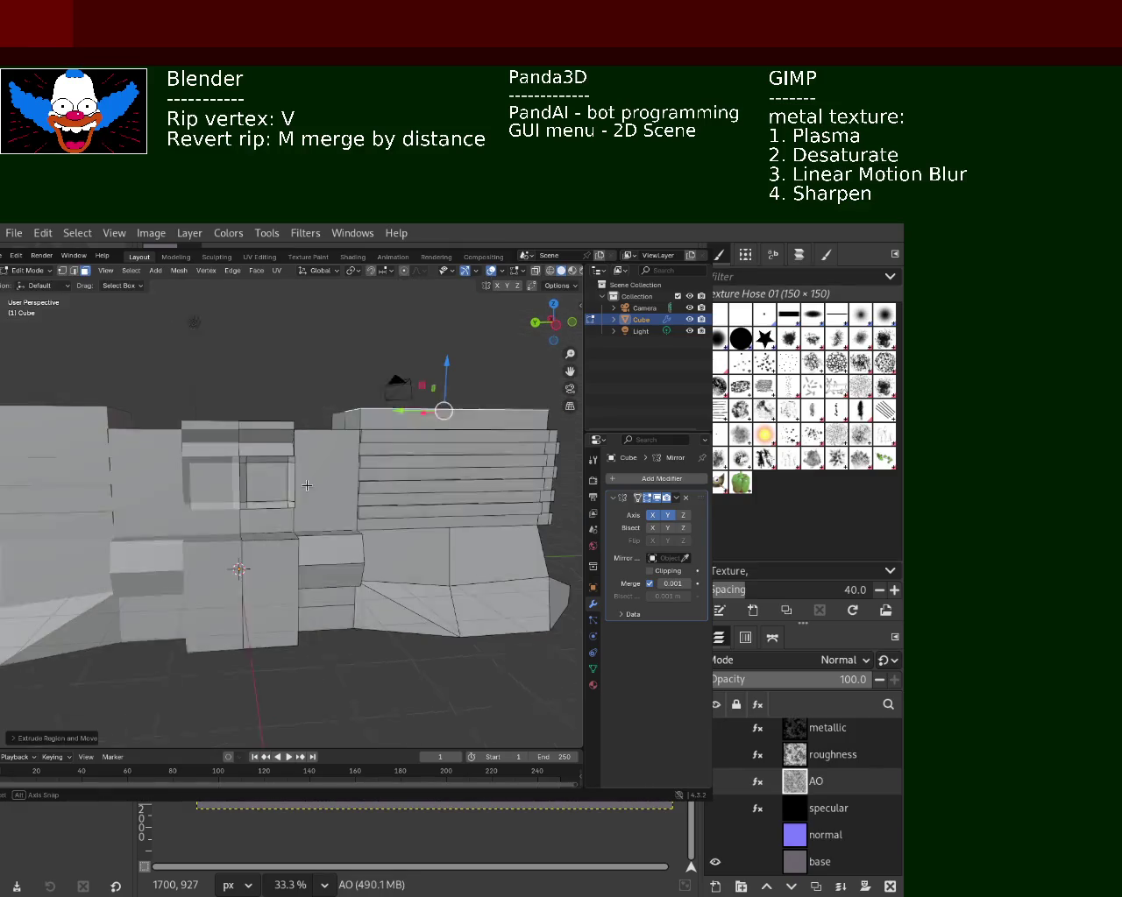
pyautogui.moveTo(255, 538); pyautogui.dragTo(349, 486, button='middle')
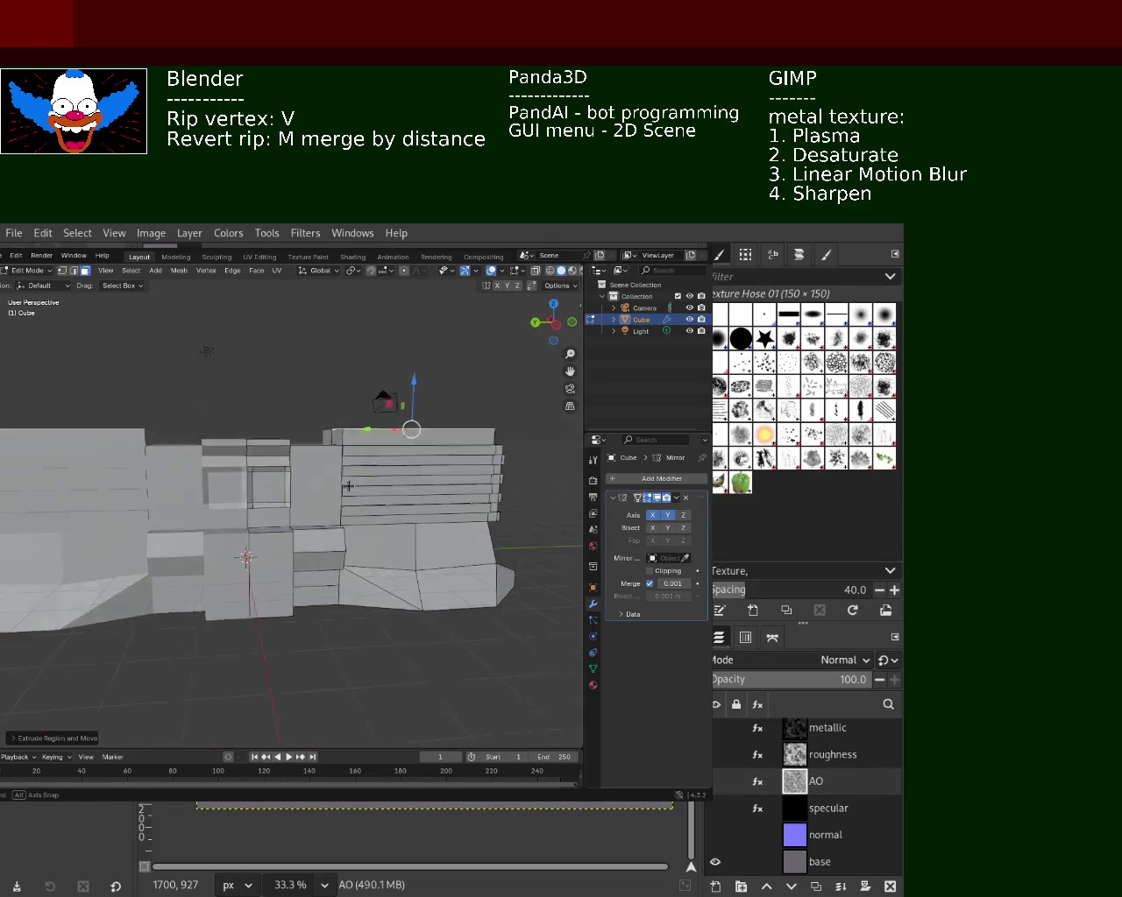
pyautogui.press('e')
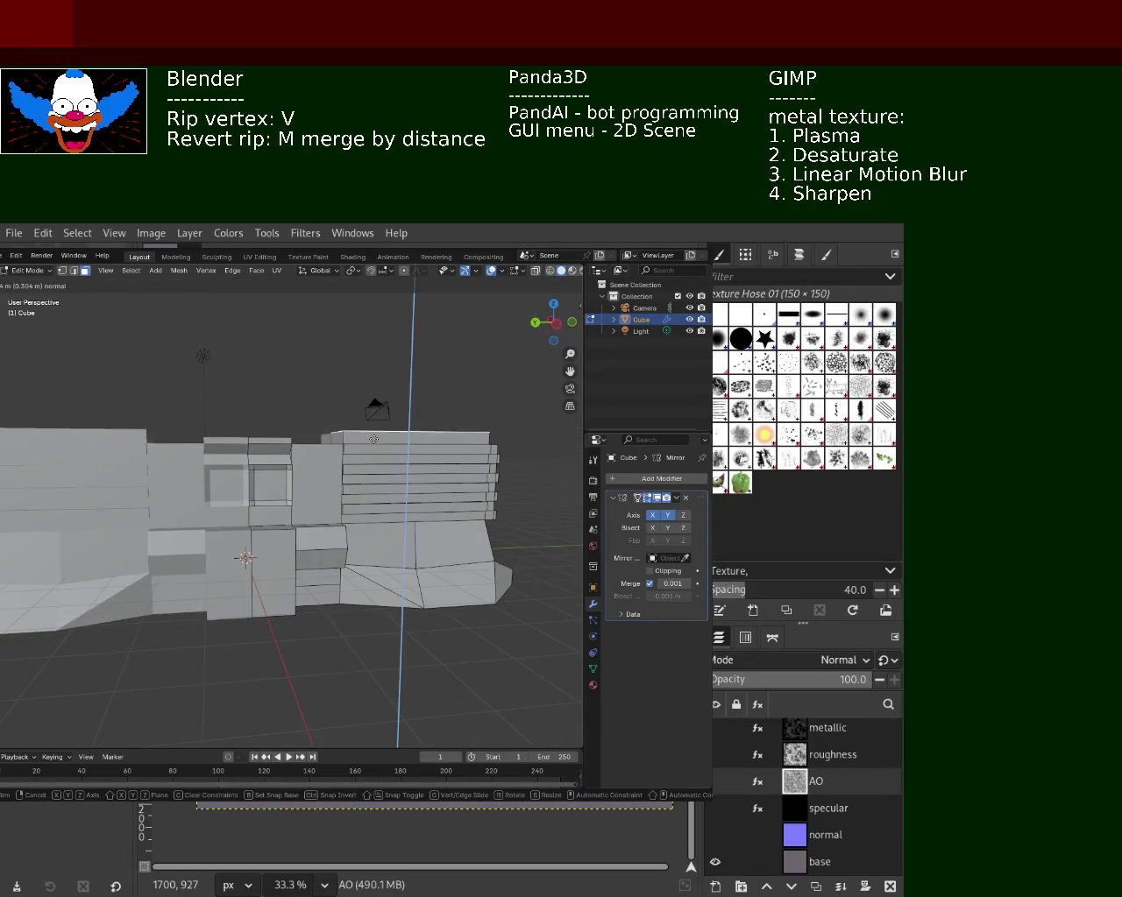
pyautogui.click(375, 446)
pyautogui.moveTo(375, 446)
pyautogui.mouseDown(button='middle')
pyautogui.moveTo(296, 485)
pyautogui.moveTo(62, 482)
pyautogui.moveTo(327, 517)
pyautogui.moveTo(329, 488)
pyautogui.moveTo(345, 531)
pyautogui.moveTo(260, 498)
pyautogui.moveTo(322, 518)
pyautogui.moveTo(293, 501)
pyautogui.mouseUp(button='middle')
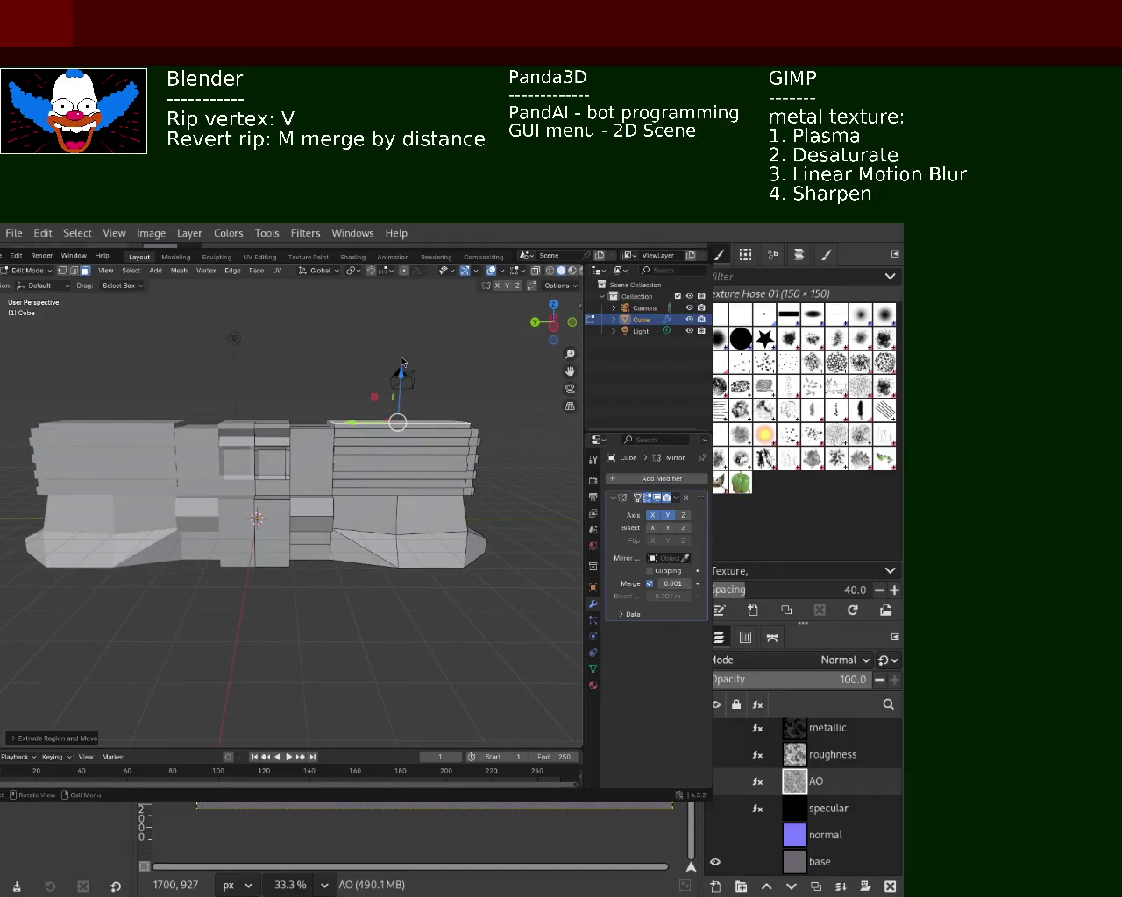
# - Subdivide the middle block's small top face and raise it straight up
pyautogui.scroll(4, 287, 546)
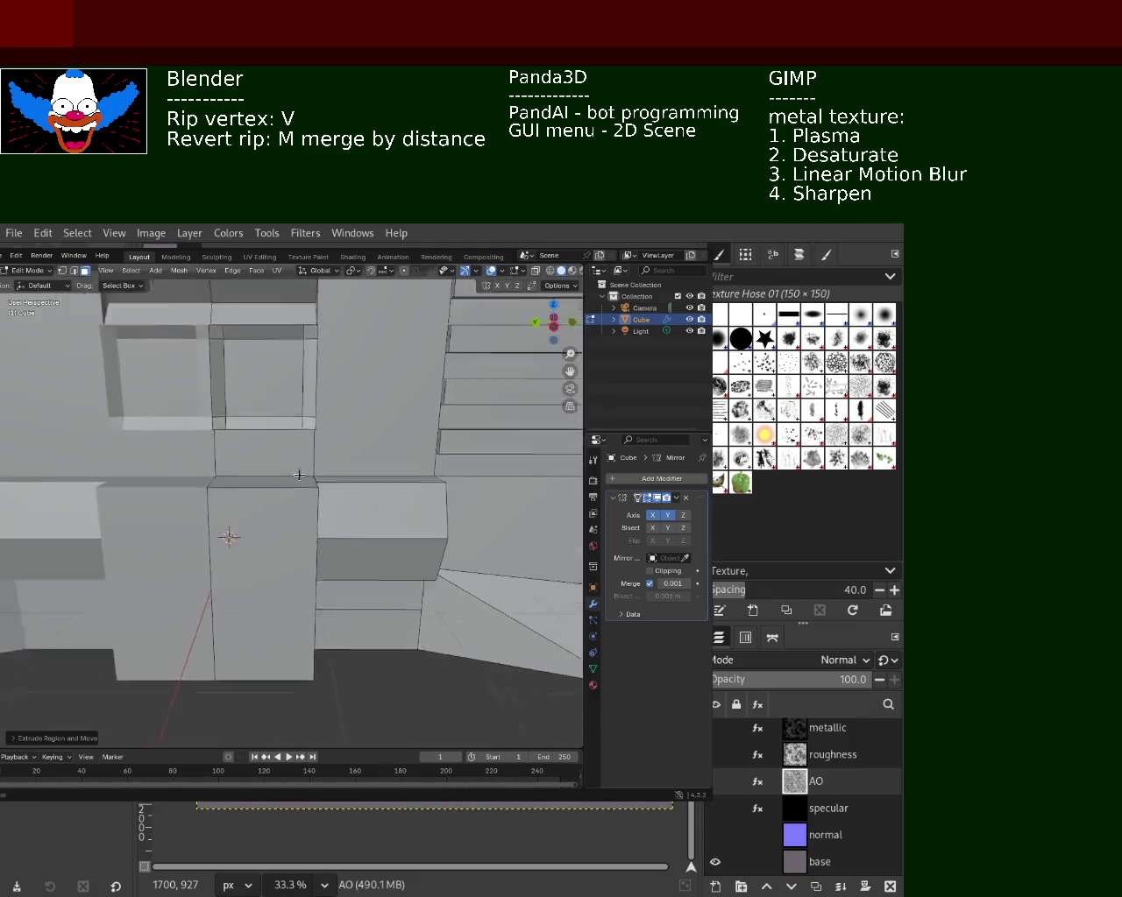
pyautogui.scroll(-1, 295, 471)
pyautogui.moveTo(428, 350); pyautogui.dragTo(254, 448, button='middle')
pyautogui.scroll(-5, 305, 396)
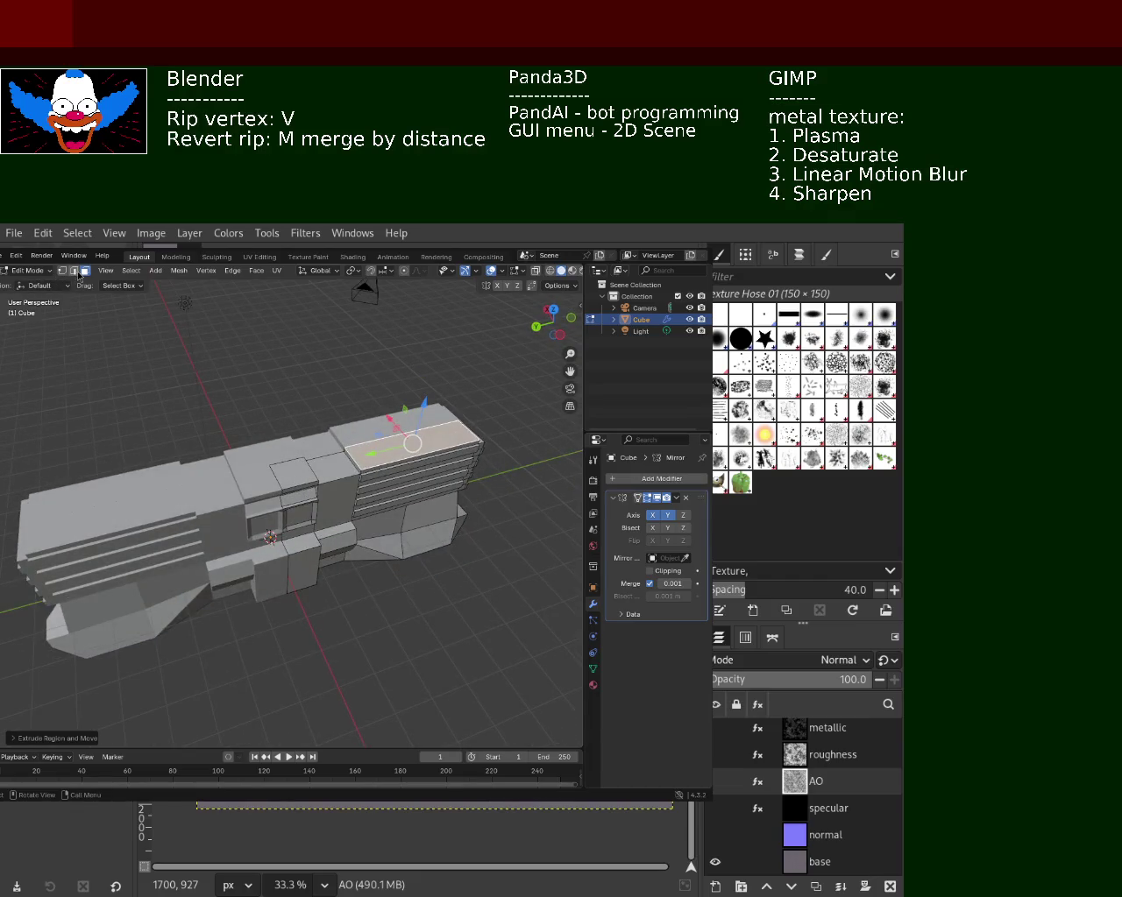
pyautogui.click(293, 475)
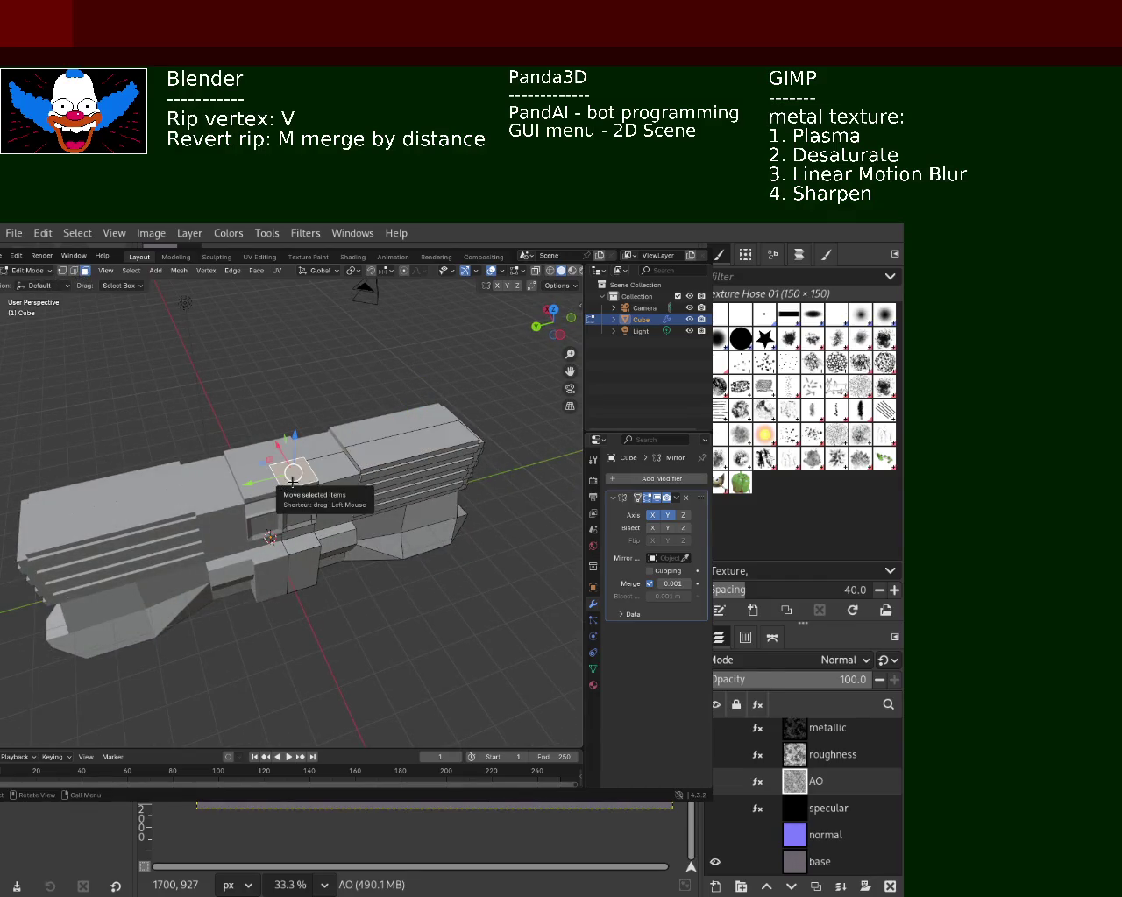
pyautogui.rightClick(293, 481)
pyautogui.click(254, 495)
pyautogui.scroll(2, 248, 453)
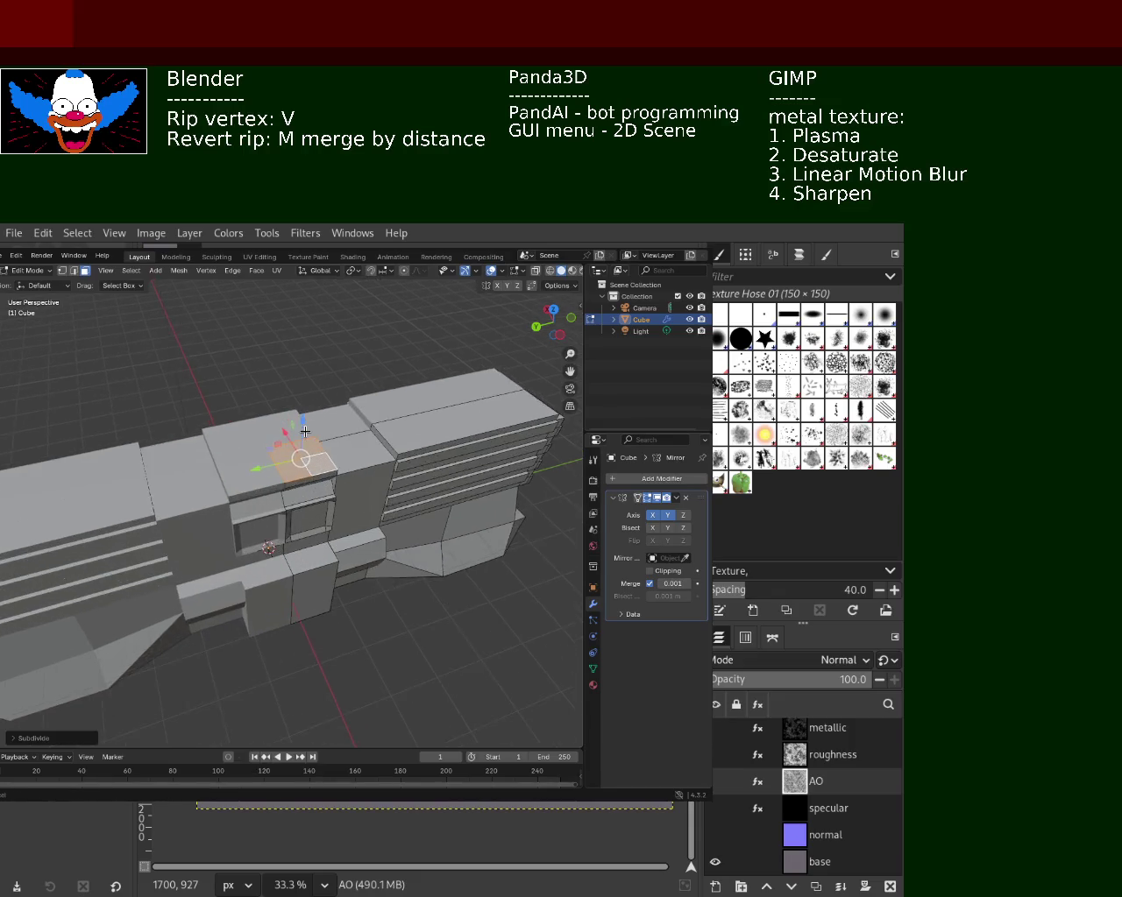
pyautogui.scroll(1, 248, 453)
pyautogui.hotkey('alt', 'a')
pyautogui.moveTo(288, 417); pyautogui.dragTo(284, 399)
pyautogui.moveTo(284, 399); pyautogui.dragTo(311, 474, button='middle')
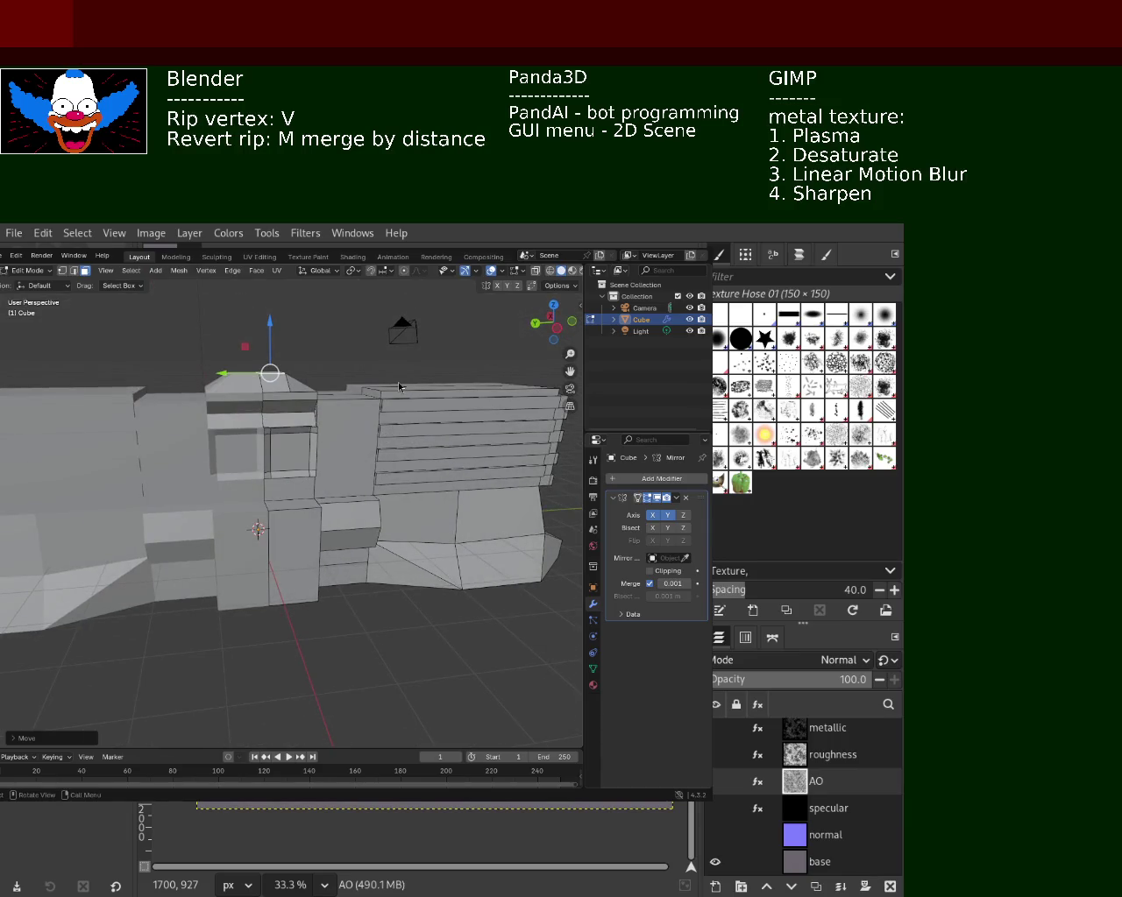
# - Subdivide the right block's top face and raise one of its sections upward
pyautogui.moveTo(398, 475)
pyautogui.mouseDown(button='middle')
pyautogui.moveTo(429, 454)
pyautogui.moveTo(272, 455)
pyautogui.mouseUp(button='middle')
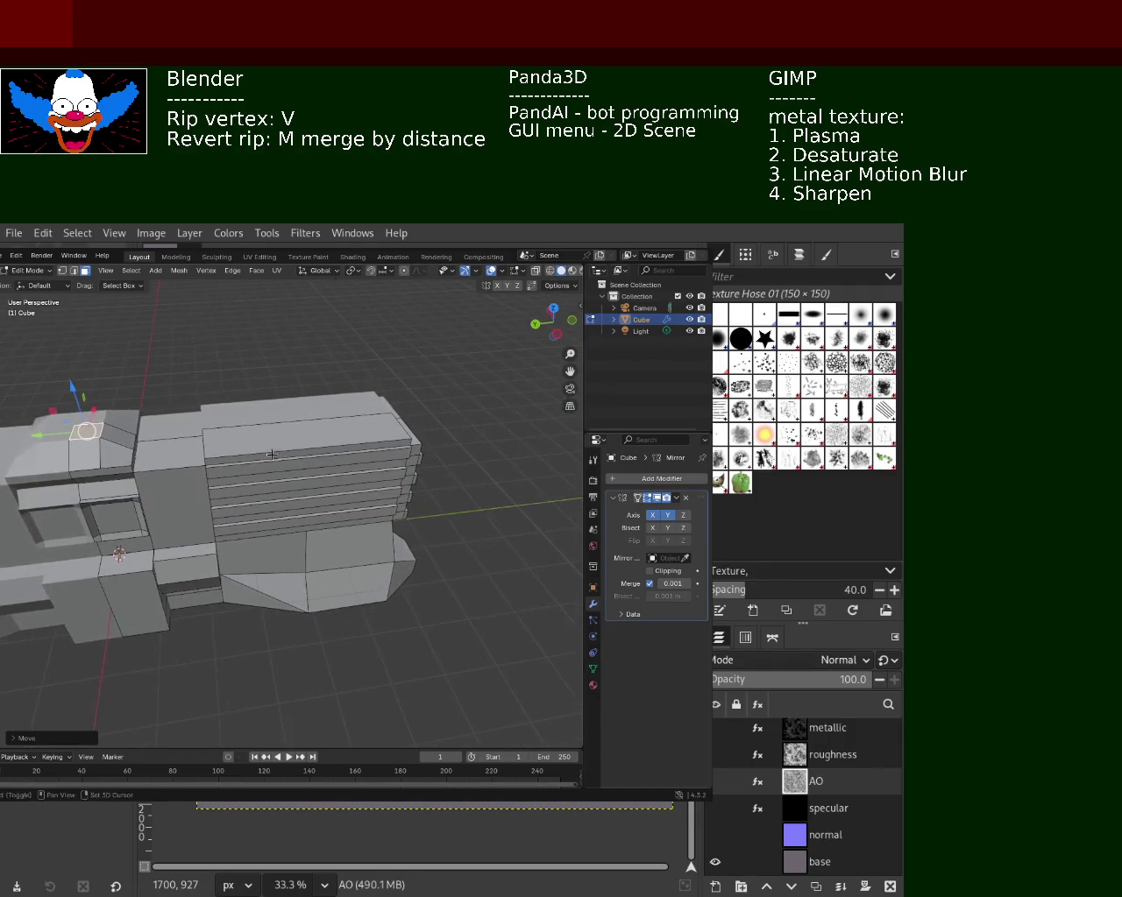
pyautogui.click(297, 433)
pyautogui.rightClick(298, 432)
pyautogui.click(297, 429)
pyautogui.click(263, 424)
pyautogui.moveTo(252, 399); pyautogui.dragTo(250, 370)
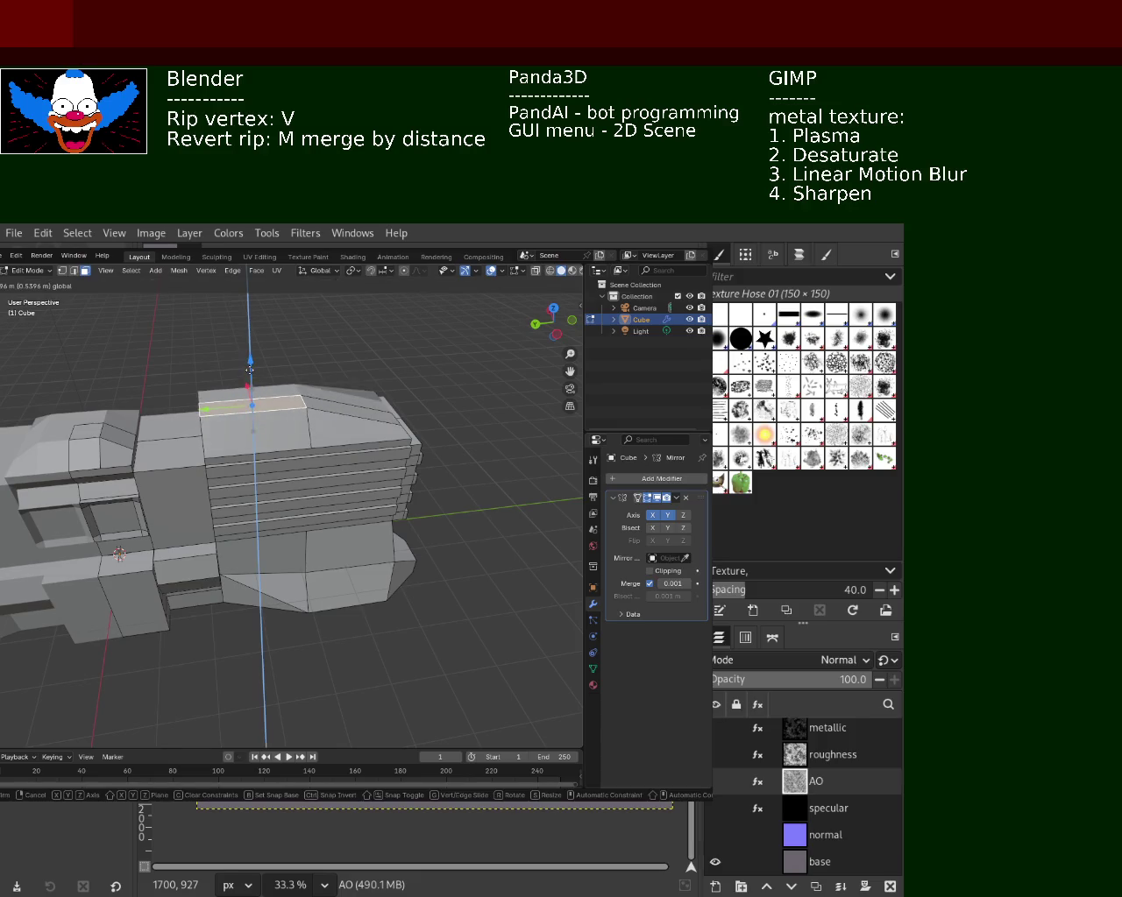
pyautogui.moveTo(250, 369)
pyautogui.mouseDown(button='middle')
pyautogui.moveTo(245, 431)
pyautogui.moveTo(404, 481)
pyautogui.moveTo(112, 341)
pyautogui.mouseUp(button='middle')
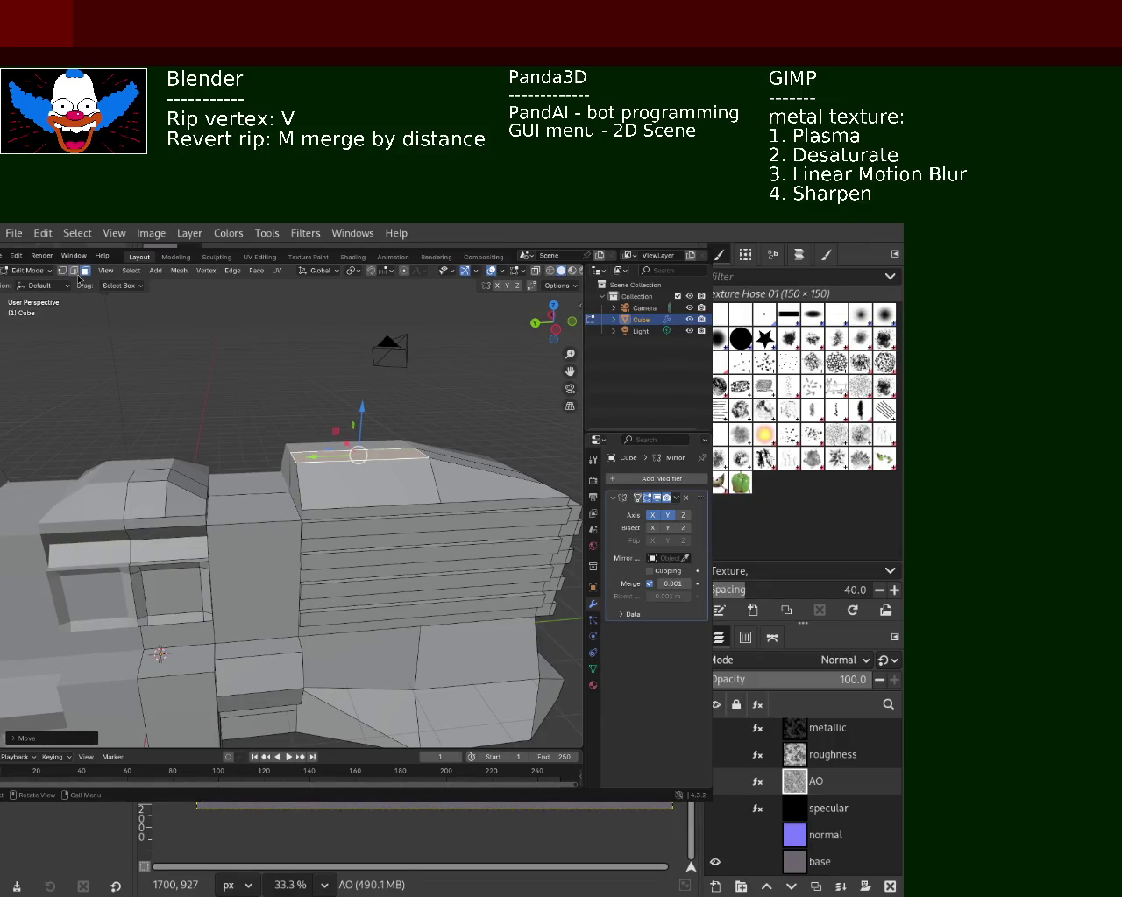
# - Slide the raised panel's front edge along Y so the panel slopes down
pyautogui.click(83, 272)
pyautogui.moveTo(267, 457); pyautogui.dragTo(282, 455)
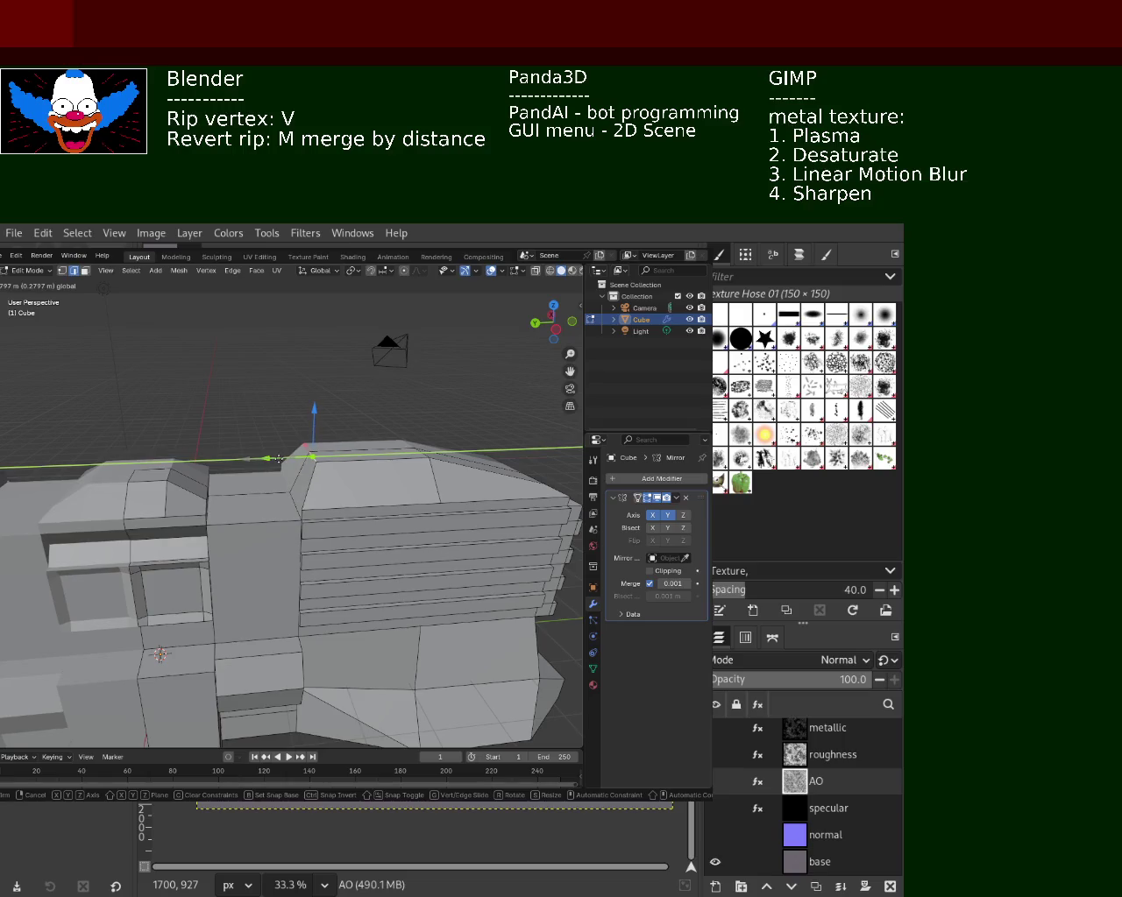
pyautogui.click(279, 458)
pyautogui.scroll(-3, 279, 458)
pyautogui.moveTo(313, 456)
pyautogui.mouseDown(button='middle')
pyautogui.moveTo(307, 489)
pyautogui.moveTo(318, 474)
pyautogui.moveTo(342, 561)
pyautogui.mouseUp(button='middle')
pyautogui.click(314, 536)
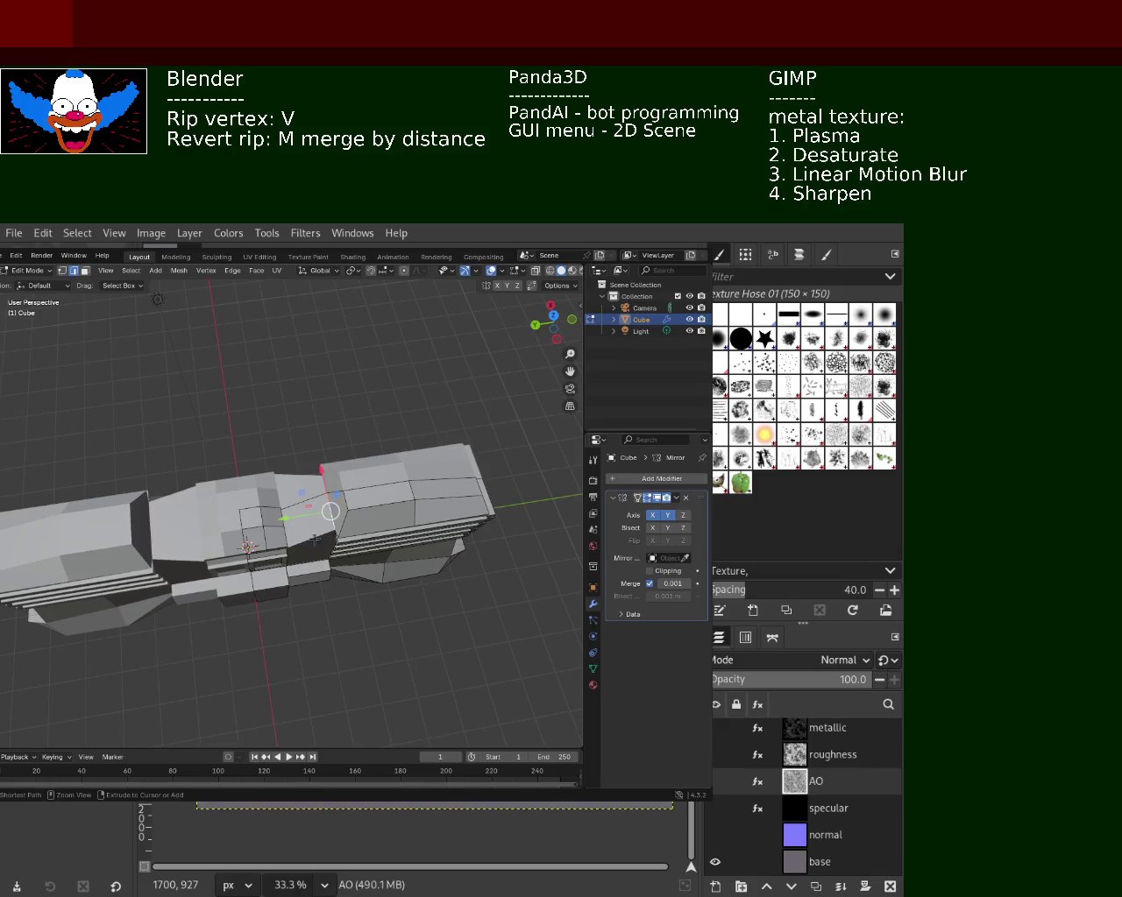
pyautogui.moveTo(314, 541)
pyautogui.mouseDown(button='middle')
pyautogui.moveTo(290, 383)
pyautogui.moveTo(316, 378)
pyautogui.moveTo(76, 281)
pyautogui.mouseUp(button='middle')
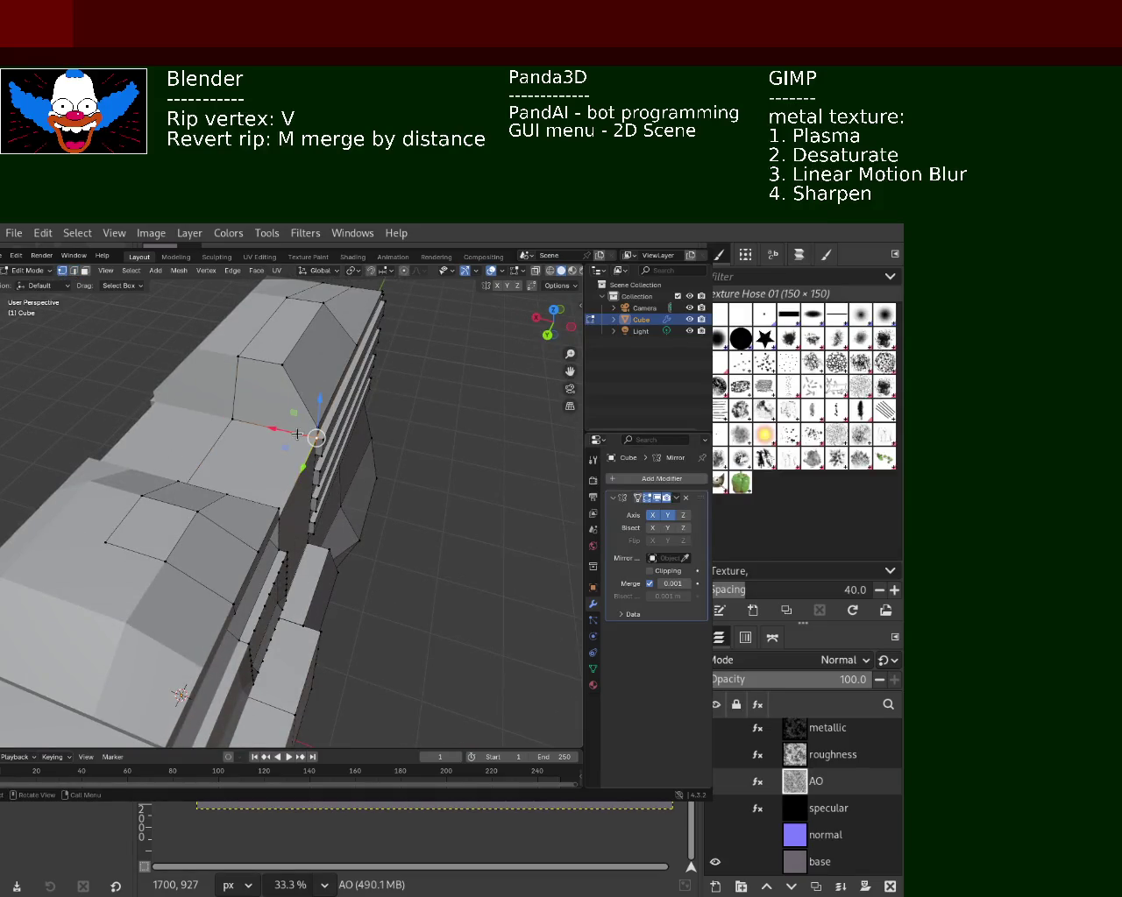
# - Move the selected panel edges and slide the neighbouring top corner vertex inward along Y
pyautogui.moveTo(219, 472); pyautogui.dragTo(189, 500, button='middle')
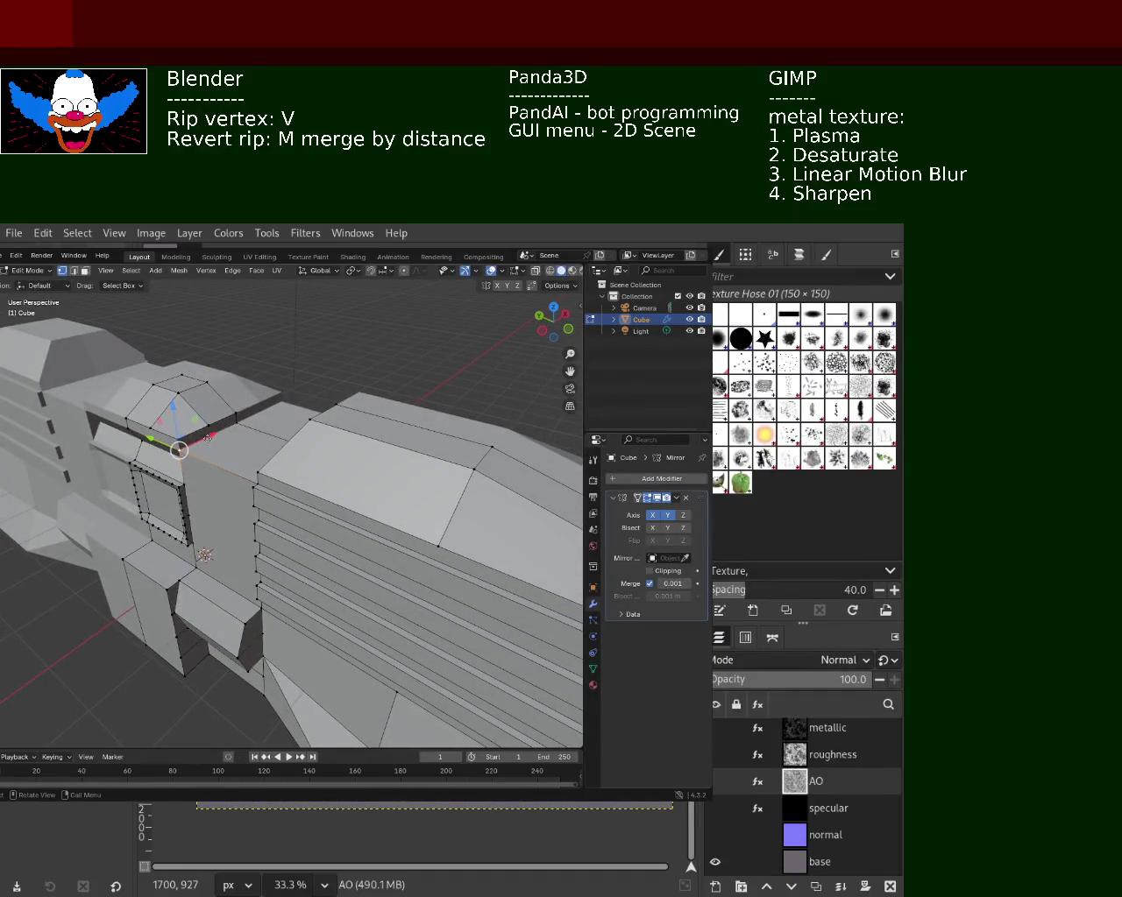
pyautogui.moveTo(204, 438); pyautogui.dragTo(215, 436)
pyautogui.moveTo(214, 437)
pyautogui.mouseDown(button='middle')
pyautogui.moveTo(293, 434)
pyautogui.moveTo(293, 409)
pyautogui.moveTo(269, 501)
pyautogui.moveTo(251, 476)
pyautogui.moveTo(276, 456)
pyautogui.moveTo(263, 393)
pyautogui.moveTo(273, 487)
pyautogui.moveTo(273, 455)
pyautogui.mouseUp(button='middle')
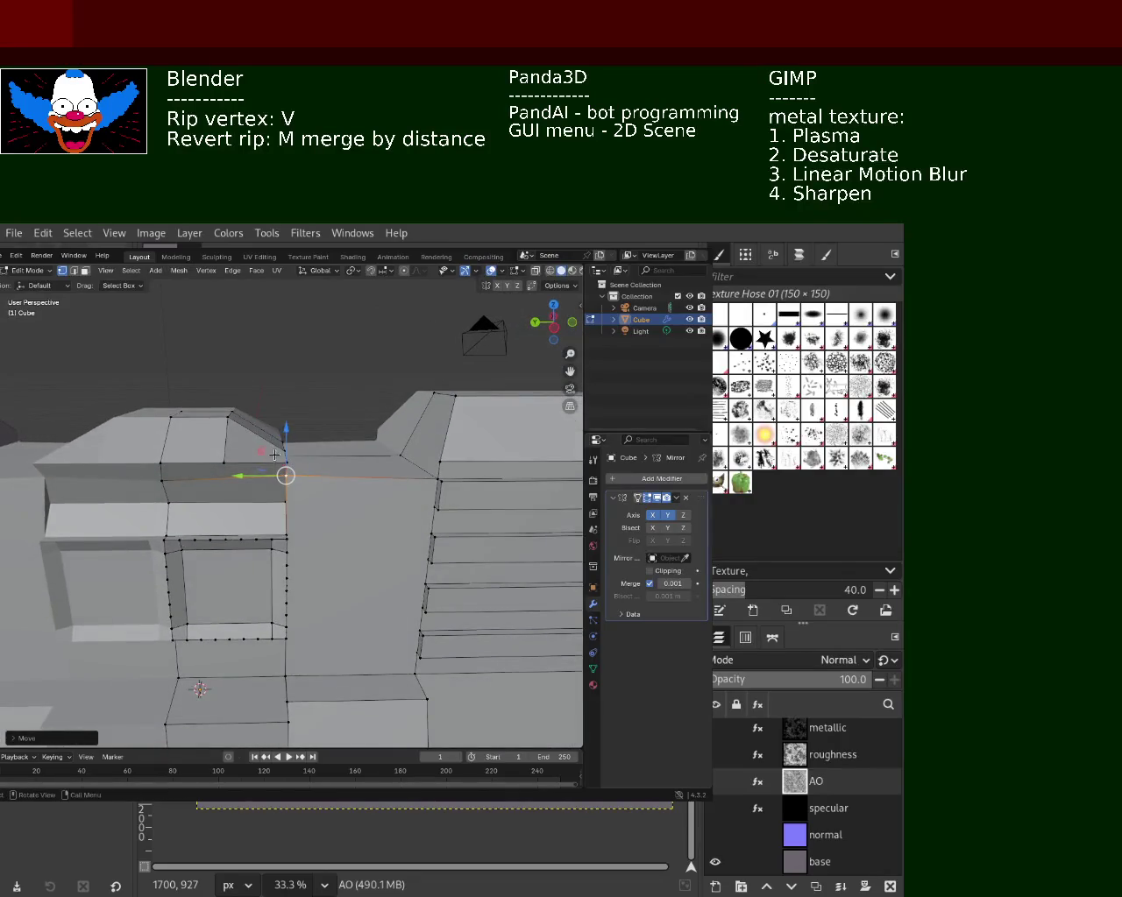
pyautogui.click(273, 454)
pyautogui.moveTo(268, 464); pyautogui.dragTo(247, 466)
pyautogui.moveTo(247, 466)
pyautogui.mouseDown(button='middle')
pyautogui.moveTo(220, 501)
pyautogui.moveTo(154, 537)
pyautogui.mouseUp(button='middle')
# - Shift the corner vertex within the X–Z plane, then nudge it vertically and along Y
pyautogui.moveTo(222, 531)
pyautogui.mouseDown(button='middle')
pyautogui.moveTo(281, 517)
pyautogui.moveTo(393, 537)
pyautogui.moveTo(426, 591)
pyautogui.mouseUp(button='middle')
pyautogui.moveTo(428, 589); pyautogui.dragTo(410, 538)
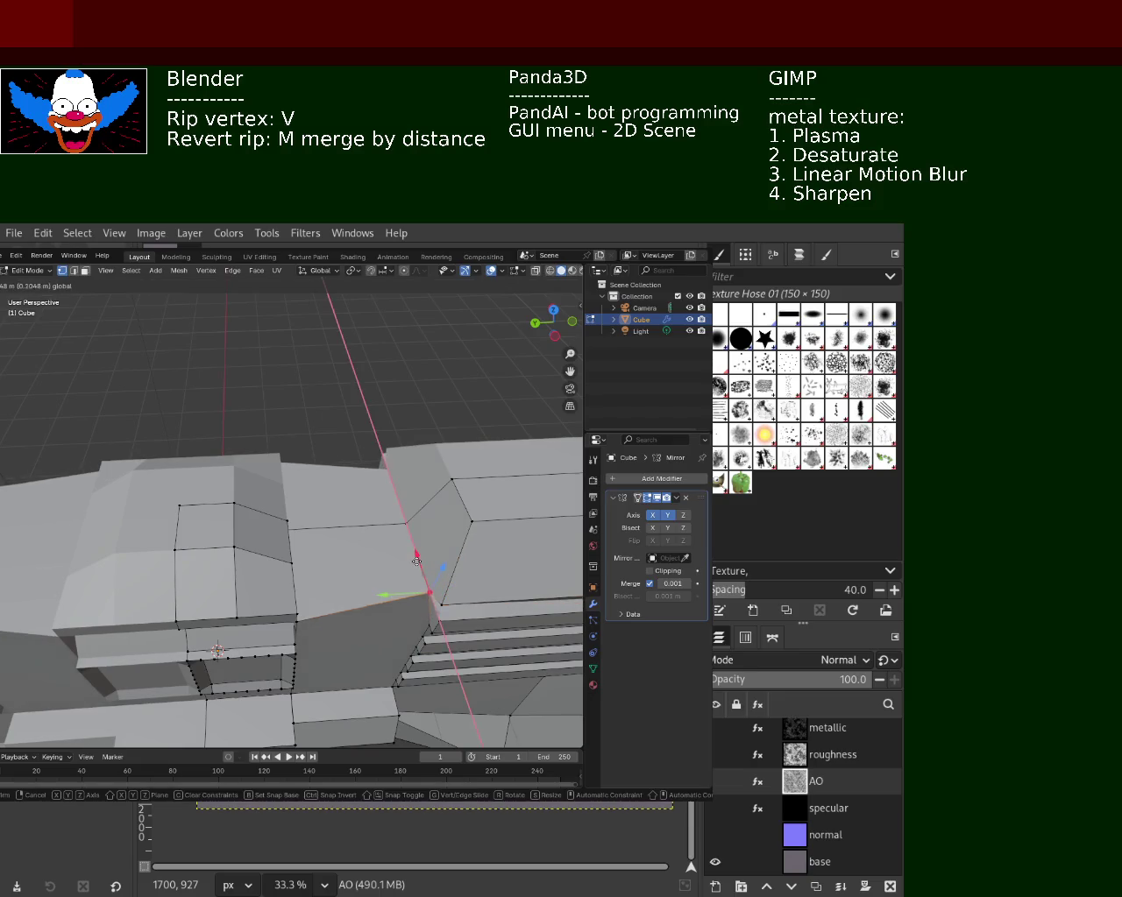
pyautogui.press('x')
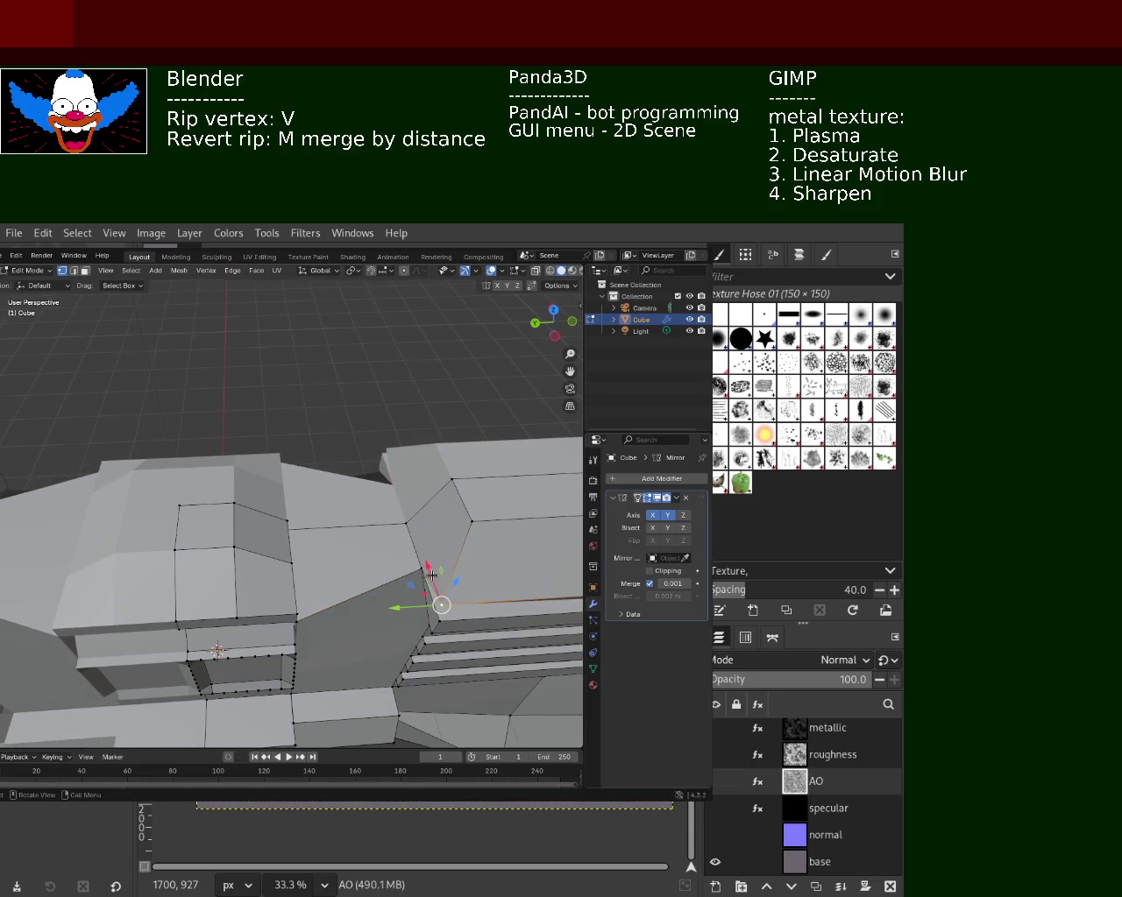
pyautogui.hotkey('shift', 'y')
pyautogui.click(413, 523)
pyautogui.moveTo(413, 523); pyautogui.dragTo(304, 547, button='middle')
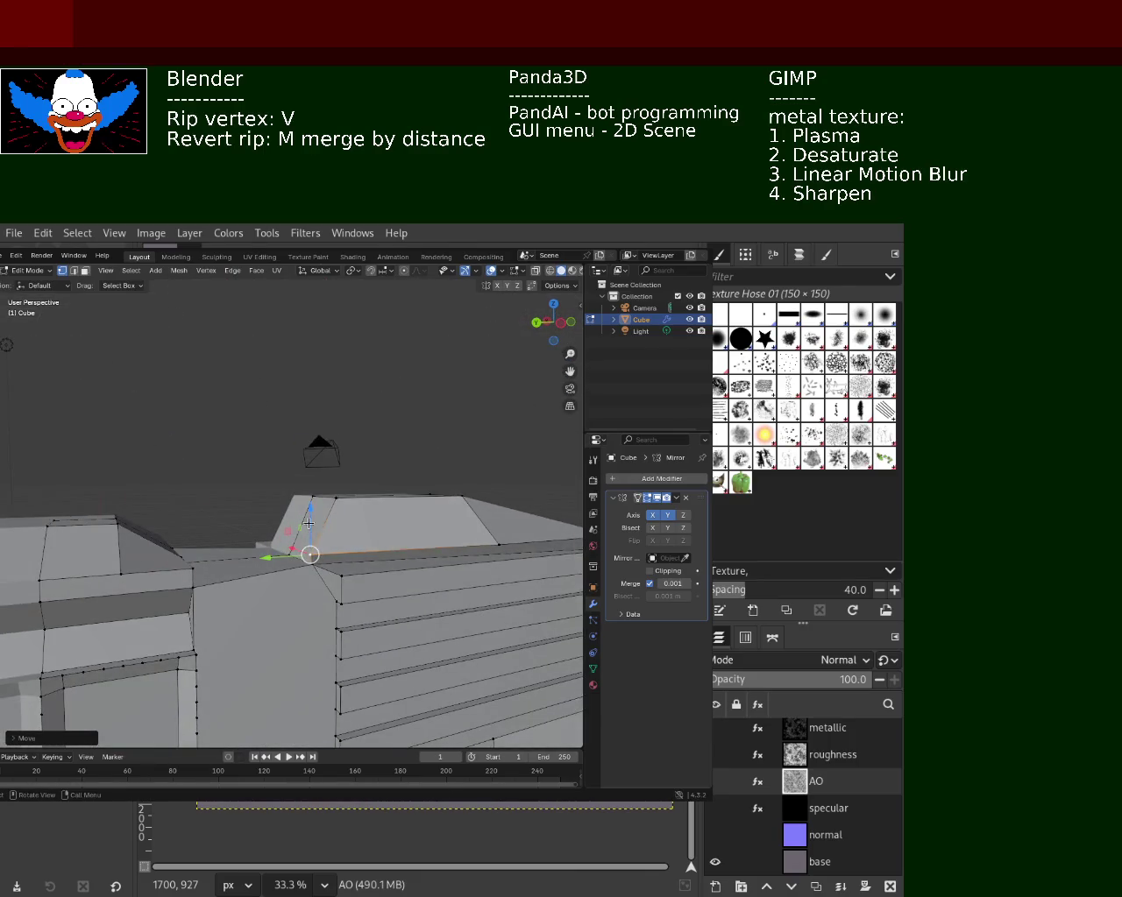
pyautogui.moveTo(309, 523); pyautogui.dragTo(309, 528)
pyautogui.moveTo(308, 528); pyautogui.dragTo(323, 544, button='middle')
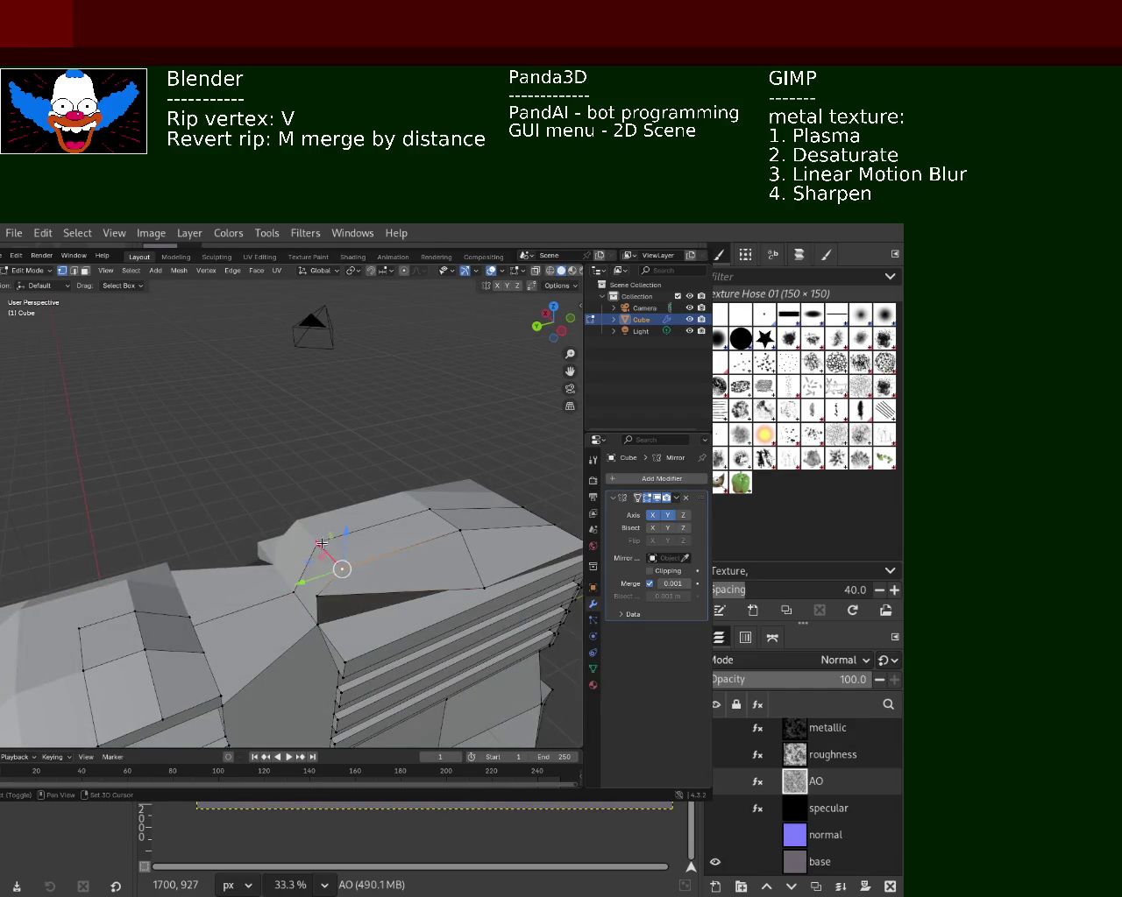
pyautogui.moveTo(302, 560); pyautogui.dragTo(306, 566)
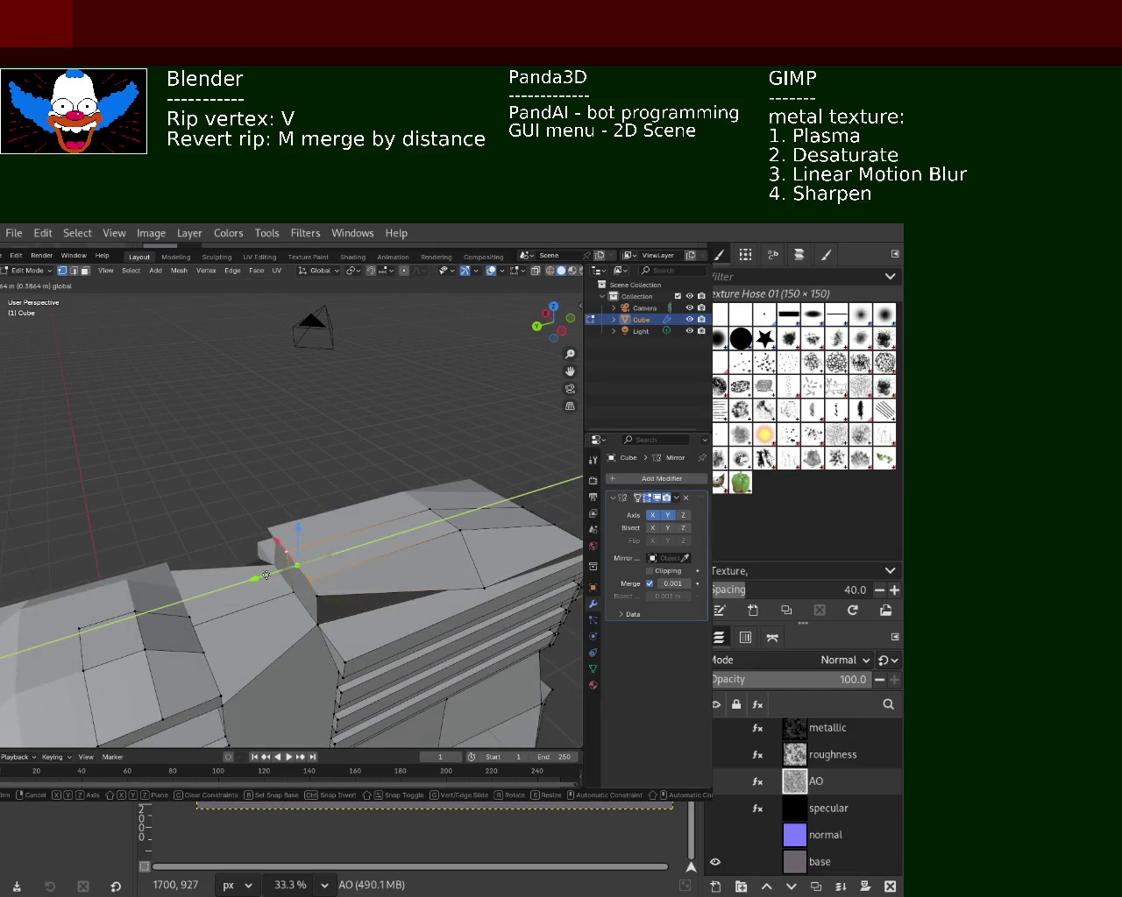
pyautogui.moveTo(307, 566); pyautogui.dragTo(351, 526, button='middle')
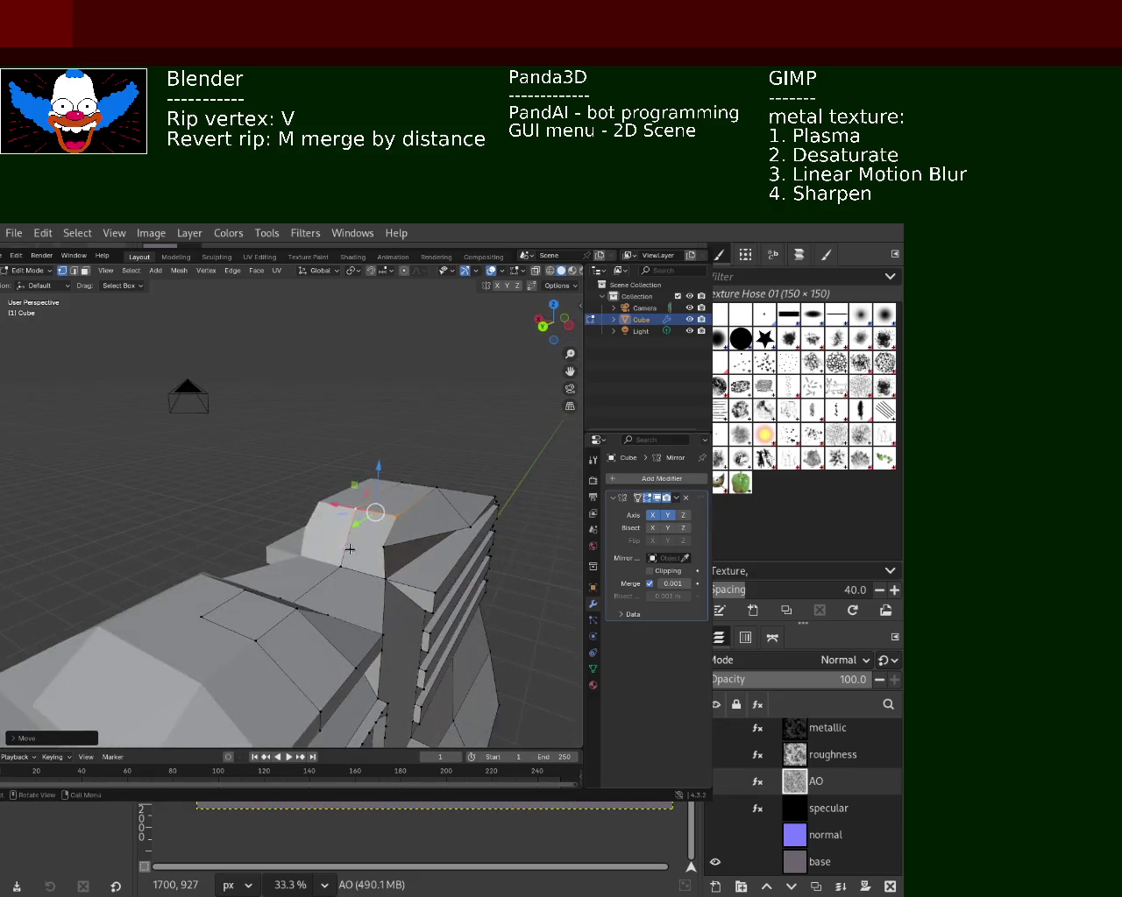
# - Give the vertex a small Y slide and a final vertical move to chamfer the corner
pyautogui.rightClick(324, 526)
pyautogui.press('Escape')
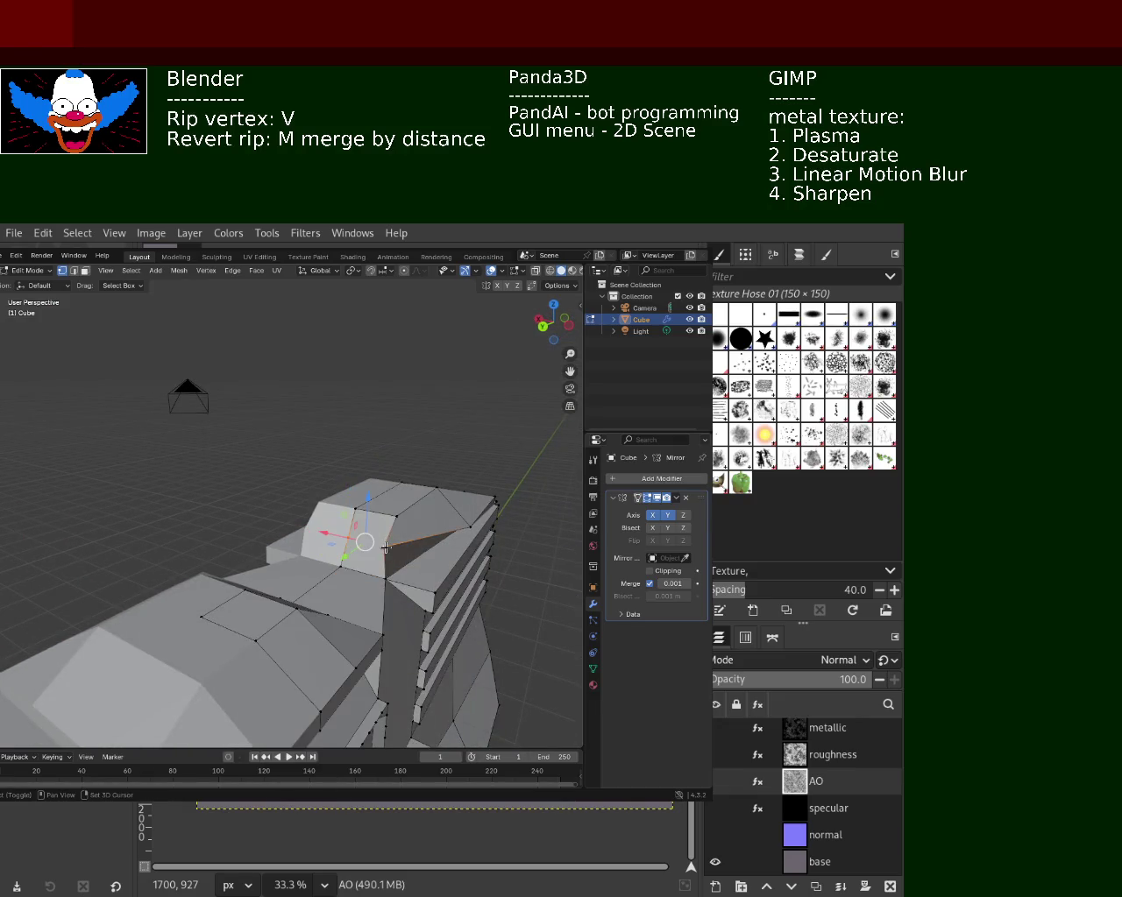
pyautogui.moveTo(385, 548); pyautogui.dragTo(310, 604, button='middle')
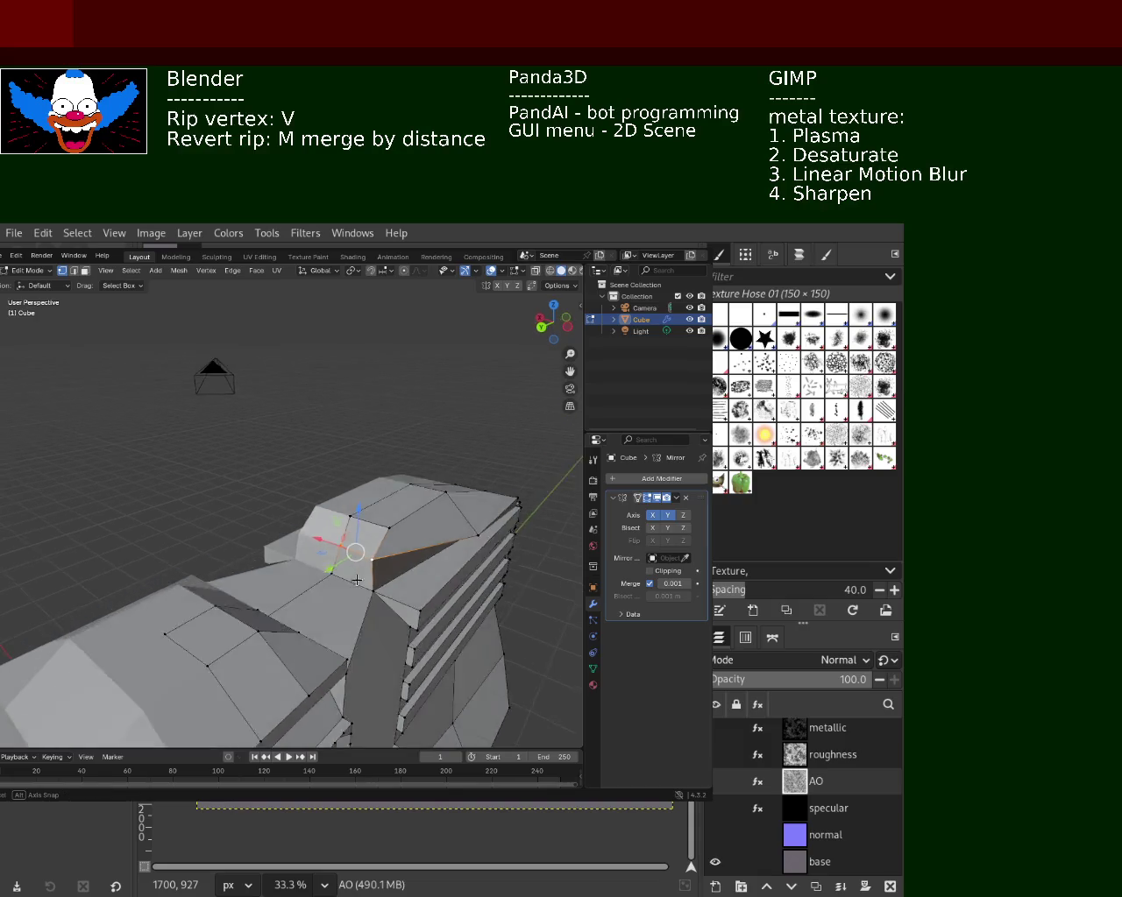
pyautogui.moveTo(275, 608); pyautogui.dragTo(283, 596)
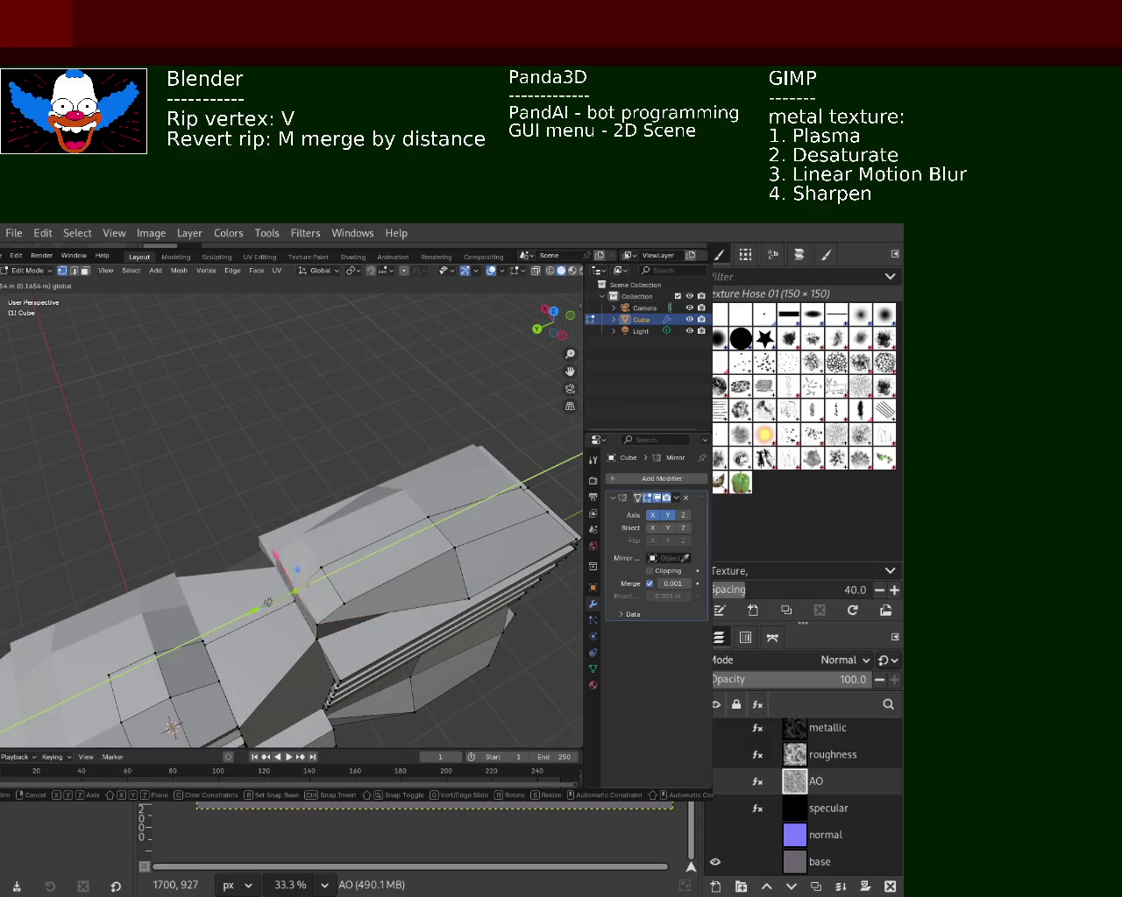
pyautogui.click(272, 601)
pyautogui.moveTo(272, 601); pyautogui.dragTo(300, 540, button='middle')
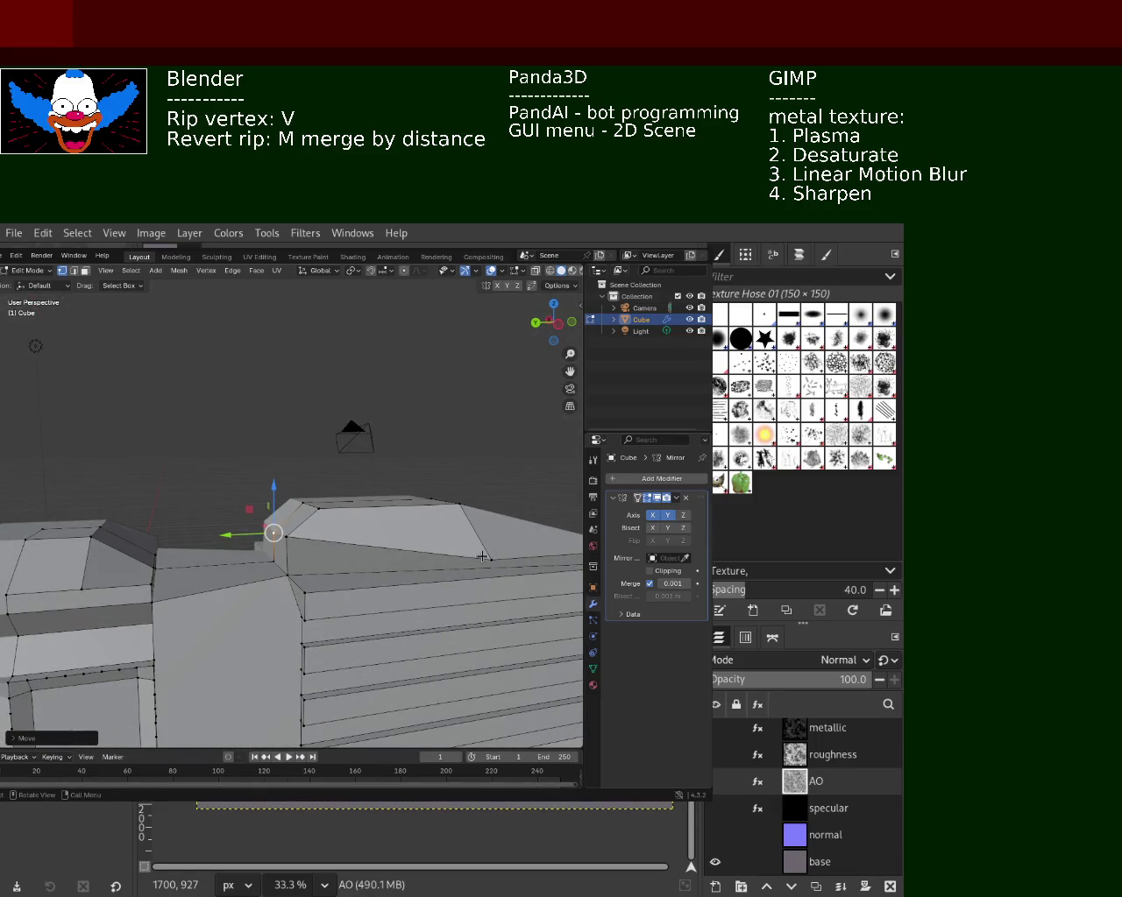
pyautogui.press('g')
pyautogui.press('z')
pyautogui.click(493, 495)
pyautogui.moveTo(493, 495); pyautogui.dragTo(55, 578, button='middle')
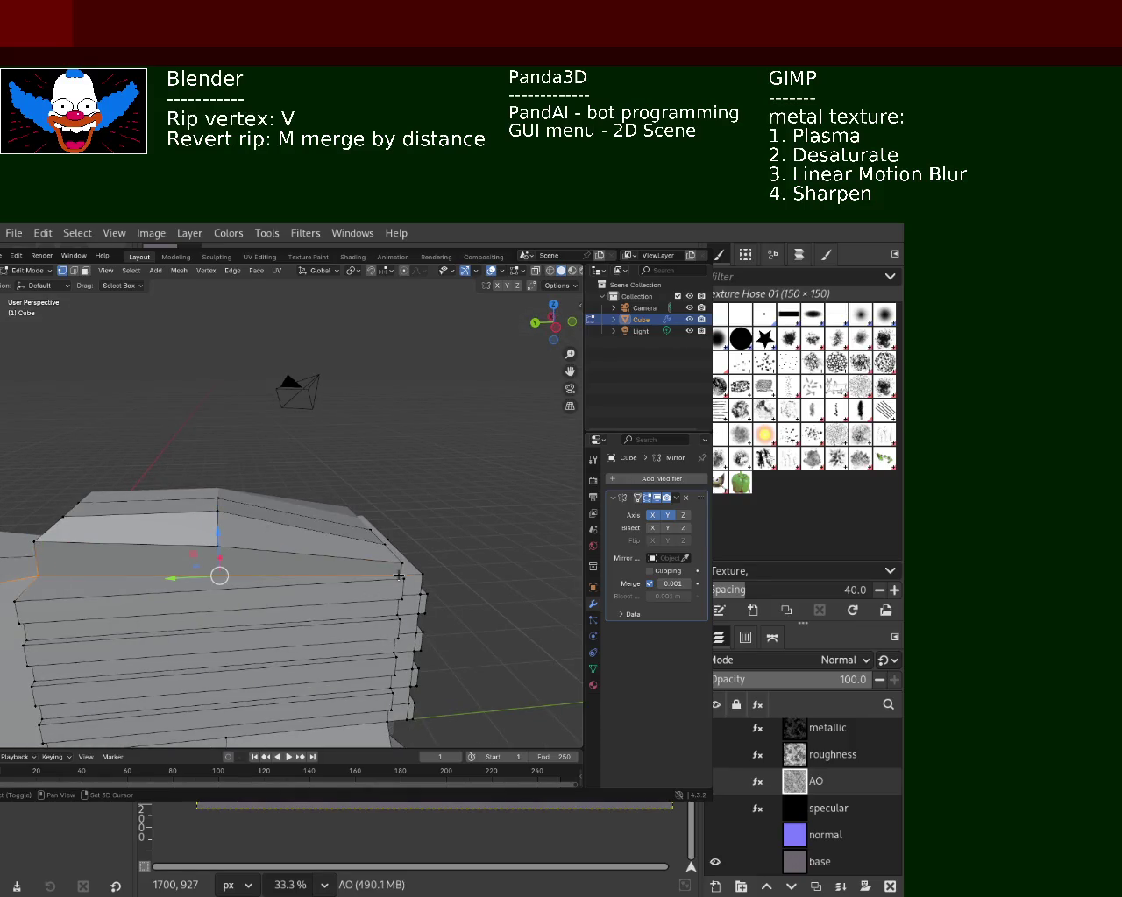
# - Add the face's upper edge to the selection and push the selected edges along X
pyautogui.keyDown('shift'); pyautogui.click(225, 547); pyautogui.keyUp('shift')
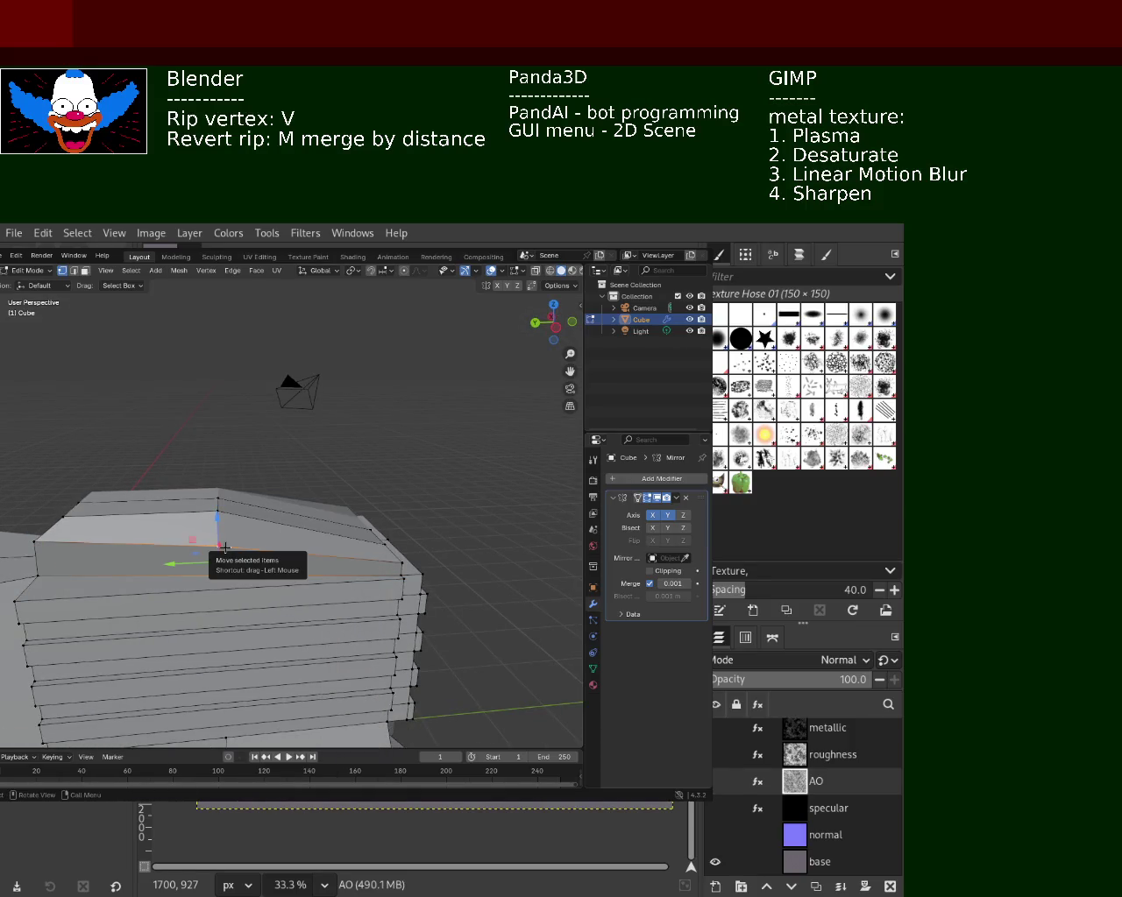
pyautogui.moveTo(215, 561)
pyautogui.mouseDown(button='middle')
pyautogui.moveTo(219, 569)
pyautogui.moveTo(162, 570)
pyautogui.mouseUp(button='middle')
pyautogui.moveTo(207, 592); pyautogui.dragTo(227, 588)
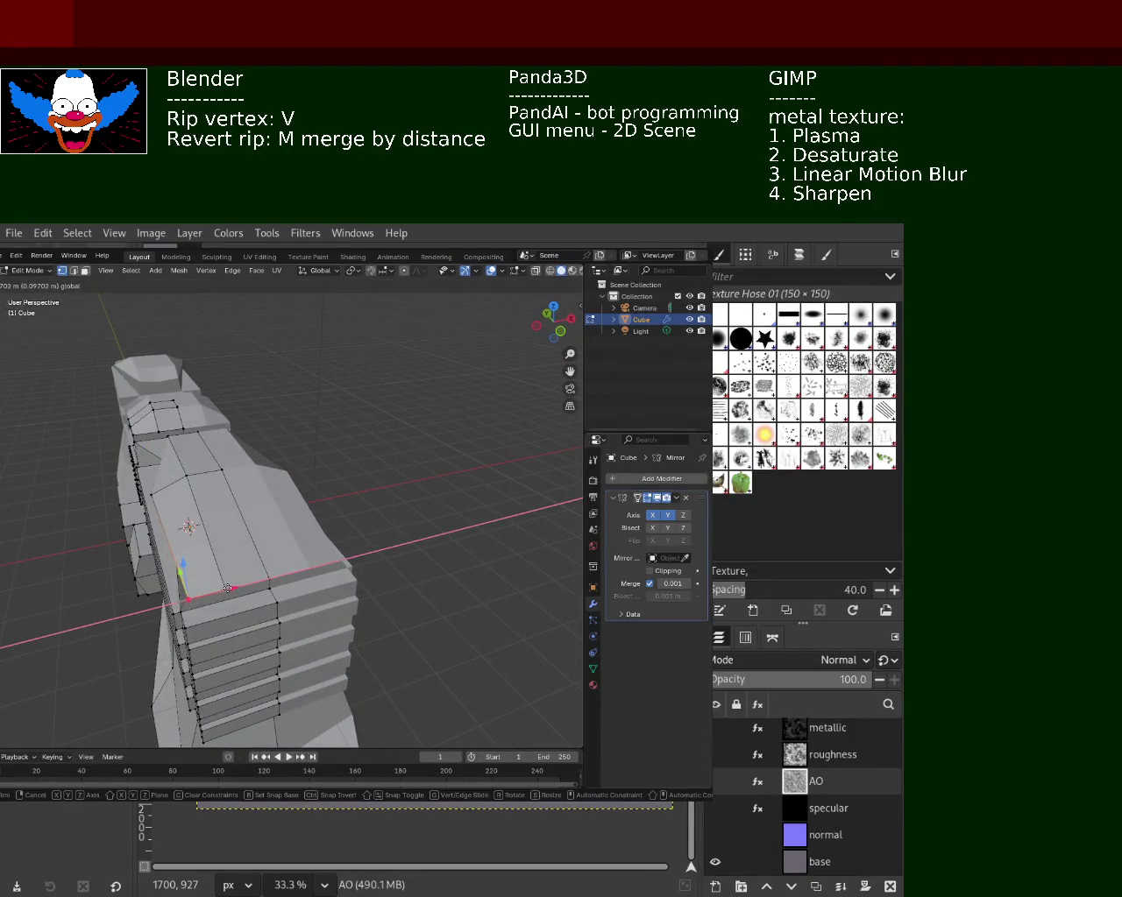
pyautogui.moveTo(227, 588)
pyautogui.mouseDown(button='middle')
pyautogui.moveTo(198, 492)
pyautogui.moveTo(318, 405)
pyautogui.moveTo(404, 548)
pyautogui.moveTo(309, 536)
pyautogui.moveTo(313, 572)
pyautogui.moveTo(318, 541)
pyautogui.mouseUp(button='middle')
pyautogui.click(198, 492)
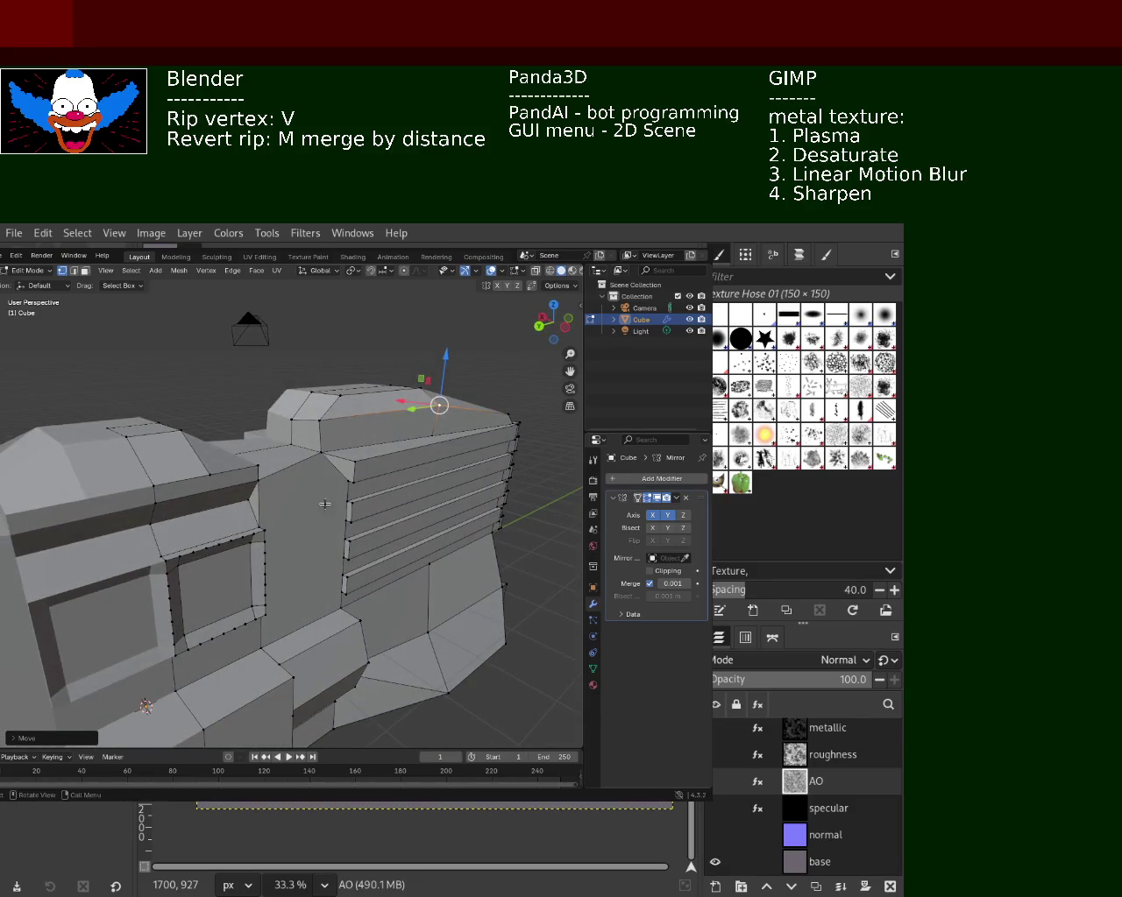
# - Rip the side face's base vertex with V, slide it into place, and subdivide the selected edges
pyautogui.click(256, 645)
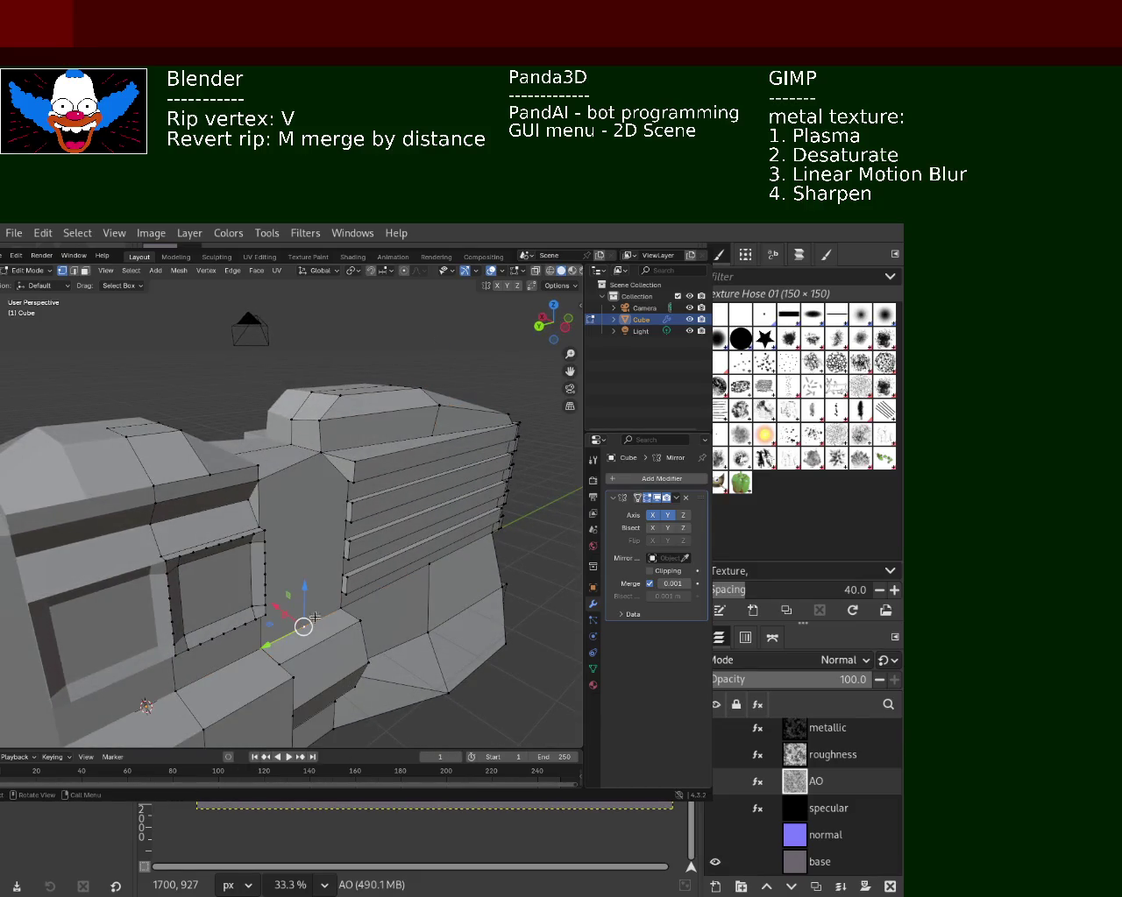
pyautogui.press('v')
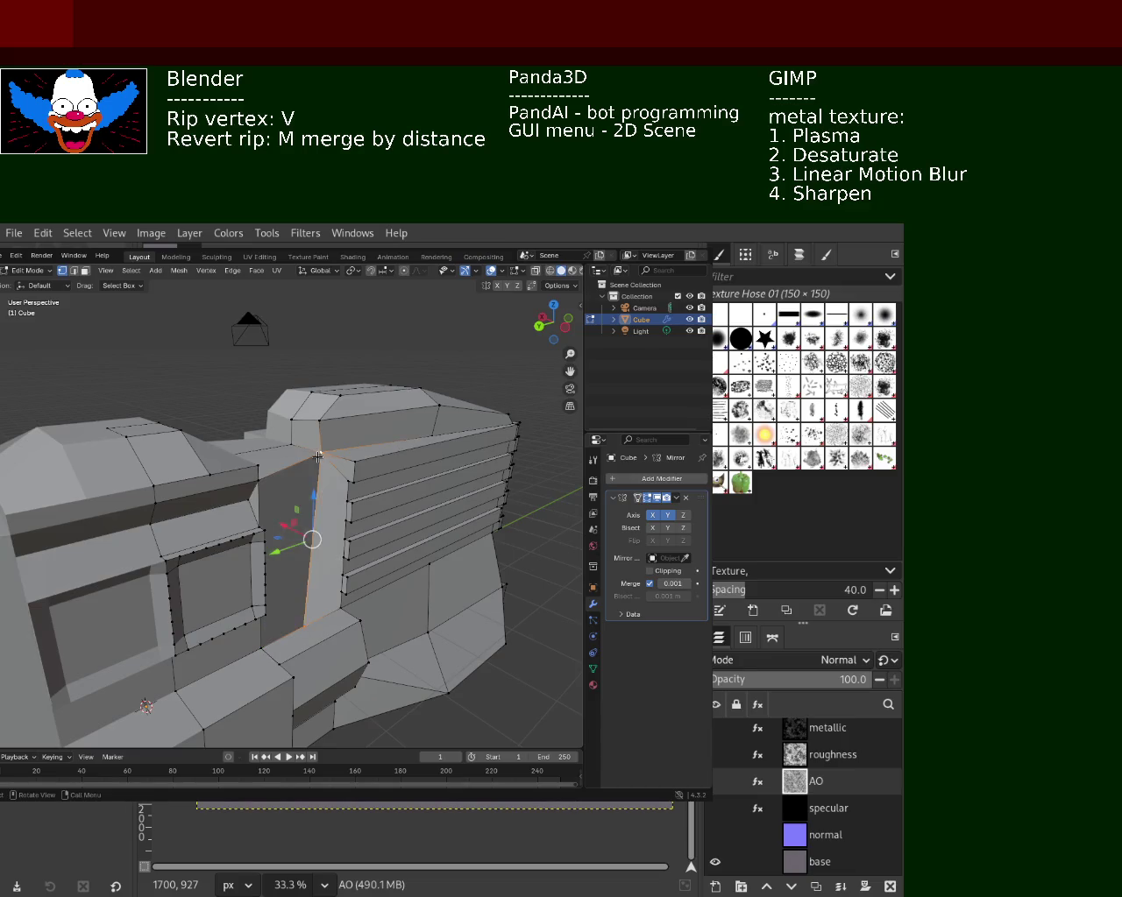
pyautogui.moveTo(409, 621); pyautogui.dragTo(296, 611, button='middle')
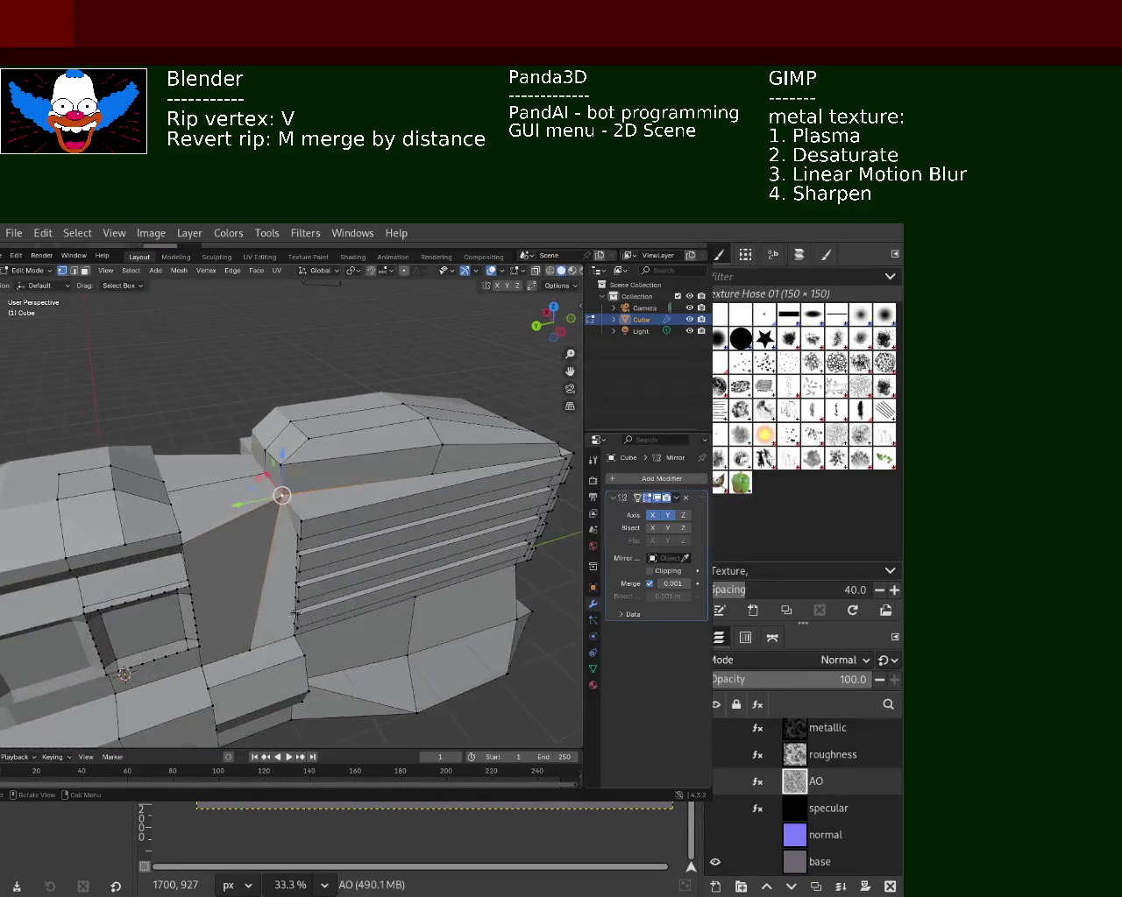
pyautogui.click(263, 640)
pyautogui.moveTo(263, 639)
pyautogui.mouseDown(button='middle')
pyautogui.moveTo(222, 554)
pyautogui.moveTo(375, 597)
pyautogui.moveTo(284, 587)
pyautogui.mouseUp(button='middle')
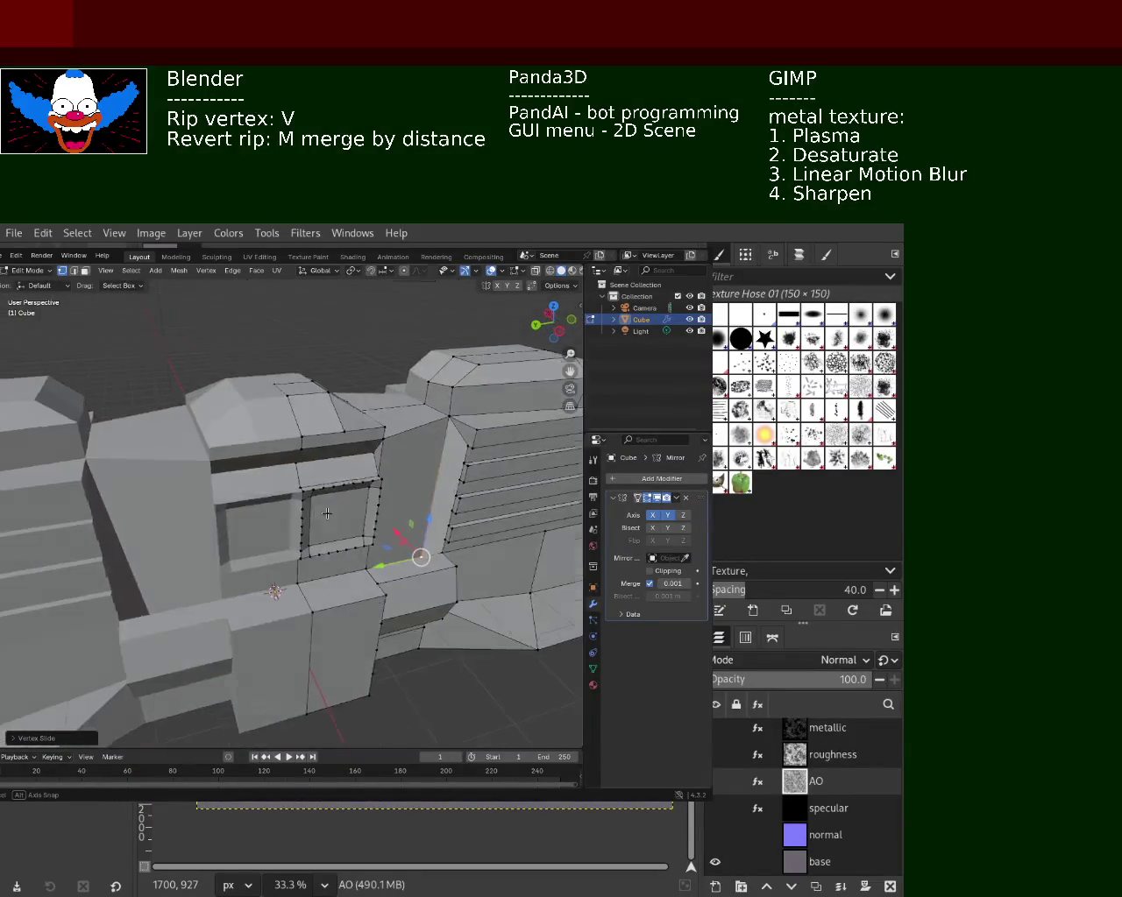
pyautogui.moveTo(284, 587)
pyautogui.mouseDown(button='middle')
pyautogui.moveTo(314, 502)
pyautogui.moveTo(345, 565)
pyautogui.moveTo(238, 578)
pyautogui.mouseUp(button='middle')
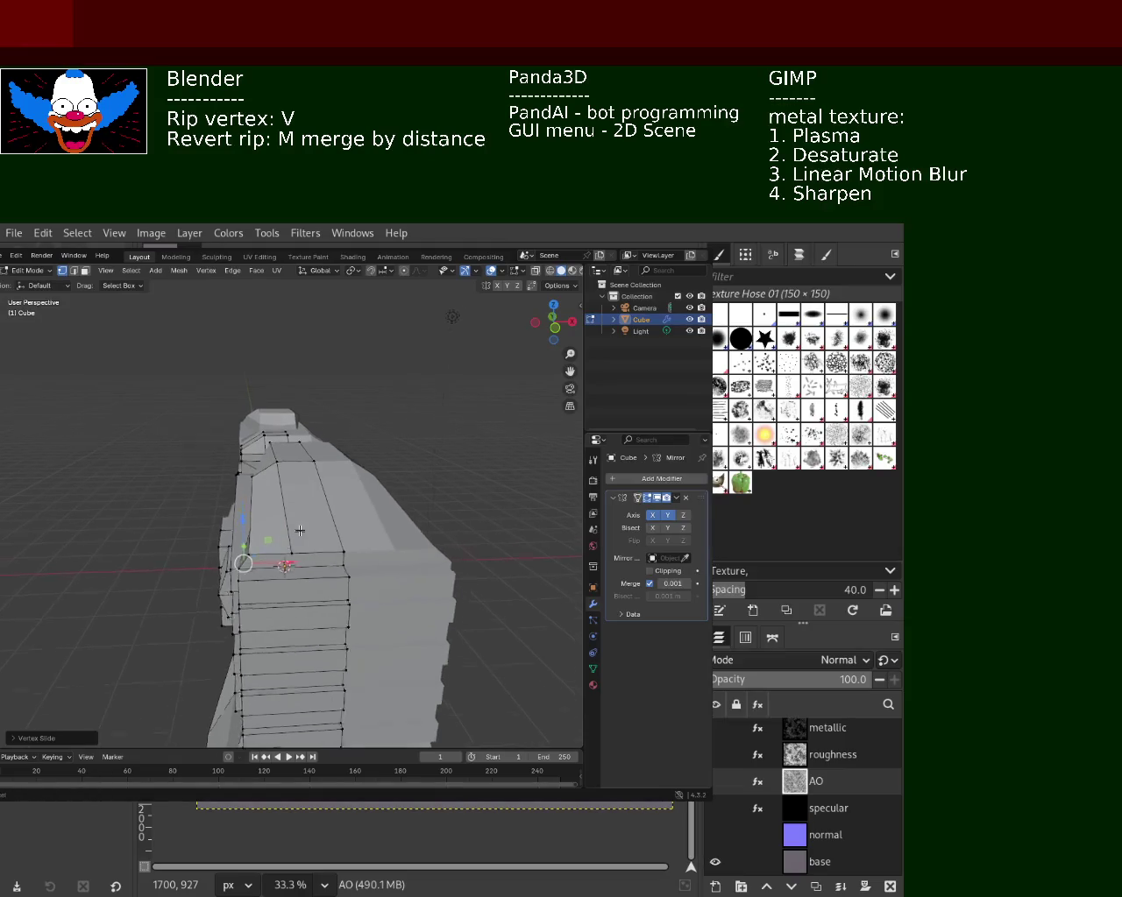
pyautogui.rightClick(338, 574)
pyautogui.click(269, 568)
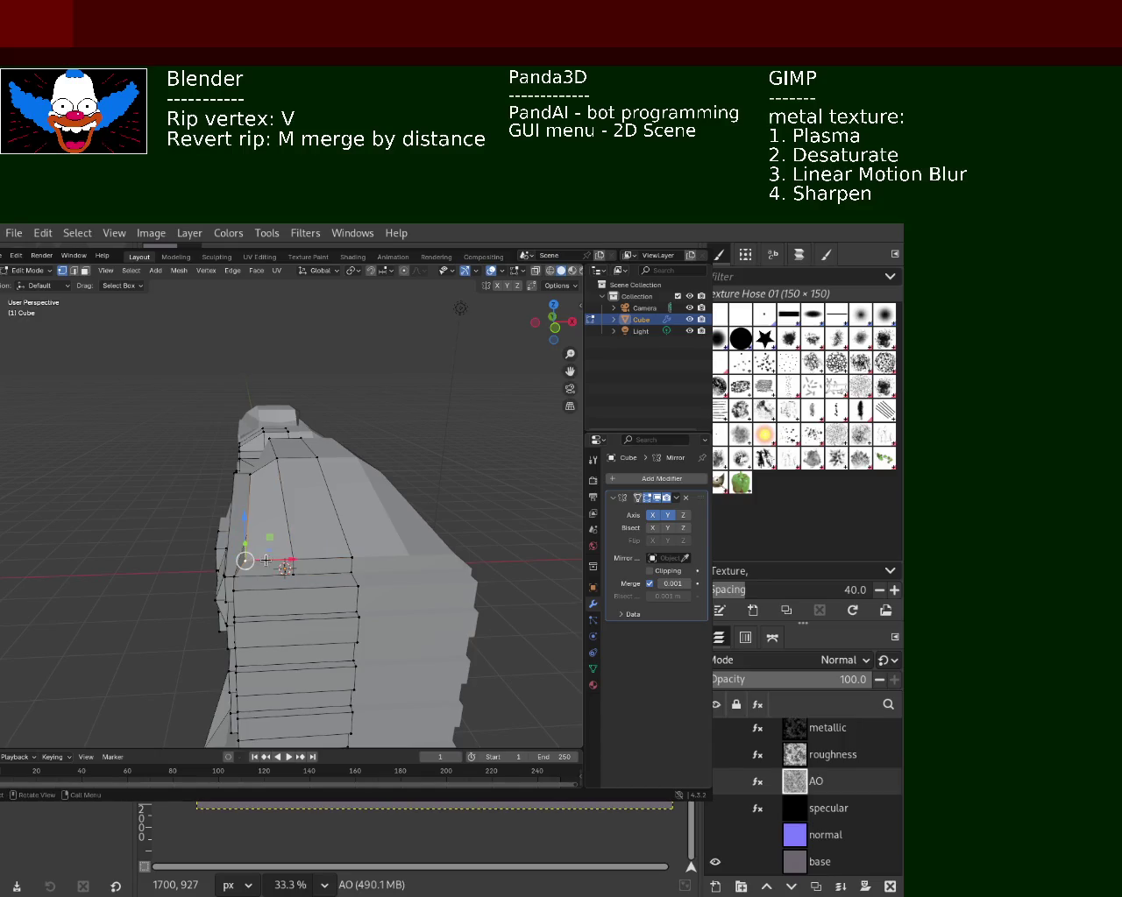
# - Move the selected front vertex along X, then raise it along Z
pyautogui.moveTo(290, 571); pyautogui.dragTo(193, 532, button='middle')
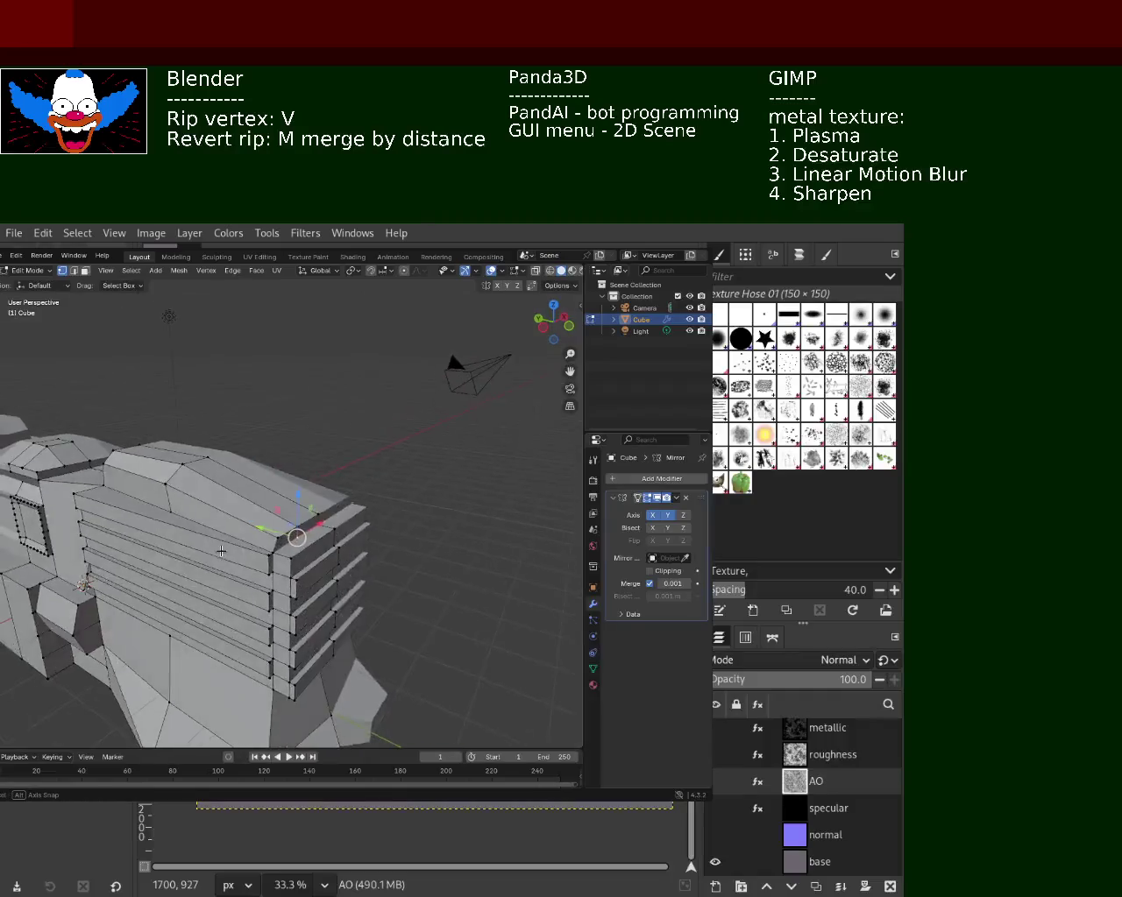
pyautogui.press('v')
pyautogui.press('x')
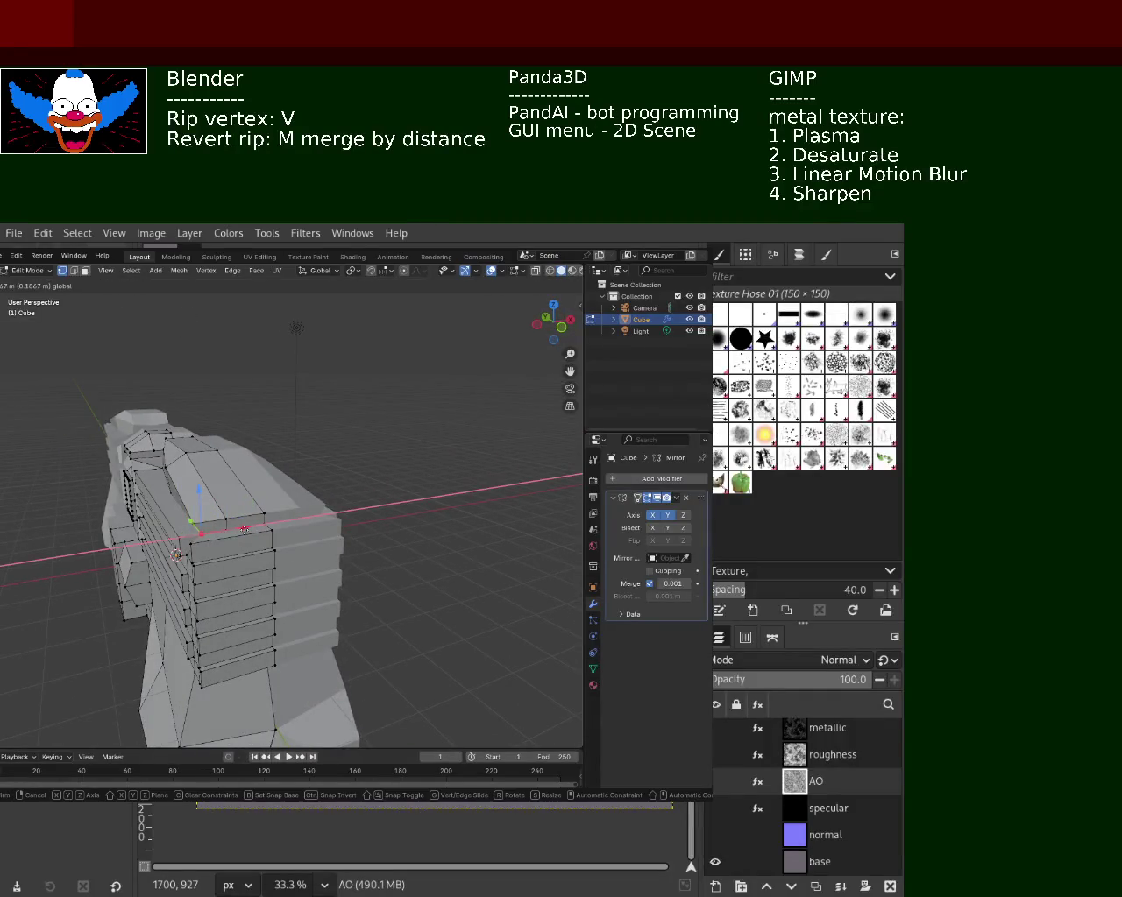
pyautogui.click(234, 532)
pyautogui.press('v')
pyautogui.press('z')
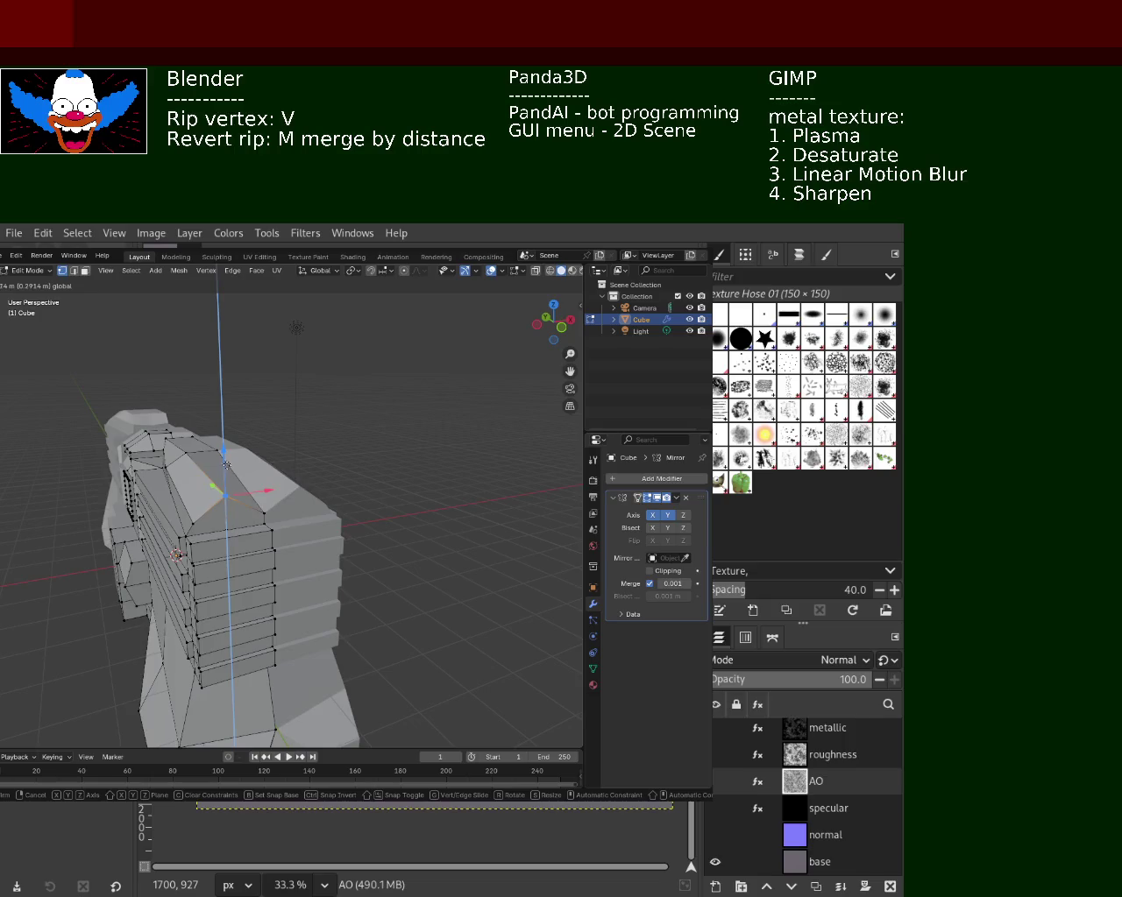
pyautogui.click(225, 469)
pyautogui.moveTo(225, 473); pyautogui.dragTo(235, 552, button='middle')
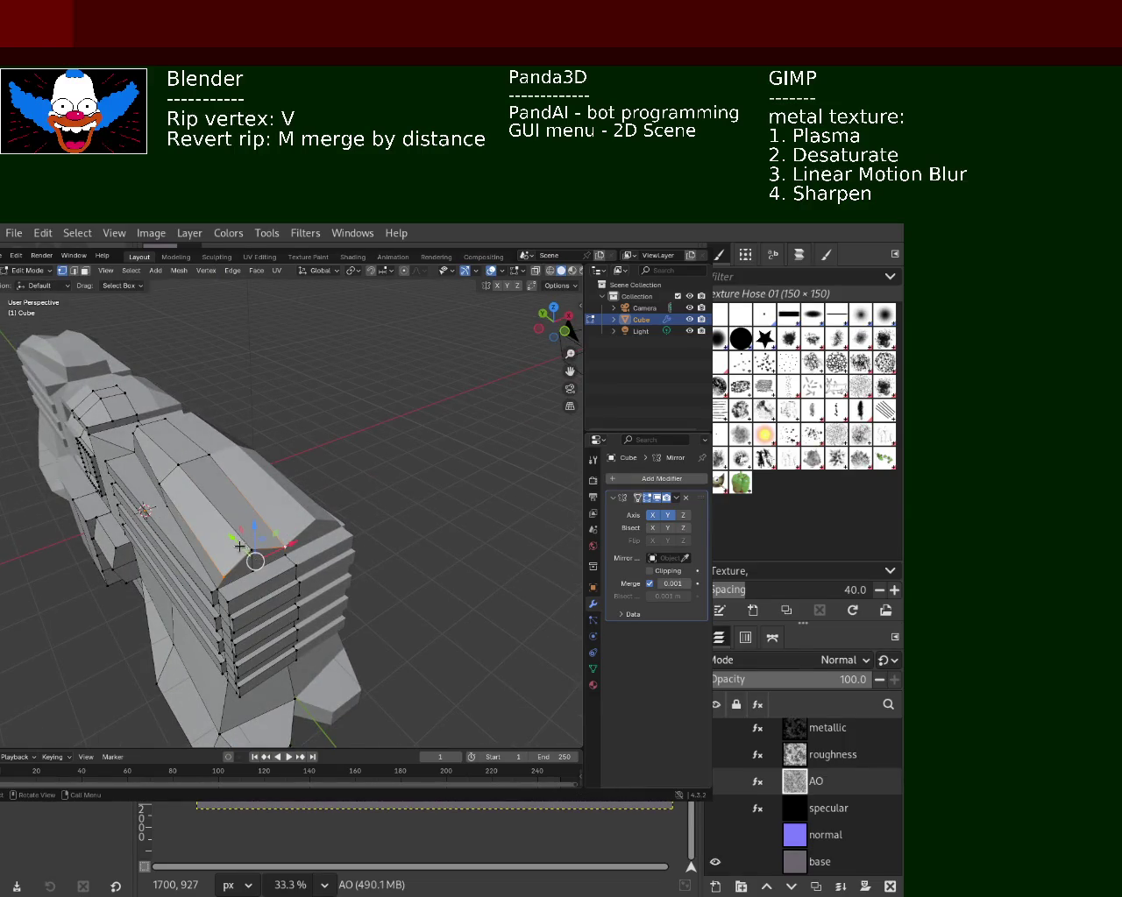
# - Shift the vertex along Y and fine-tune its height along Z
pyautogui.press('v')
pyautogui.press('y')
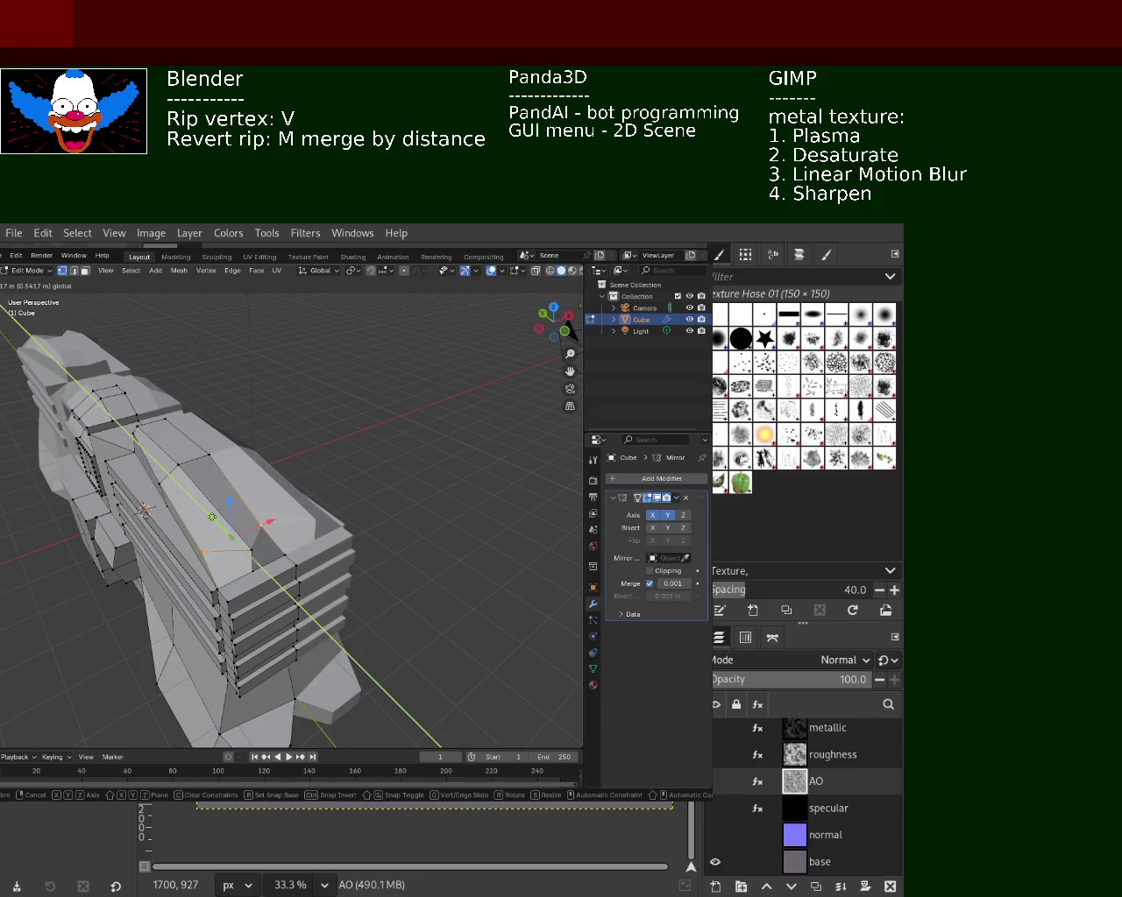
pyautogui.click(205, 510)
pyautogui.moveTo(204, 510)
pyautogui.mouseDown(button='middle')
pyautogui.moveTo(464, 527)
pyautogui.moveTo(274, 506)
pyautogui.moveTo(217, 476)
pyautogui.mouseUp(button='middle')
pyautogui.press('g')
pyautogui.press('z')
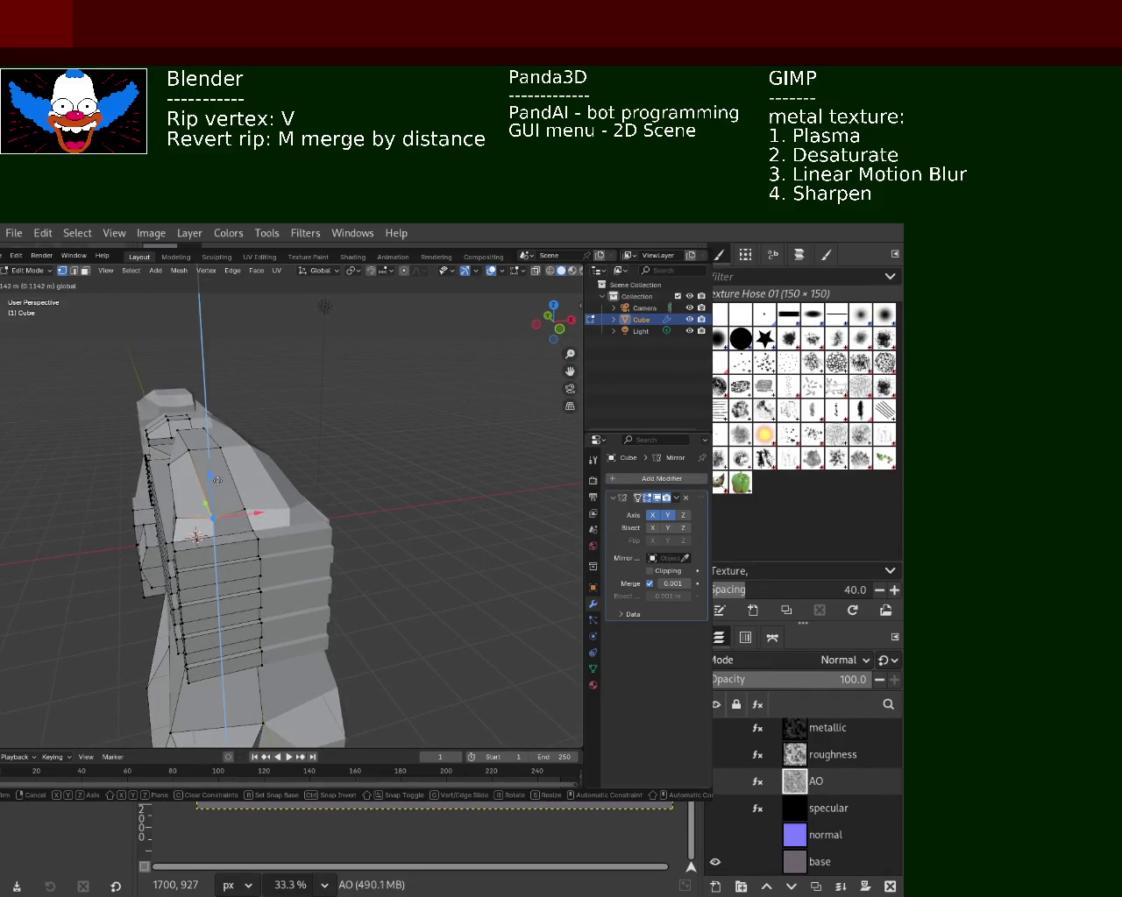
pyautogui.click(218, 477)
pyautogui.press('g')
pyautogui.press('z')
pyautogui.click(215, 472)
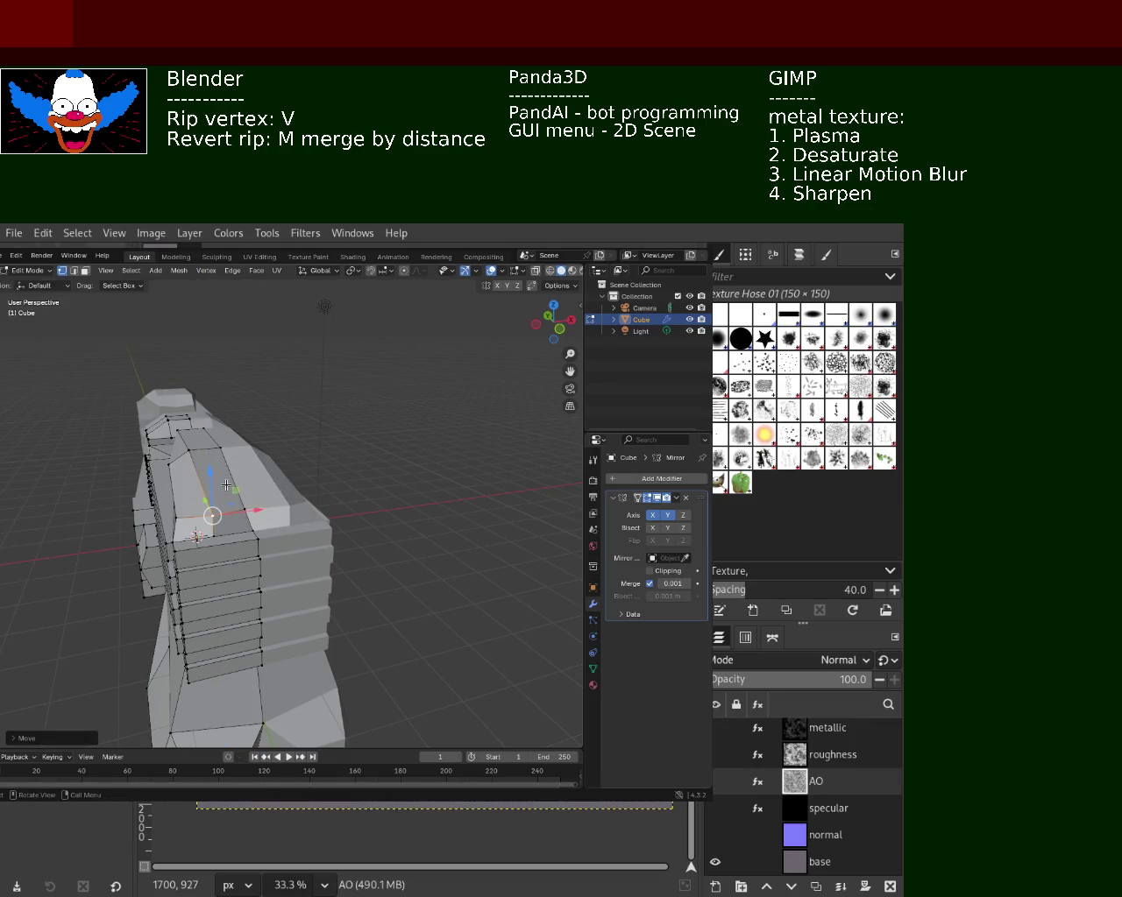
# - Move the corner vertex along Y and Vertex Slide another vertex along its edge
pyautogui.moveTo(423, 527)
pyautogui.mouseDown(button='middle')
pyautogui.moveTo(234, 434)
pyautogui.moveTo(272, 477)
pyautogui.mouseUp(button='middle')
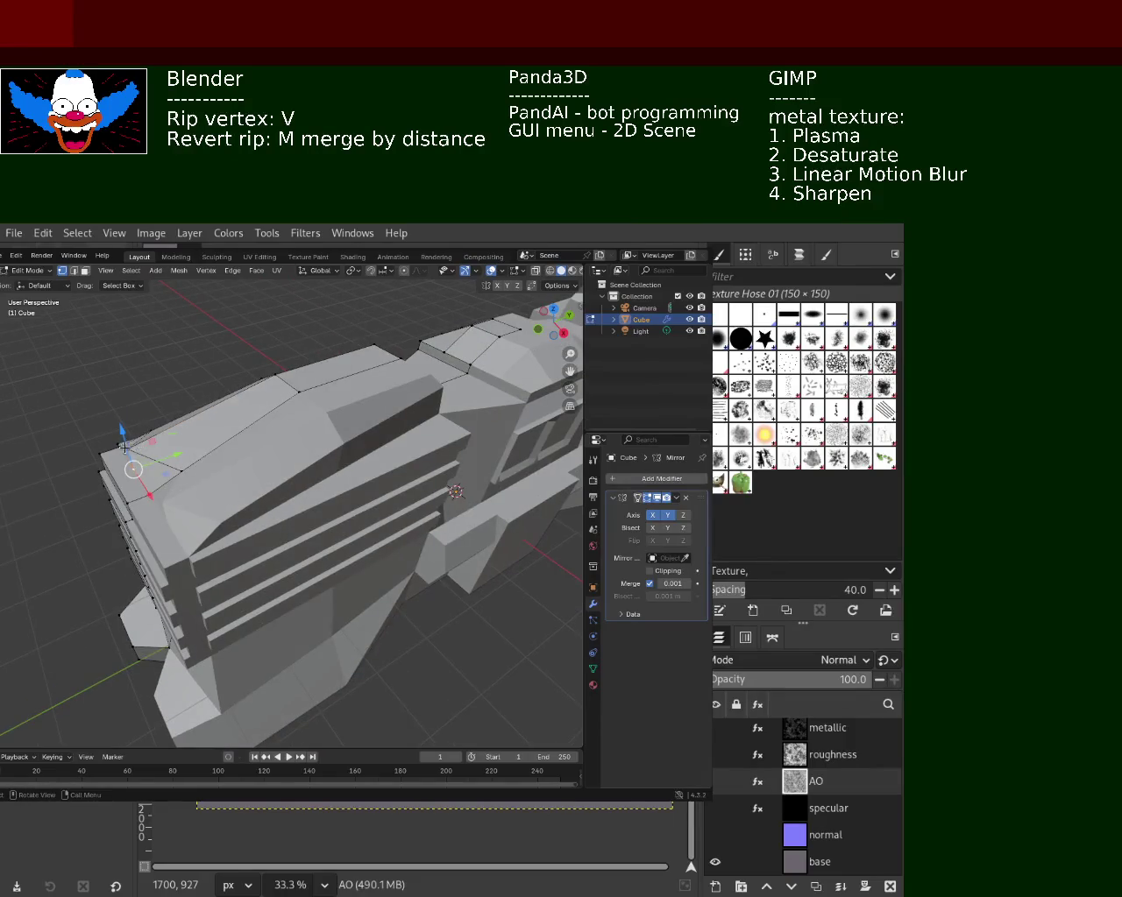
pyautogui.press('g')
pyautogui.press('y')
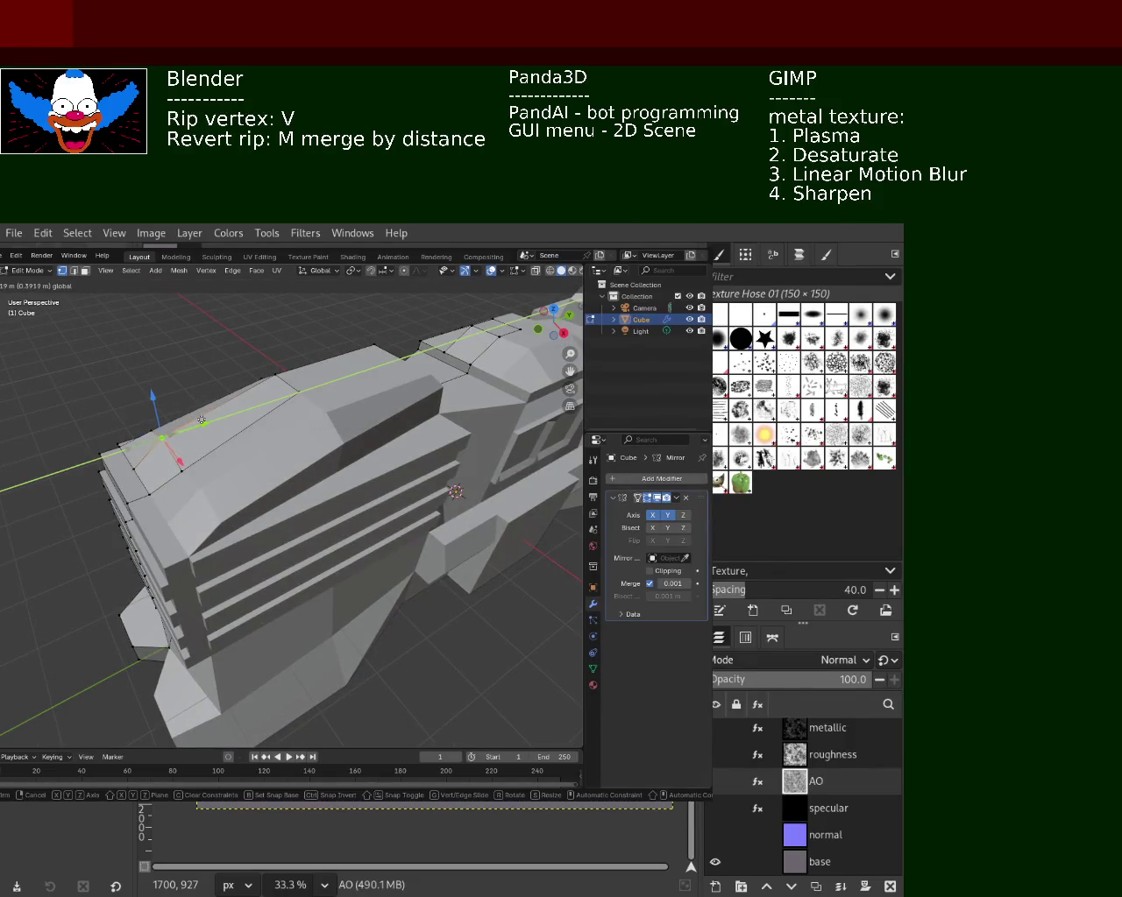
pyautogui.click(201, 420)
pyautogui.moveTo(201, 420)
pyautogui.mouseDown(button='middle')
pyautogui.moveTo(378, 504)
pyautogui.moveTo(313, 546)
pyautogui.moveTo(330, 490)
pyautogui.mouseUp(button='middle')
pyautogui.press('g')
pyautogui.press('z')
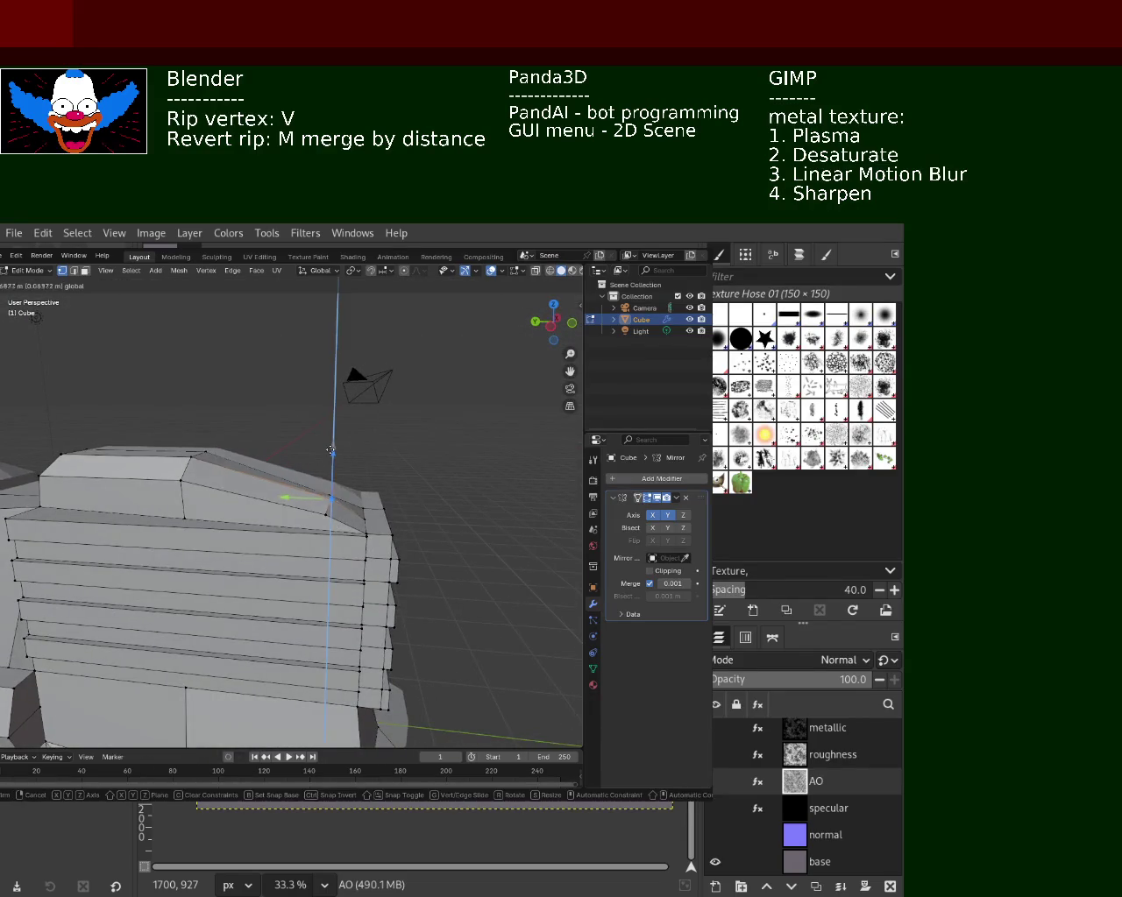
pyautogui.press('Escape')
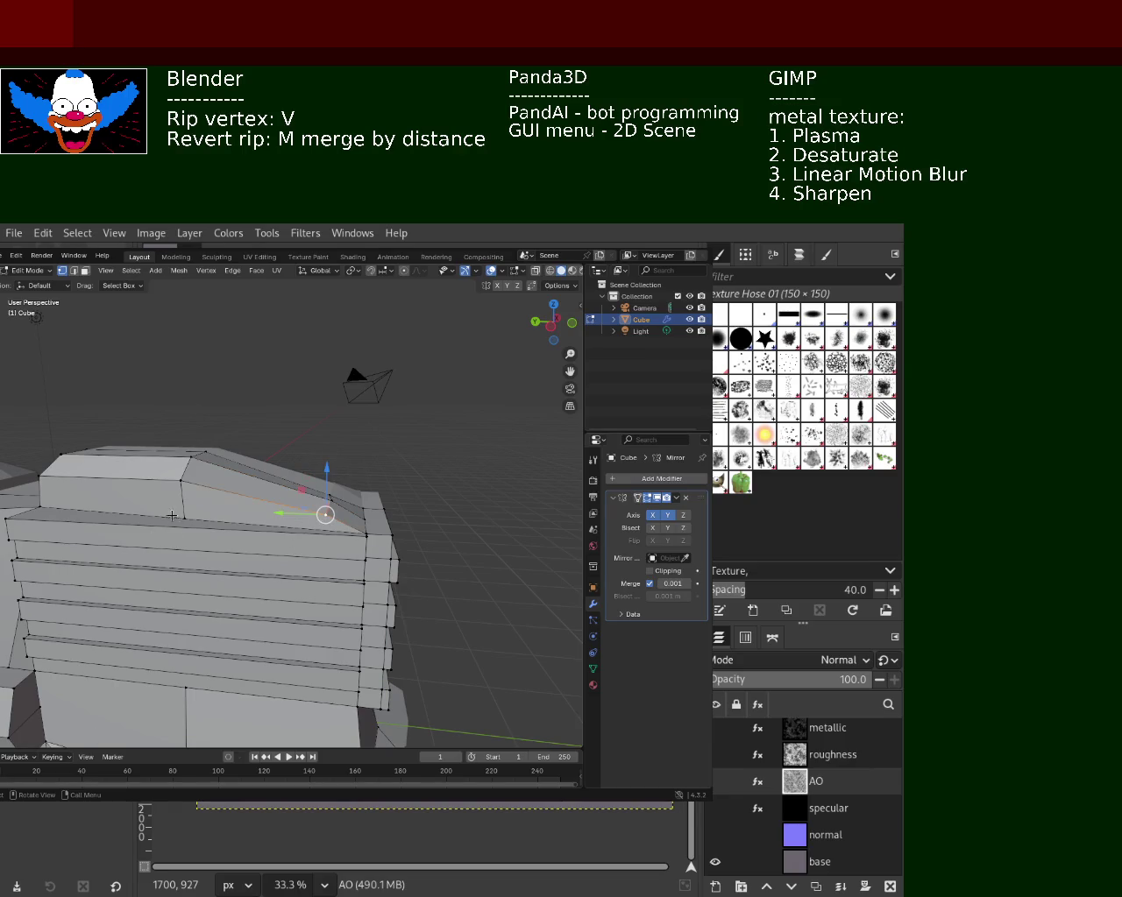
pyautogui.rightClick(368, 529)
pyautogui.click(351, 531)
pyautogui.click(379, 536)
# - Lower the next vertex along Z and begin moving it along Y to finish the slope
pyautogui.moveTo(372, 491); pyautogui.dragTo(367, 537, button='middle')
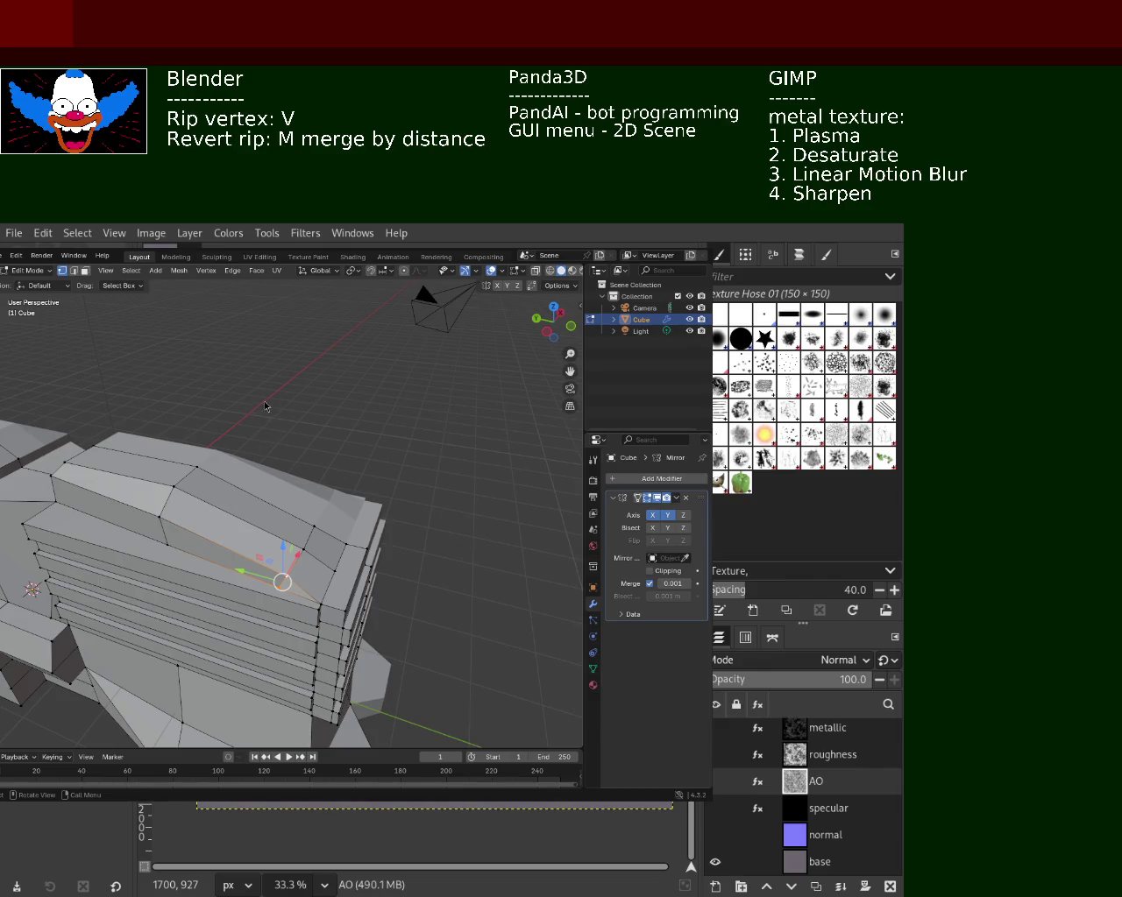
pyautogui.moveTo(355, 501); pyautogui.dragTo(286, 512, button='middle')
pyautogui.moveTo(194, 474); pyautogui.dragTo(244, 478, button='middle')
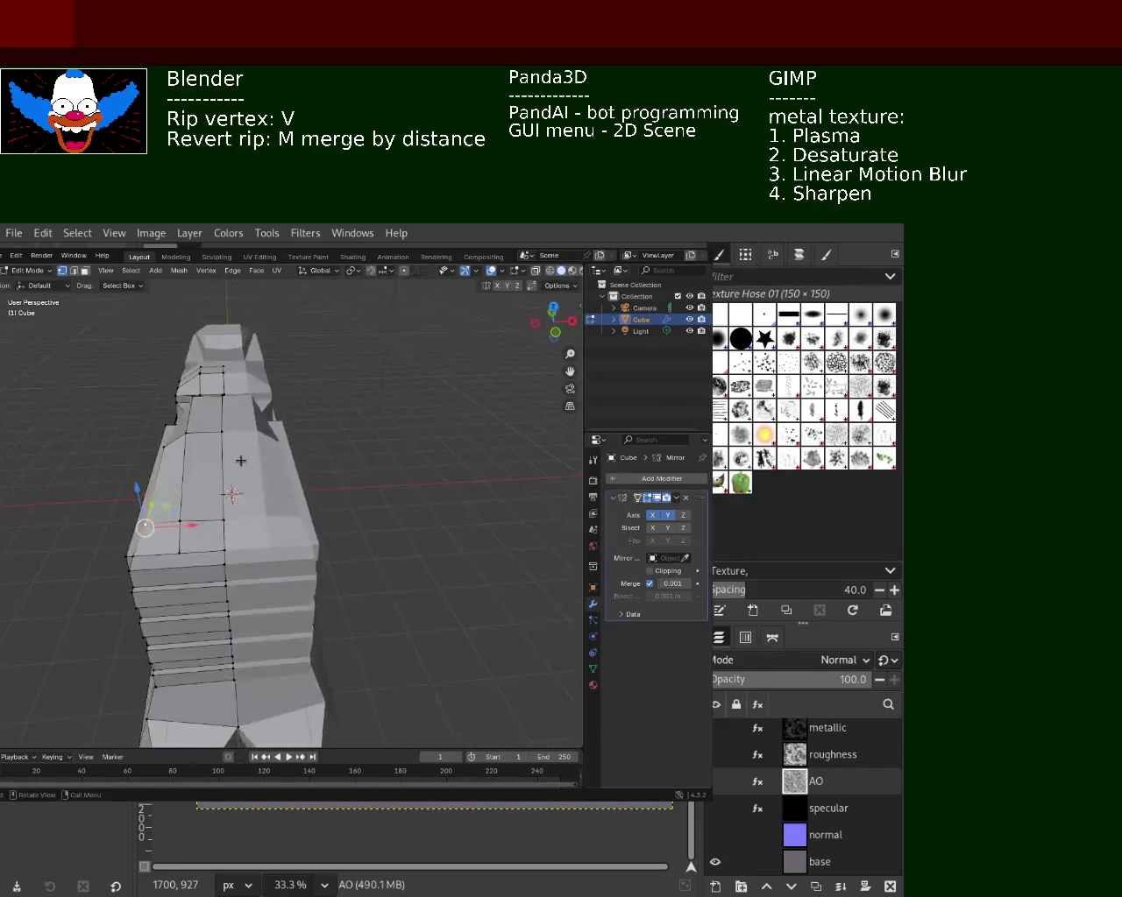
pyautogui.press('g')
pyautogui.press('z')
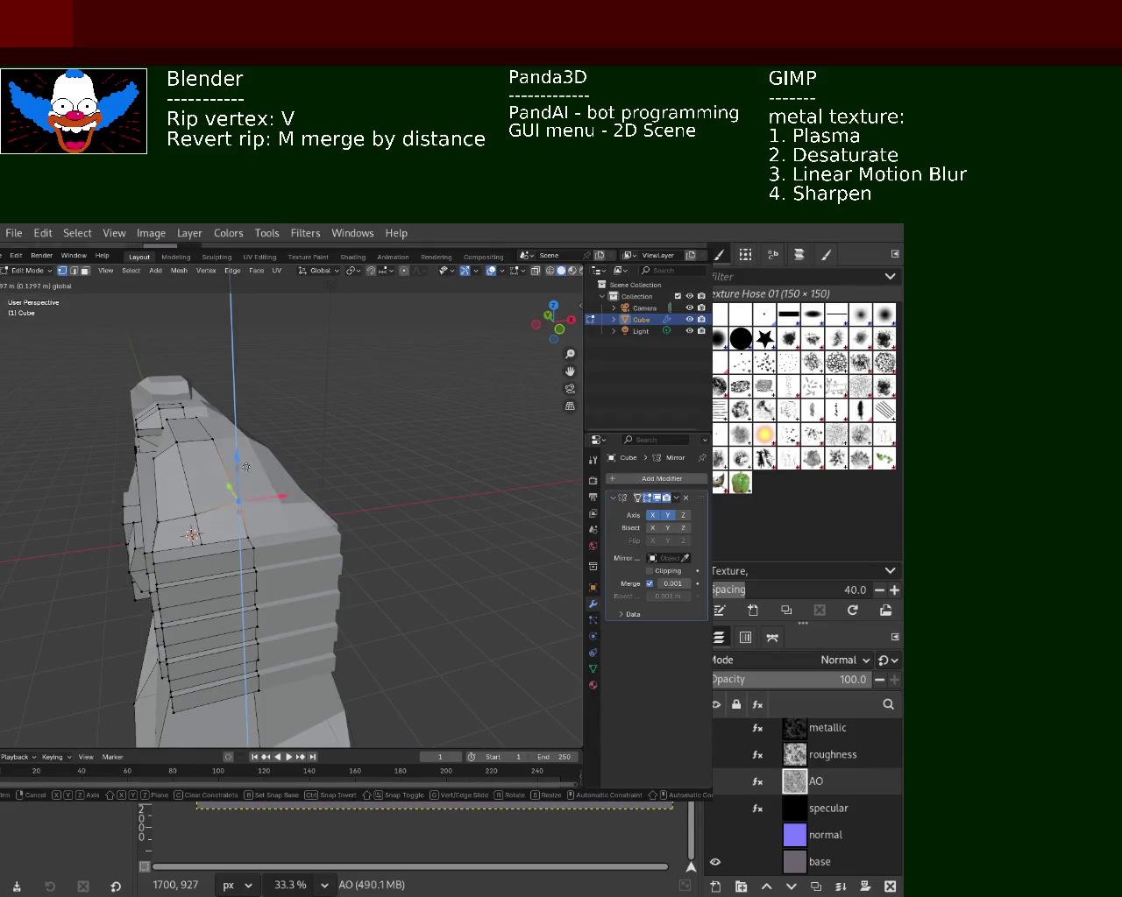
pyautogui.click(246, 474)
pyautogui.moveTo(246, 473)
pyautogui.mouseDown(button='middle')
pyautogui.moveTo(212, 525)
pyautogui.moveTo(267, 491)
pyautogui.mouseUp(button='middle')
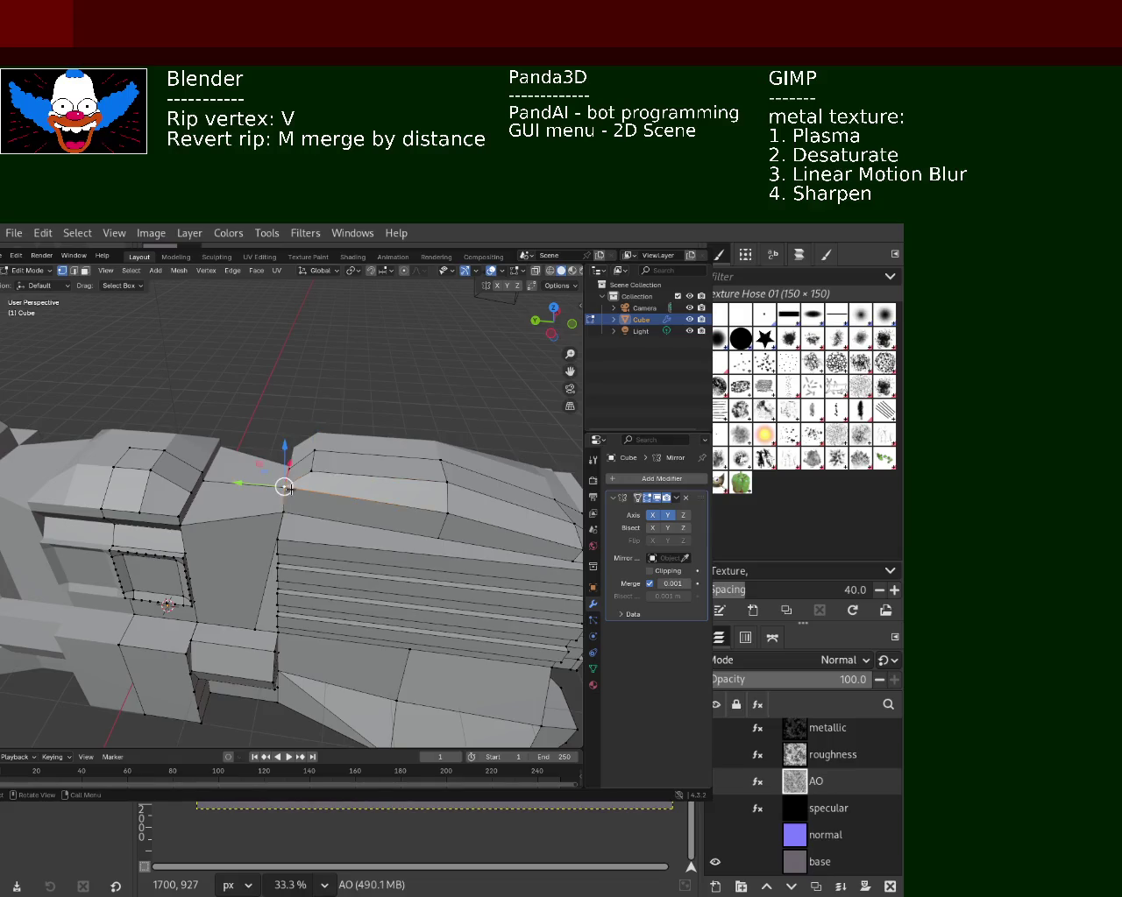
pyautogui.press('v')
pyautogui.press('y')
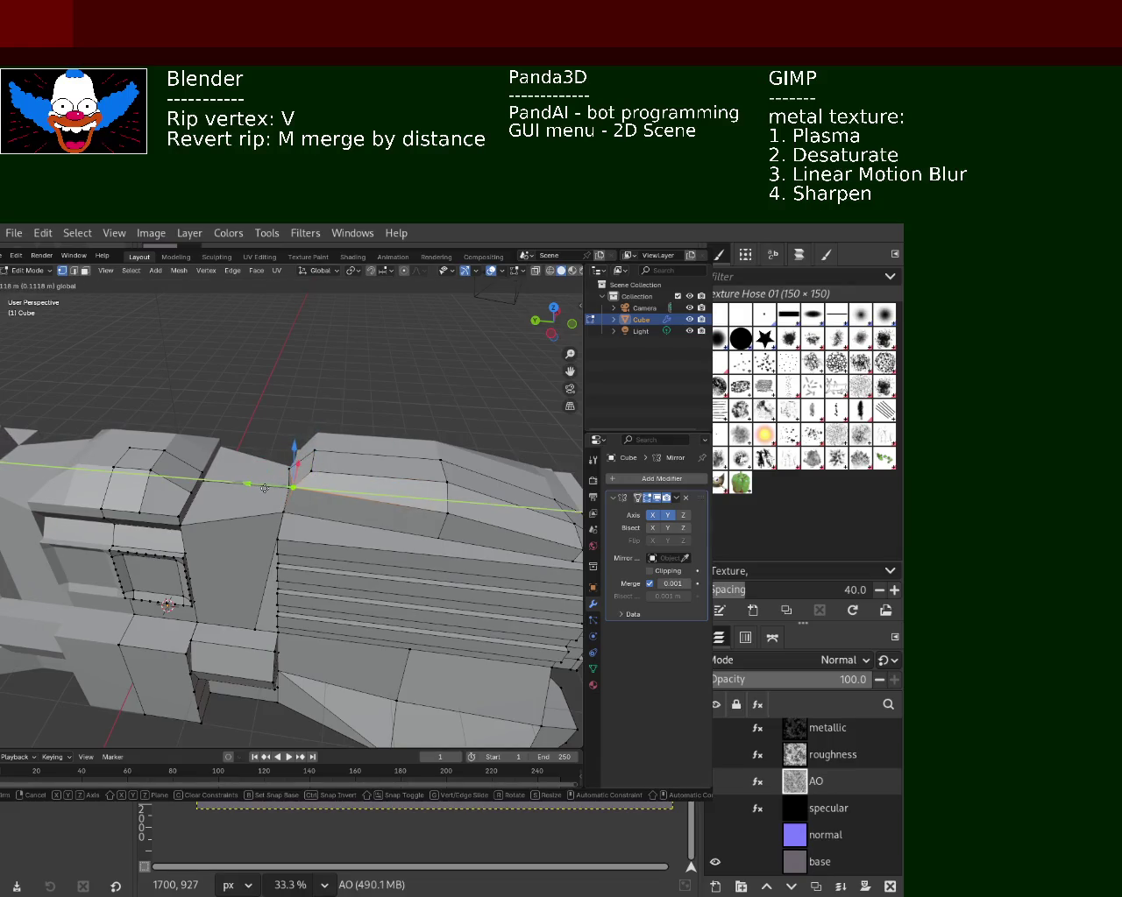